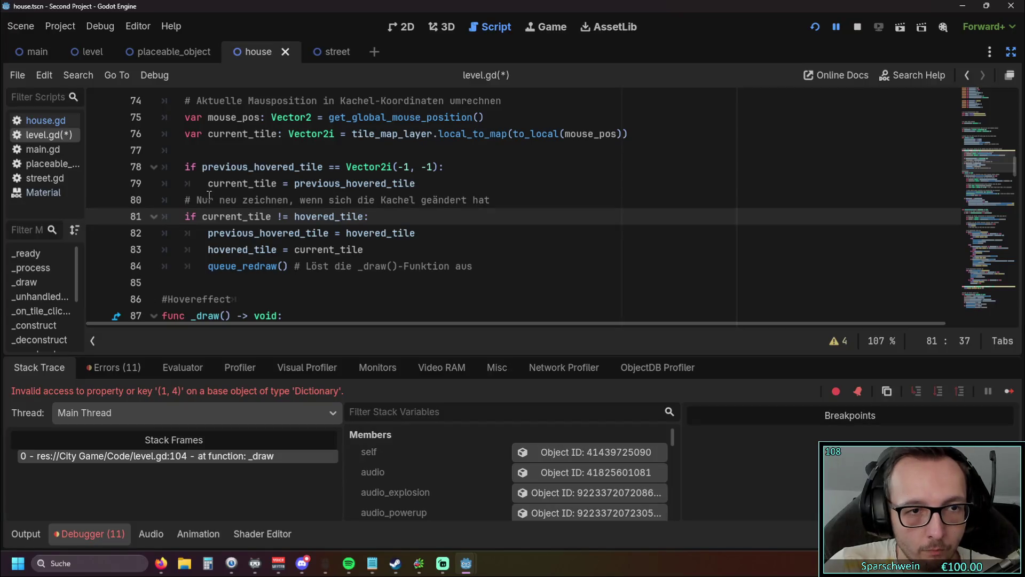
Add a blank line after line 79 of level.gd, then save and run the game.
left_click(430, 183)
key("Return")
key("F5")
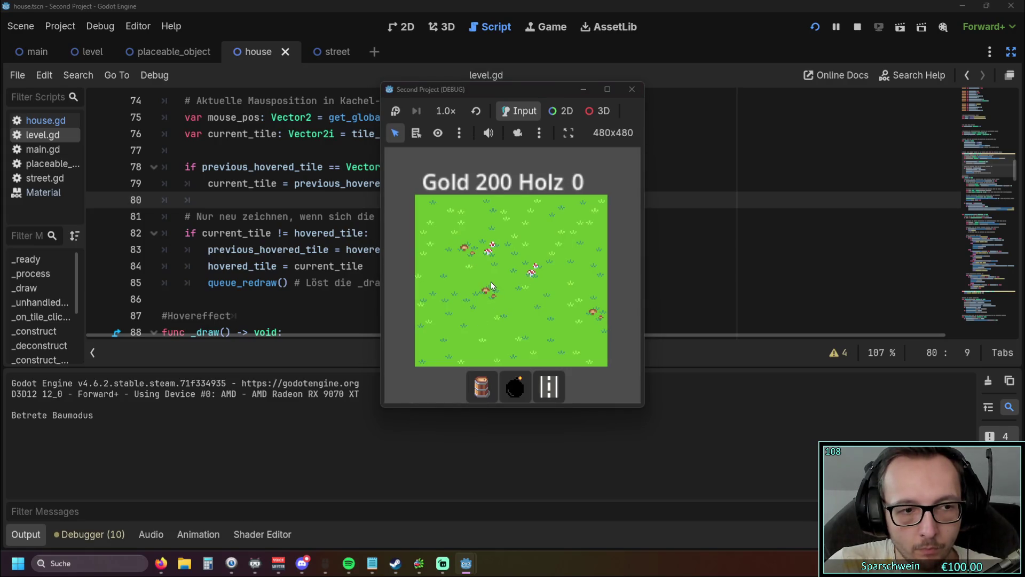
Build two barrels on tiles (3, 3) and (4, 3), collect their gold, then stop the game.
left_click(485, 281)
left_click(511, 274)
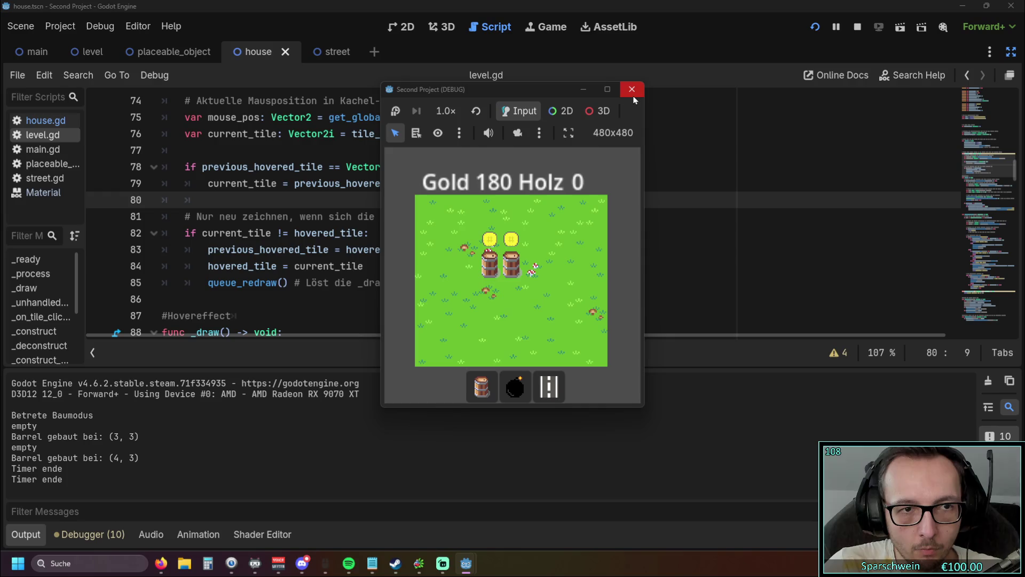
left_click(488, 274)
left_click(505, 272)
left_click(489, 267)
key("F8")
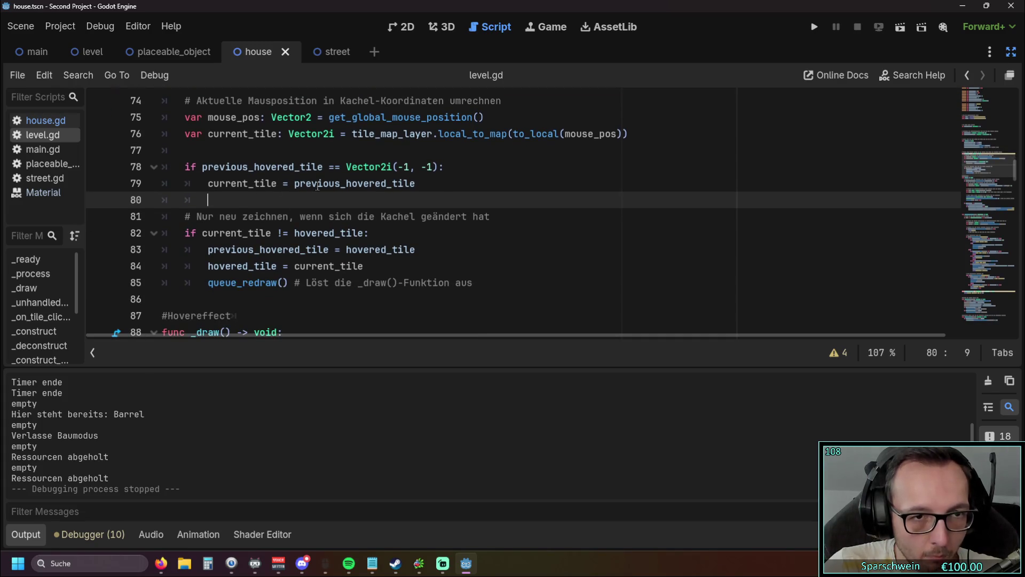
Rewrite line 79 so previous_hovered_tile is assigned current_tile.
left_click_drag(299, 185, 207, 185)
key("BackSpace")
left_click(337, 183)
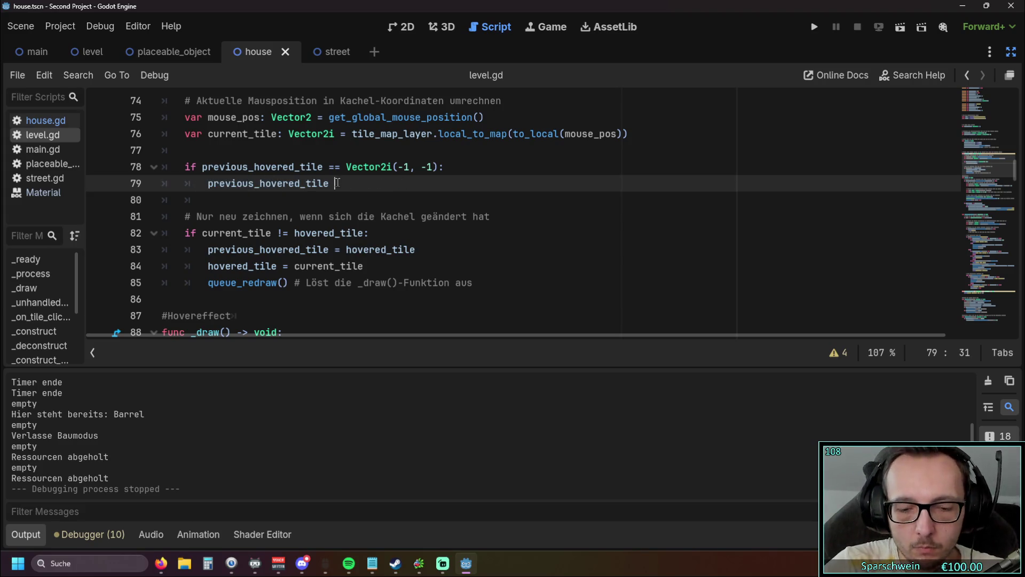
type("=")
left_click_drag(203, 232, 271, 233)
key("ctrl+c")
left_click(369, 183)
key("ctrl+v")
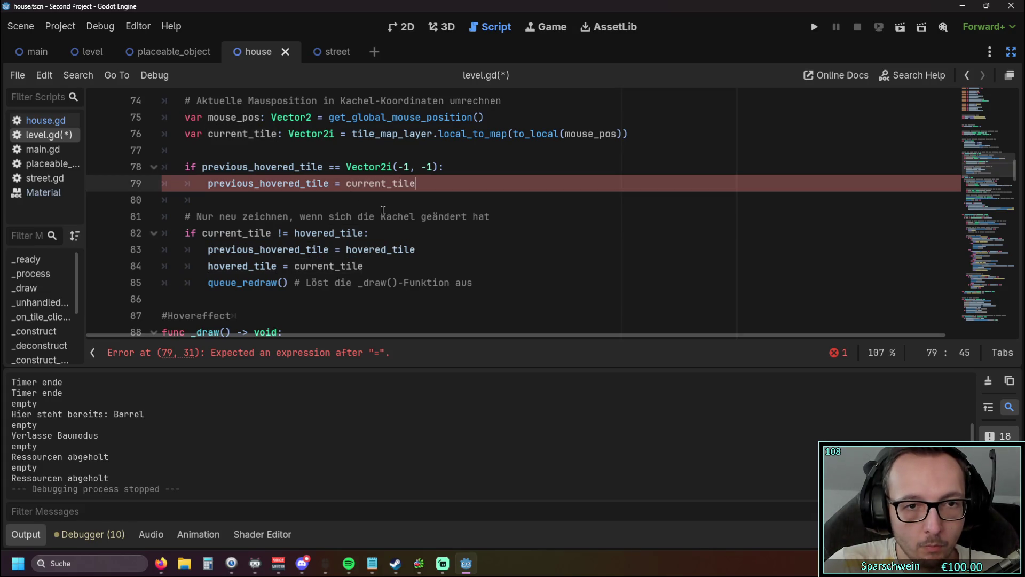
Rerun and build two barrels until hovering one breaks on line 107's invalid Dictionary key.
left_click(208, 200)
left_click(815, 27)
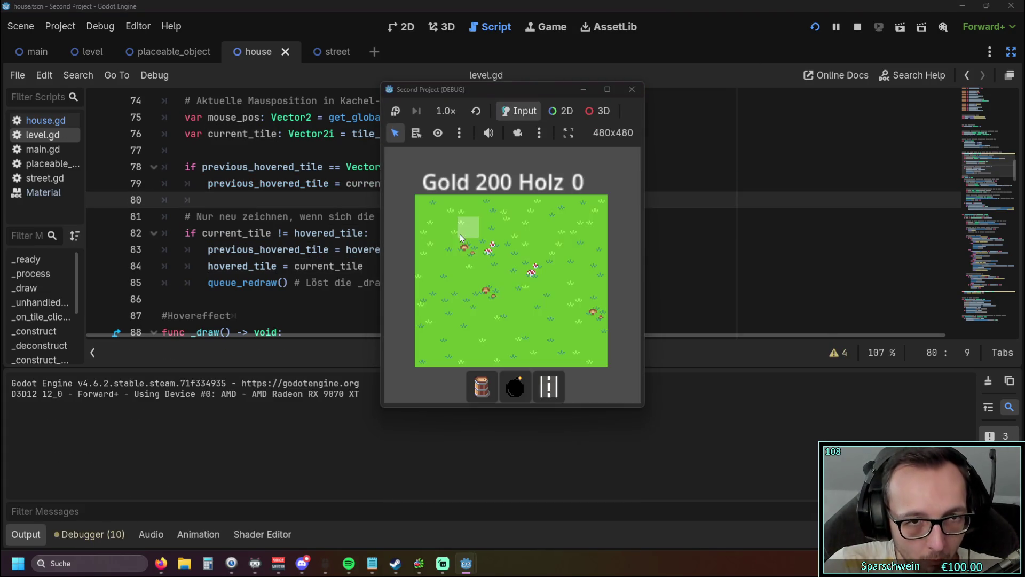
left_click(482, 386)
left_click(494, 267)
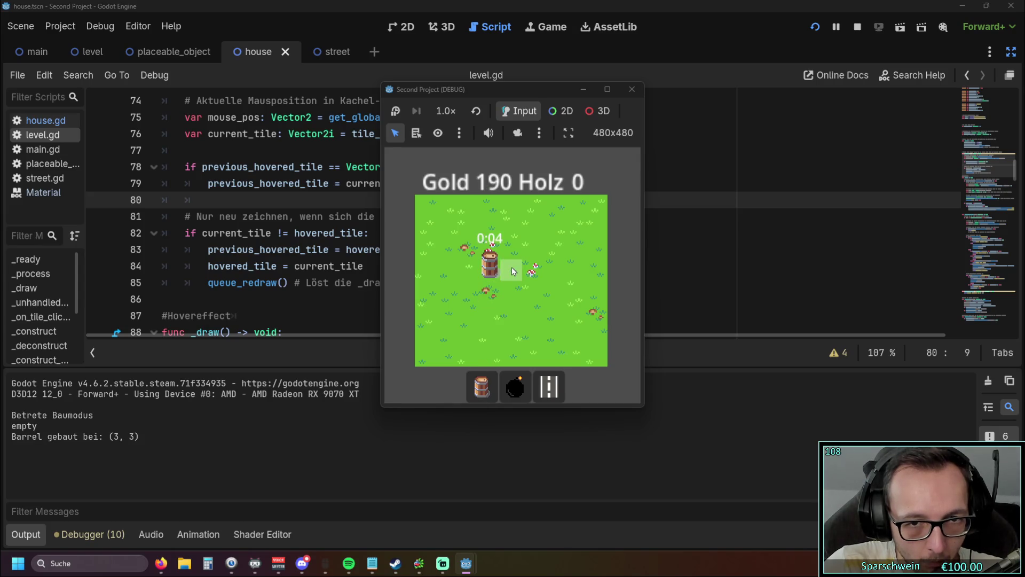
left_click(511, 267)
mouse_move(495, 268)
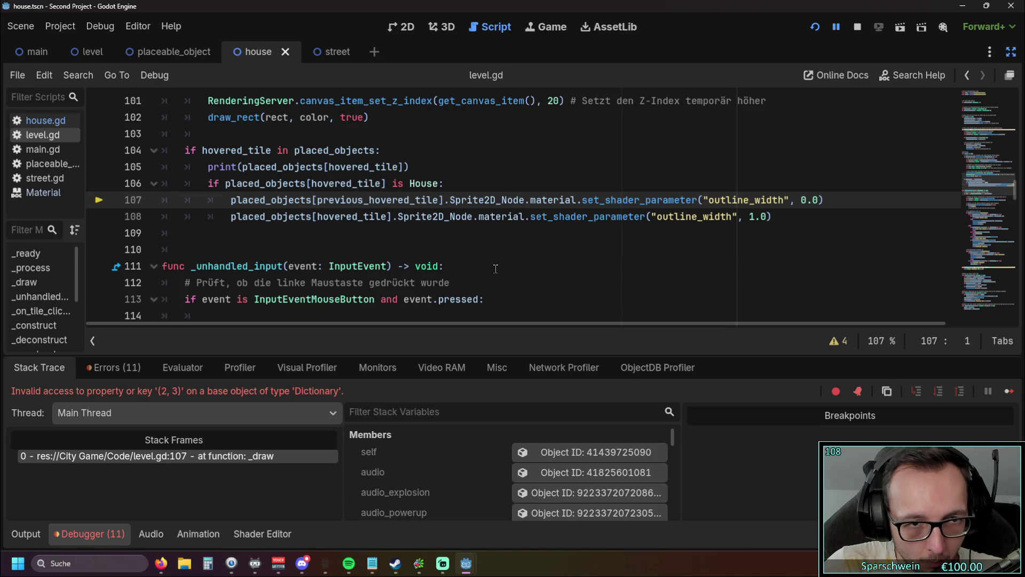
scroll(485, 266, "up", 8)
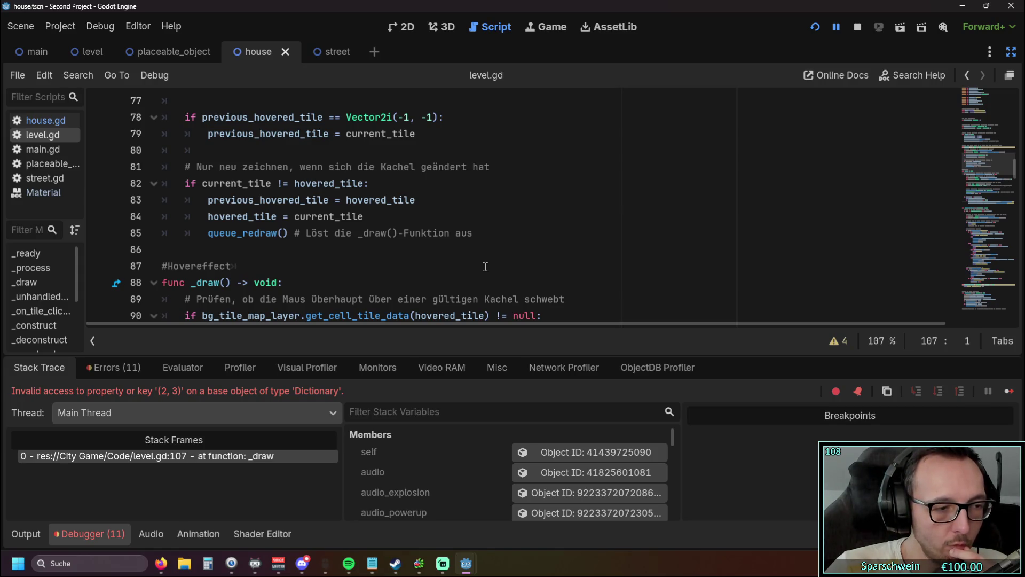
scroll(473, 239, "up", 1)
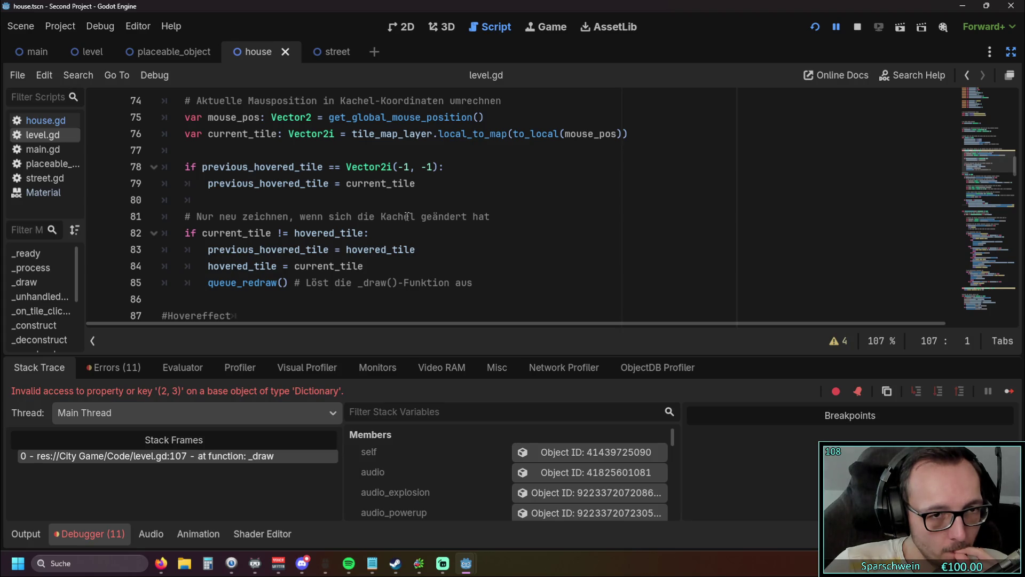
mouse_move(210, 265)
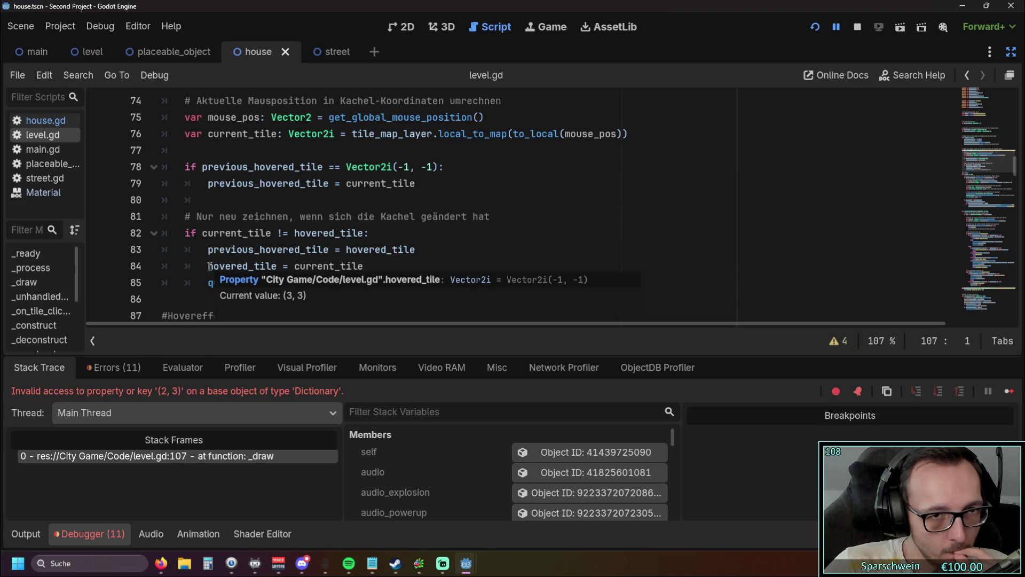
mouse_move(311, 190)
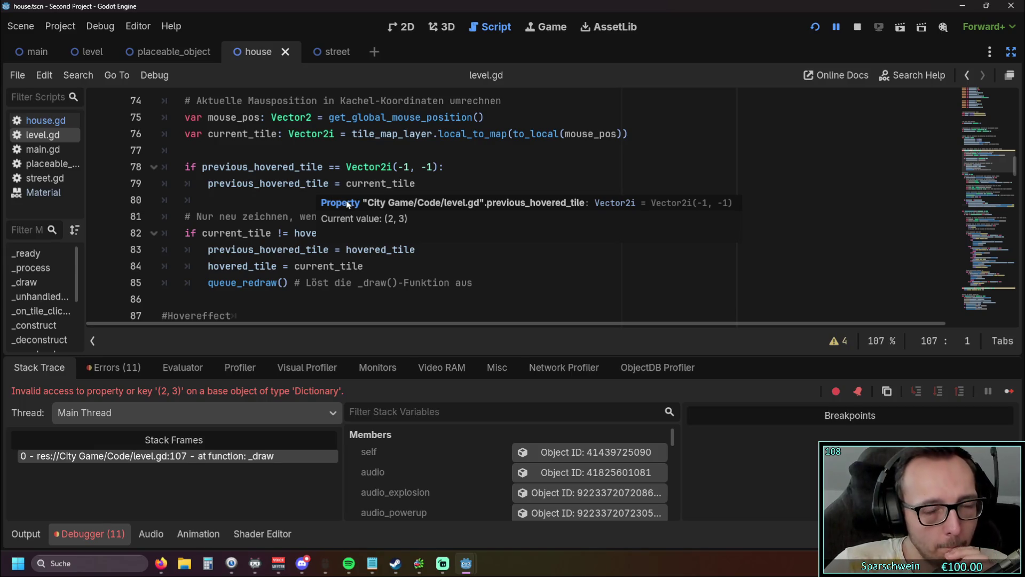
scroll(308, 223, "down", 1)
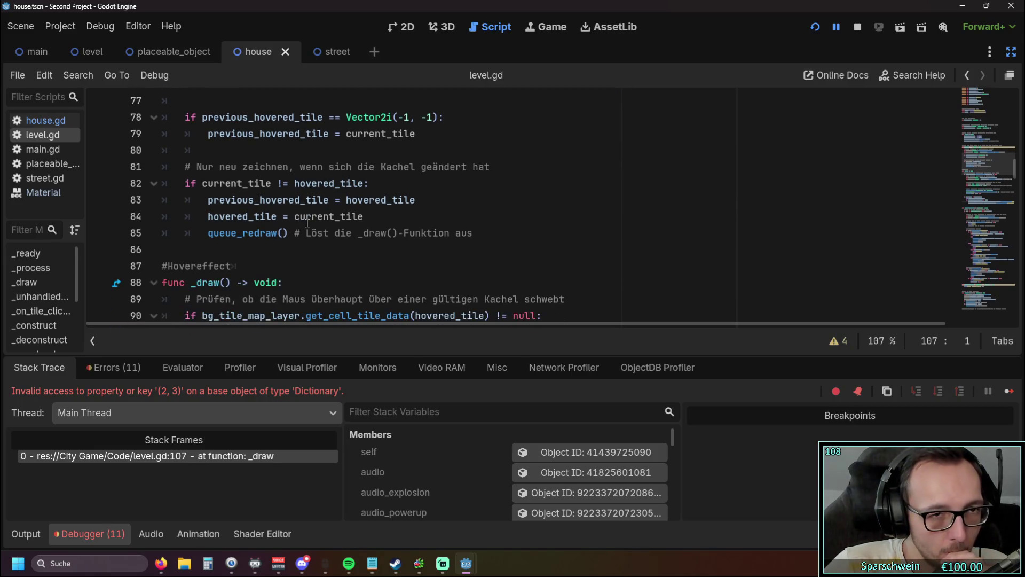
scroll(299, 224, "up", 1)
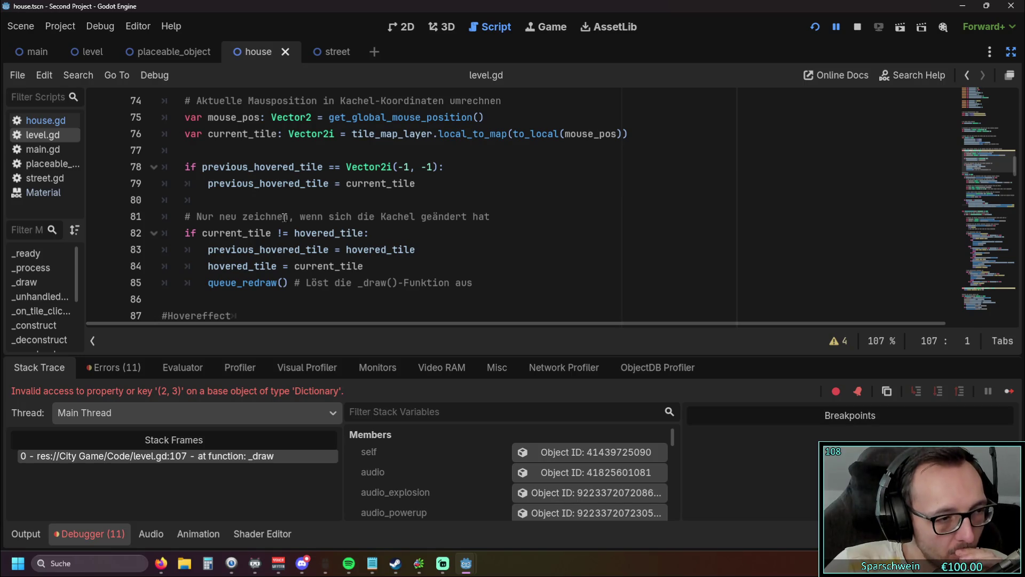
left_click_drag(185, 166, 365, 183)
left_click(365, 202)
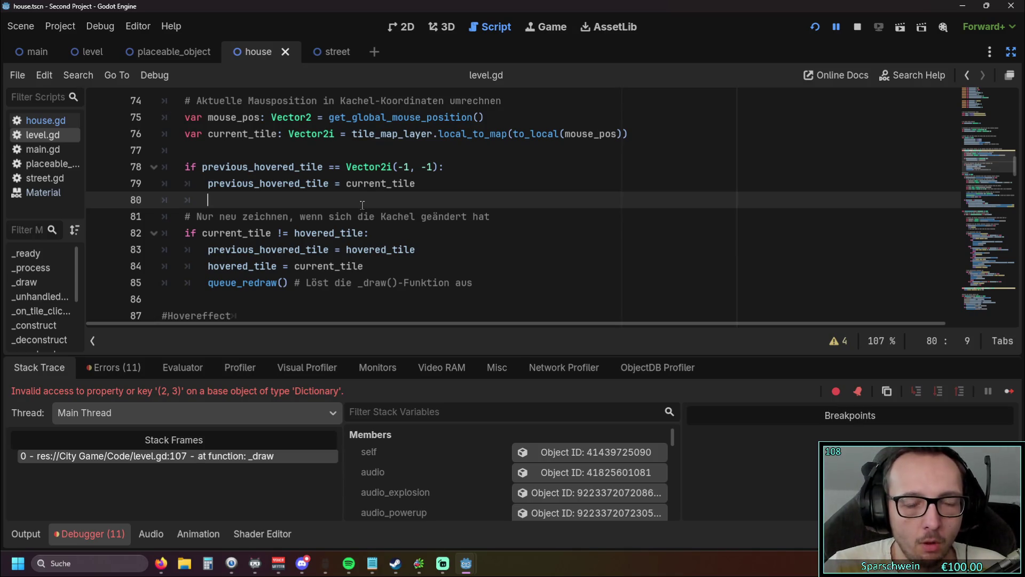
Cut the previous-tile outline reset line from line 107.
scroll(362, 202, "down", 9)
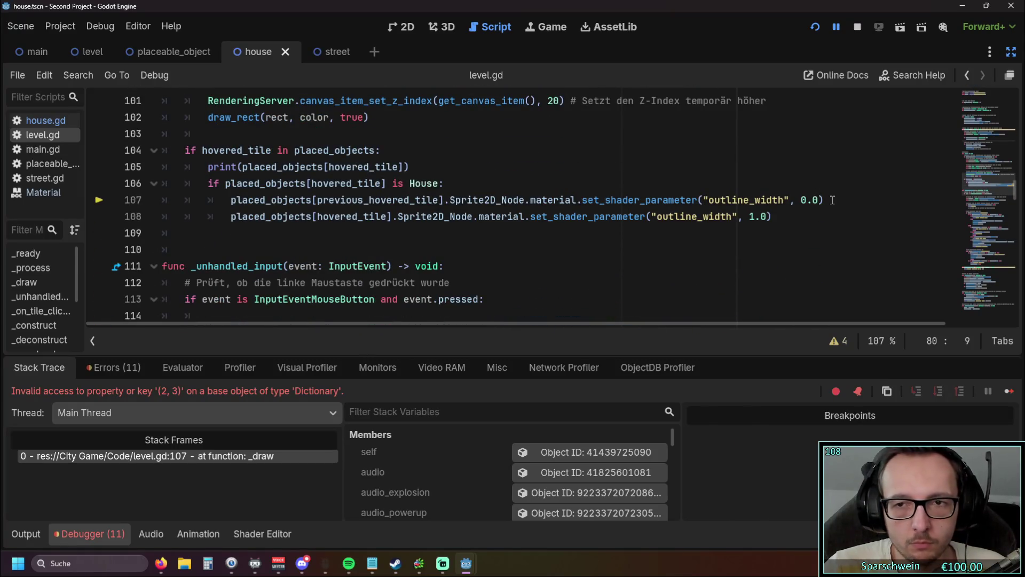
left_click_drag(825, 199, 502, 199)
left_click_drag(212, 207, 72, 207)
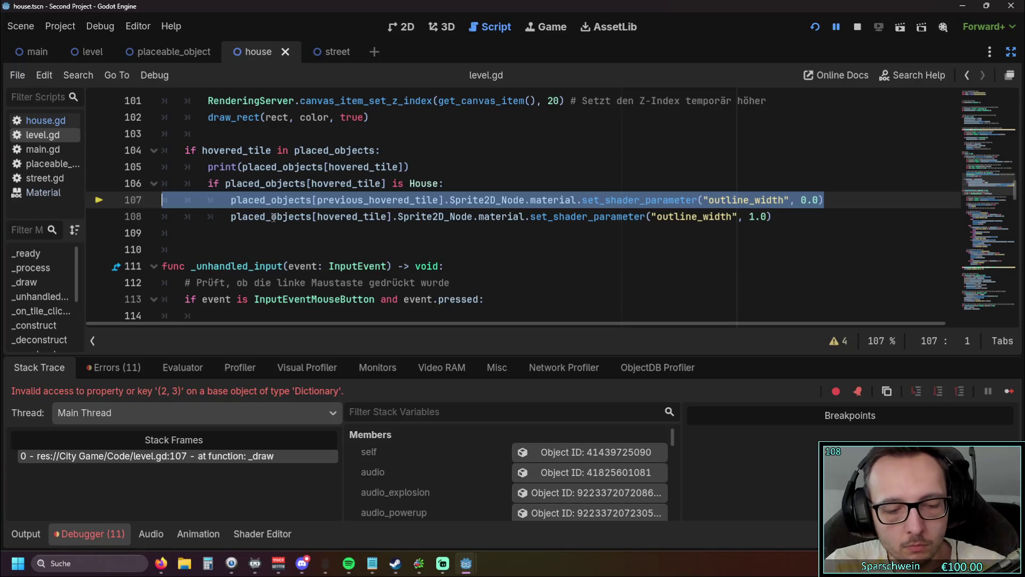
key("BackSpace")
key("BackSpace")
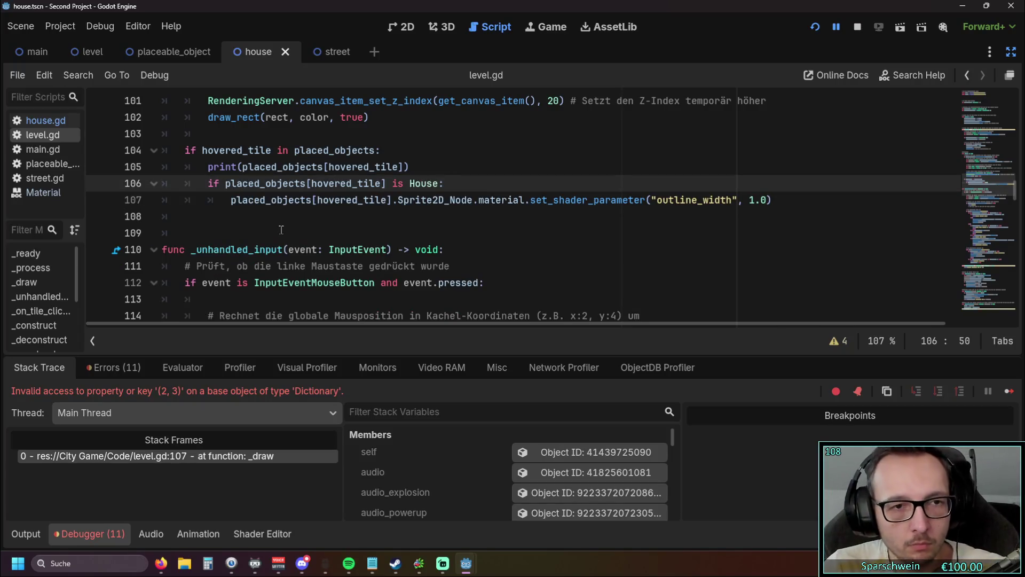
Paste the outline reset on a new line after queue_redraw() in the tile-change block.
left_click(281, 231)
scroll(275, 228, "up", 1)
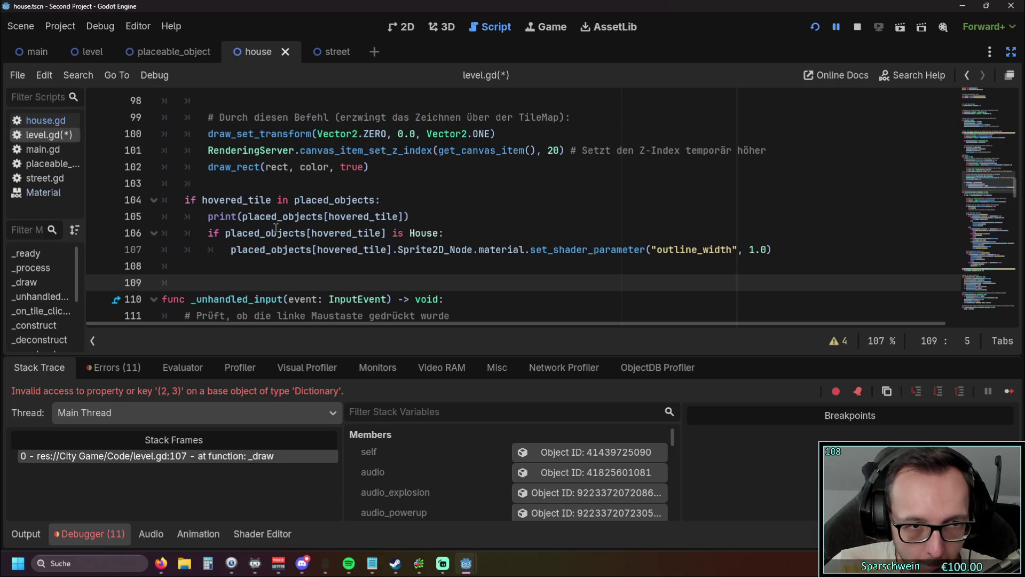
scroll(276, 228, "up", 9)
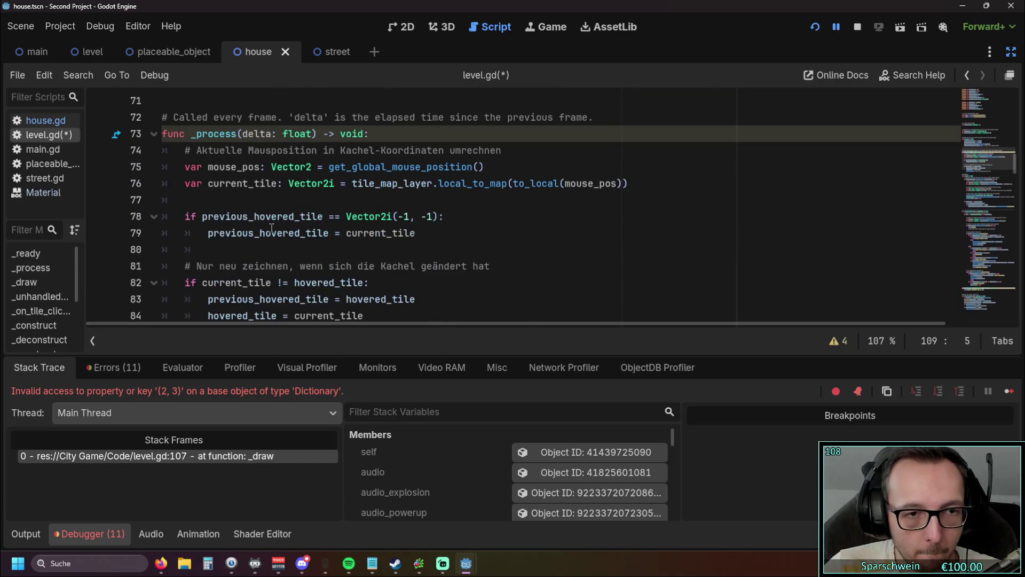
scroll(387, 229, "up", 3)
scroll(389, 223, "down", 7)
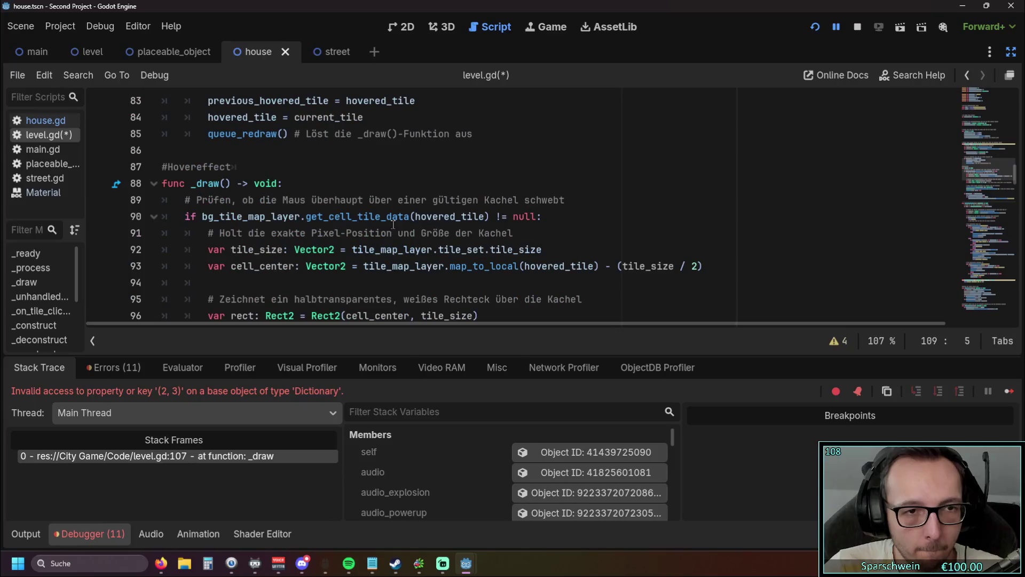
scroll(390, 220, "up", 1)
left_click(481, 183)
key("Return")
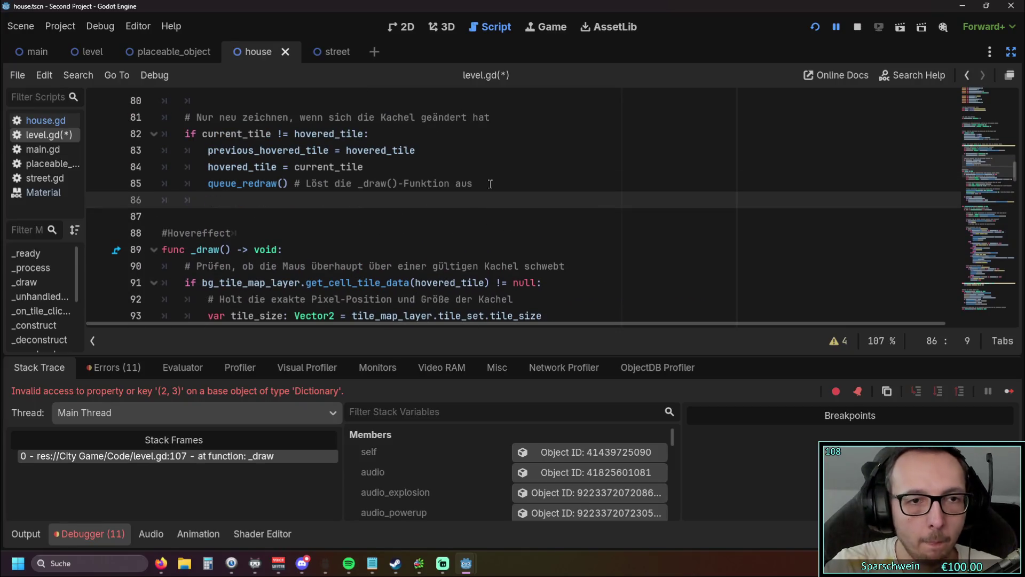
scroll(415, 200, "up", 2)
key("ctrl+v")
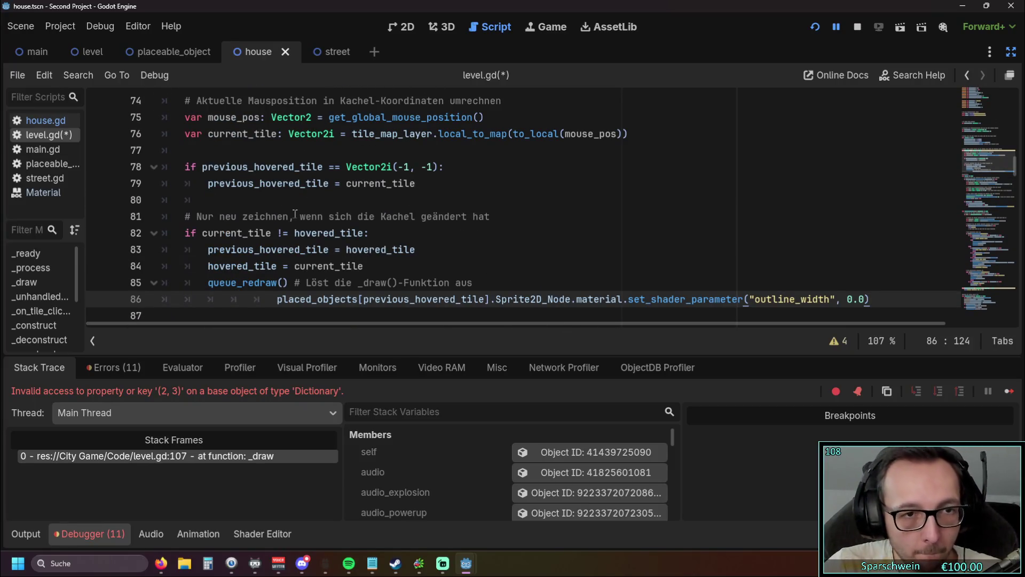
Copy the previous_hovered_tile assignment into the House branch on line 109.
left_click_drag(208, 186, 431, 185)
key("ctrl+c")
scroll(431, 185, "down", 10)
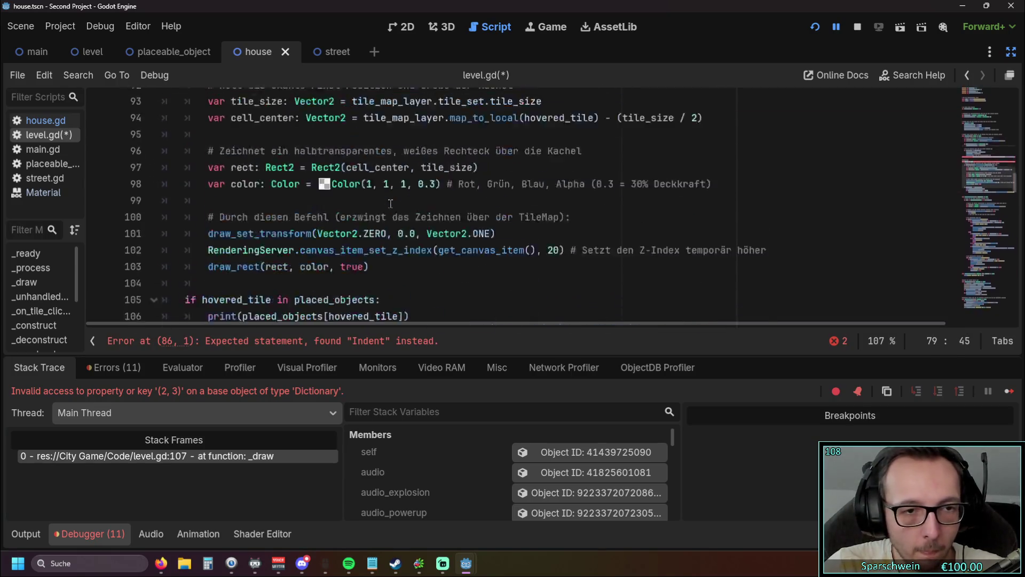
scroll(242, 233, "up", 1)
left_click(242, 233)
key("Tab")
key("ctrl+v")
key("Down")
Change line 109 to assign hovered_tile instead of current_tile.
left_click_drag(368, 235, 448, 239)
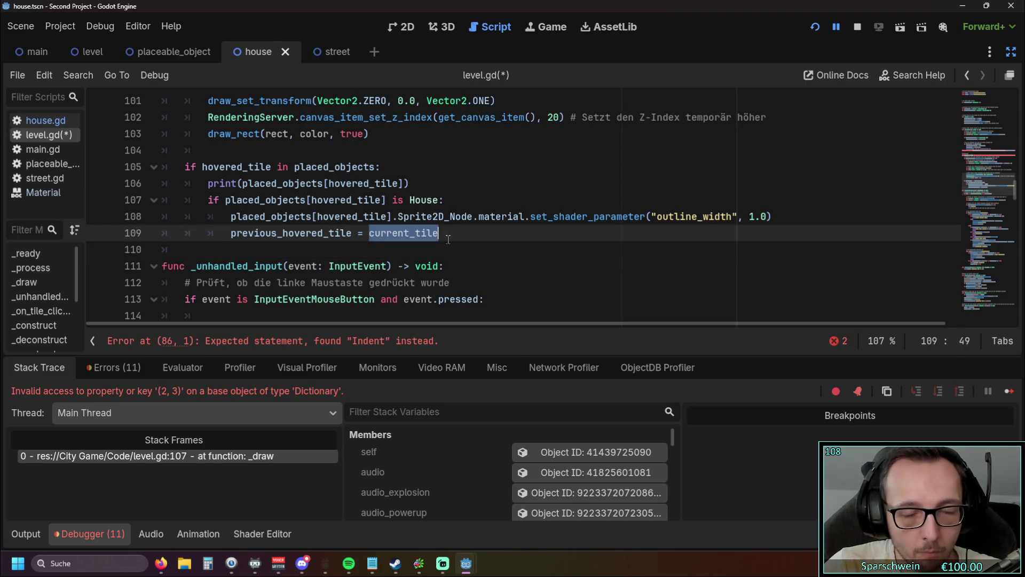
double_click(386, 220)
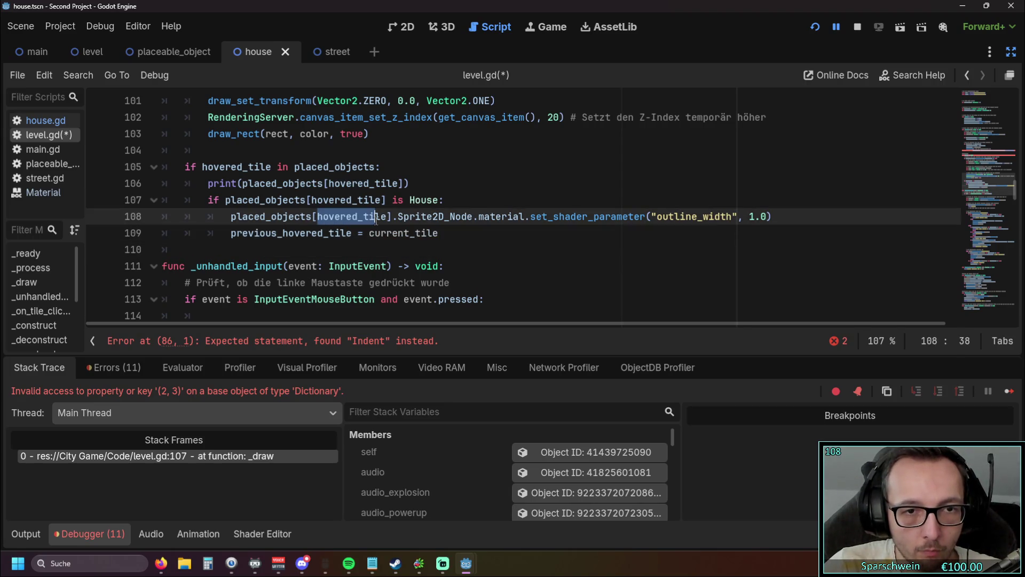
key("ctrl+c")
left_click_drag(368, 233, 445, 234)
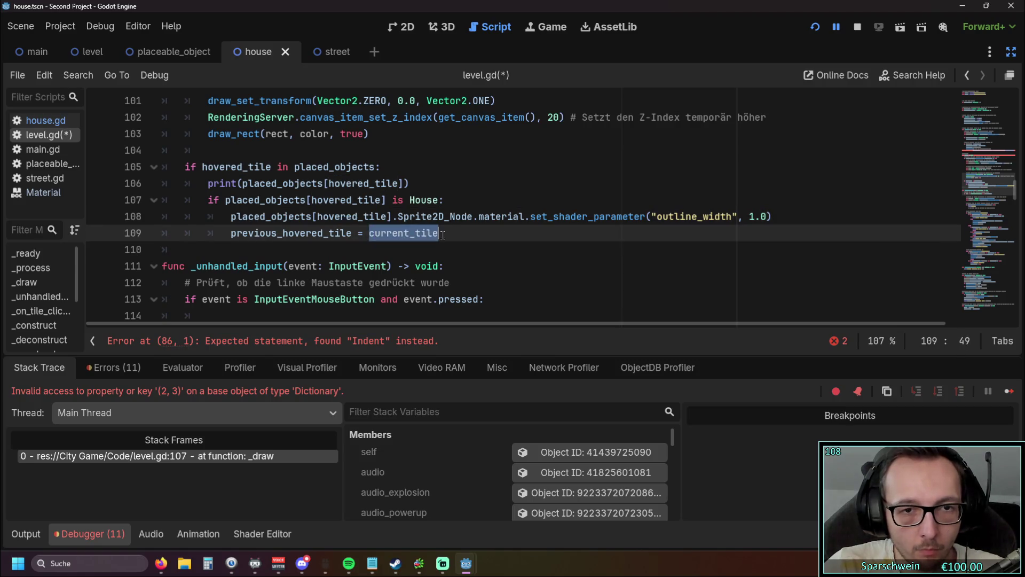
key("ctrl+v")
left_click(448, 251)
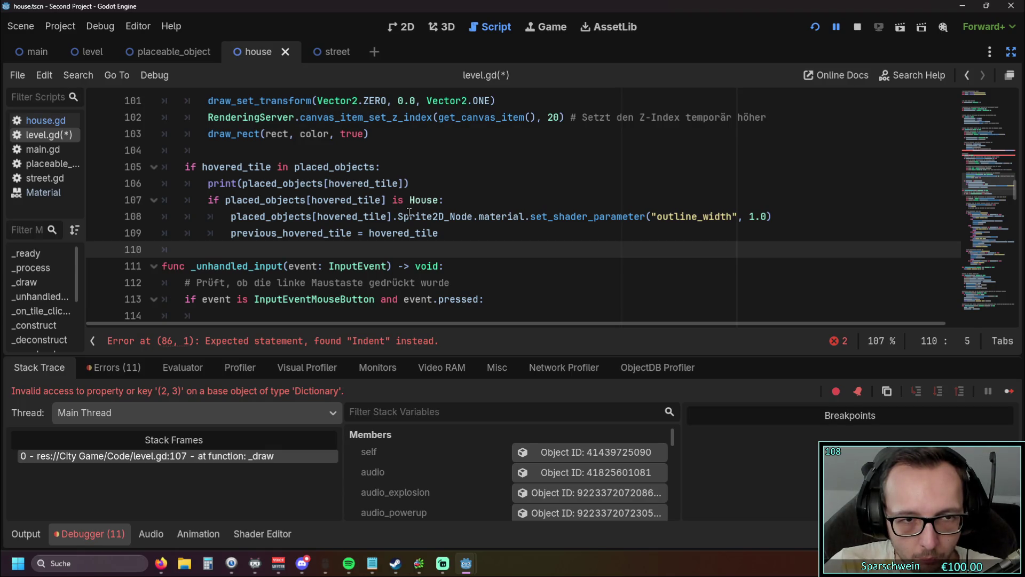
left_click_drag(231, 233, 437, 234)
left_click(438, 234)
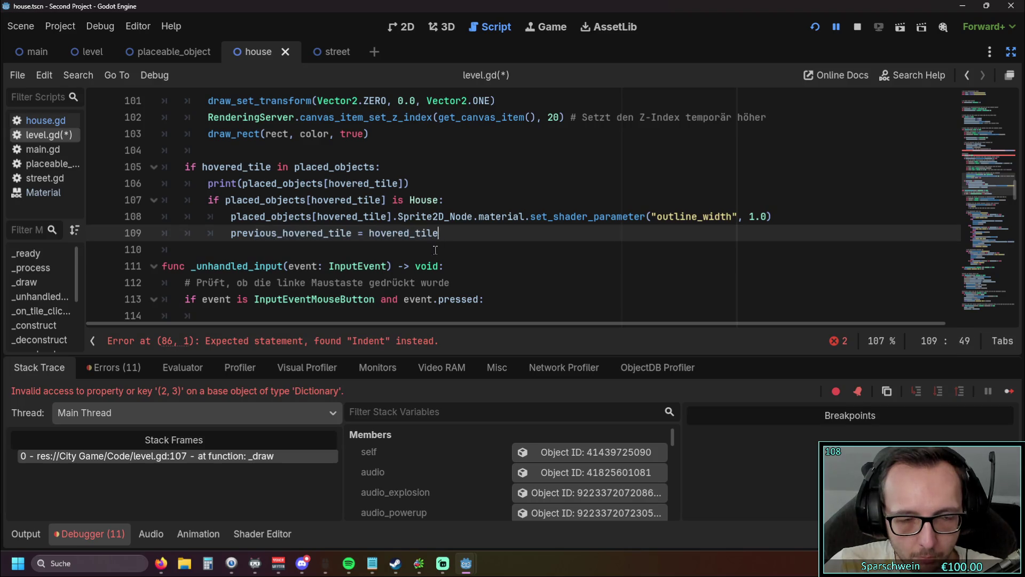
Remove the extra indentation from line 86, then save and rerun the game.
scroll(435, 250, "up", 1)
scroll(430, 249, "up", 4)
scroll(430, 248, "up", 3)
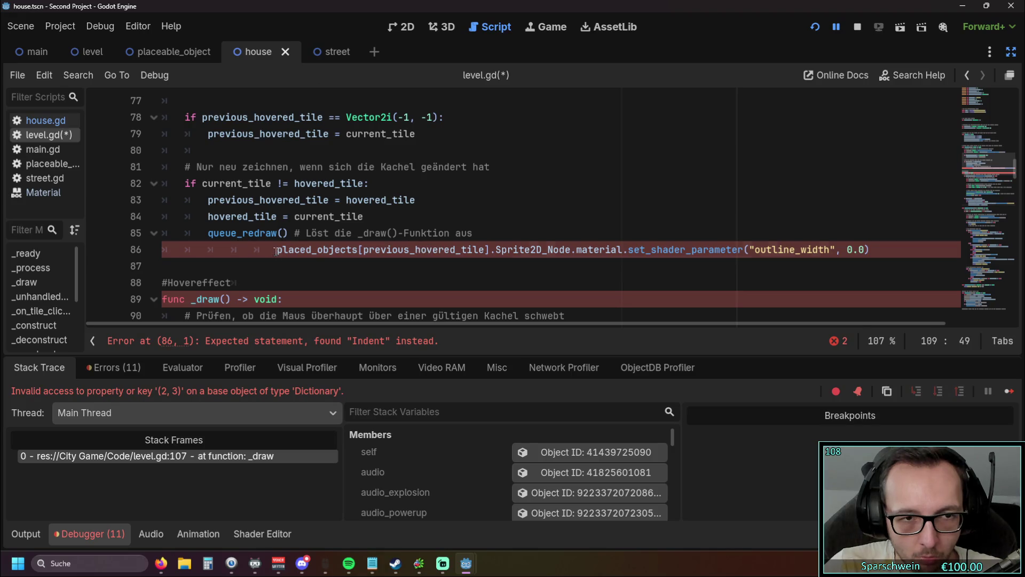
triple_click(275, 251)
key("shift+Tab")
key("shift+Tab")
key("shift+Tab")
left_click(287, 269)
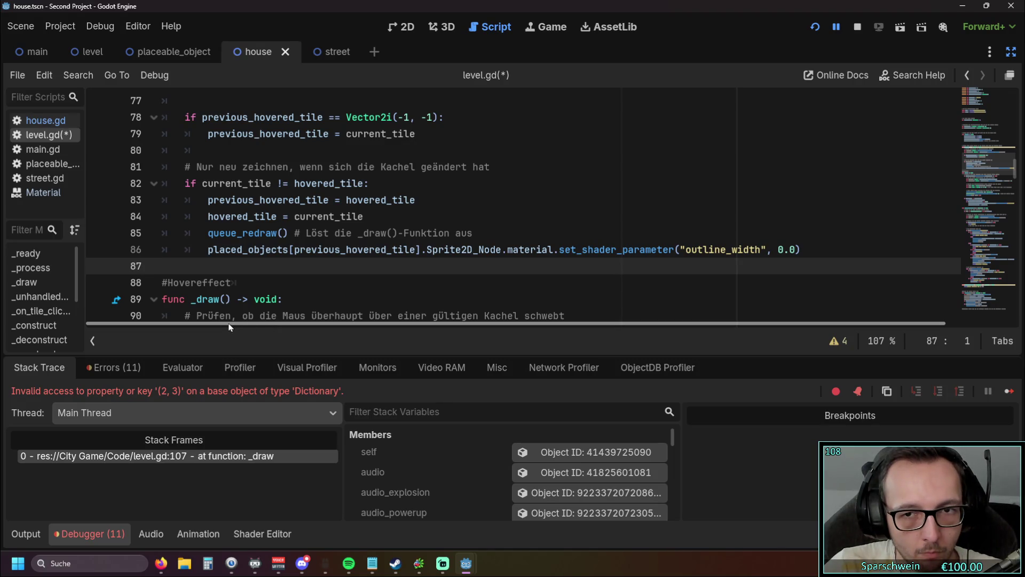
key("F5")
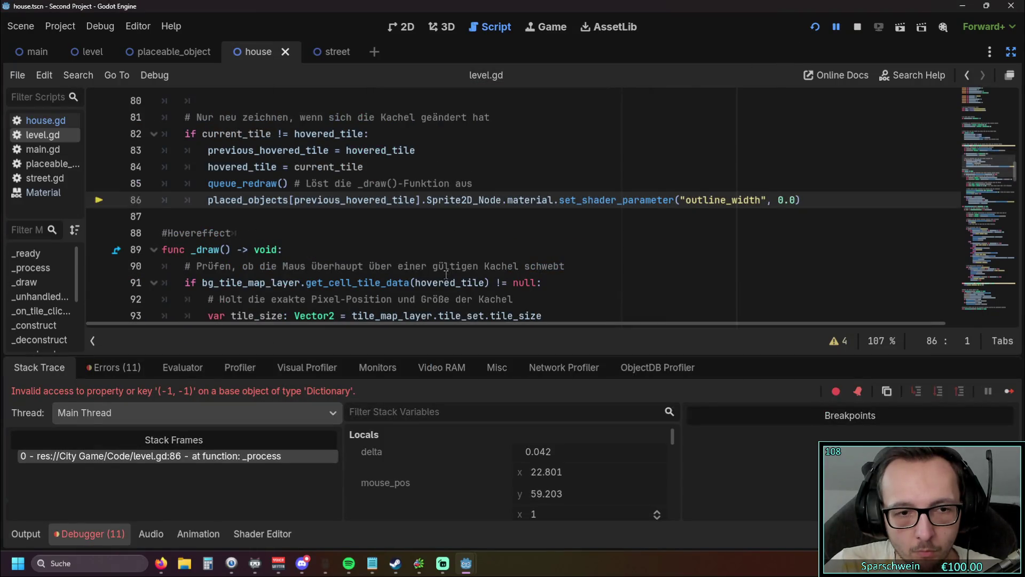
Delete the outline_width reset on line 86 that caused the (-1, -1) key error.
scroll(446, 274, "up", 1)
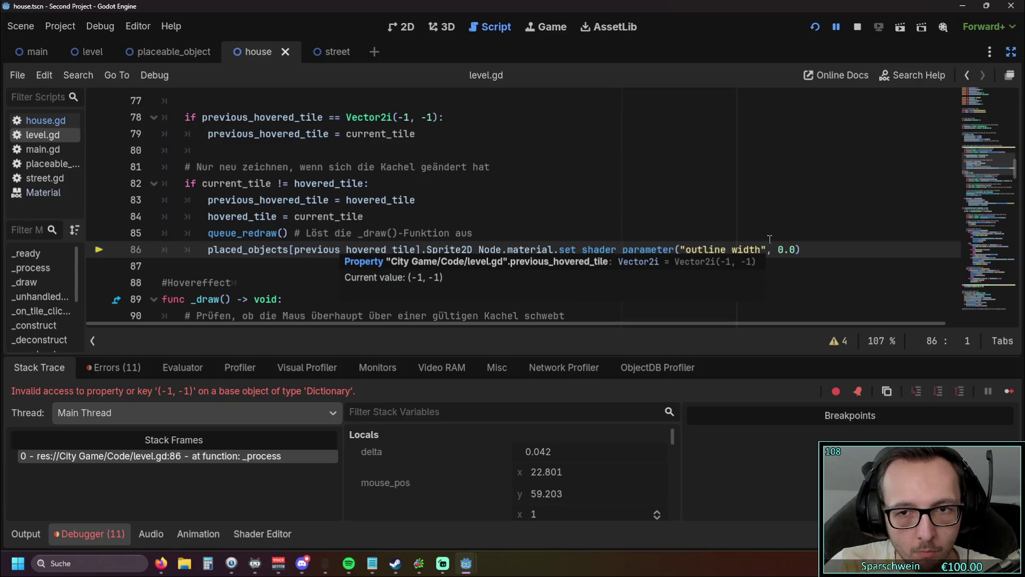
left_click_drag(818, 252, 211, 254)
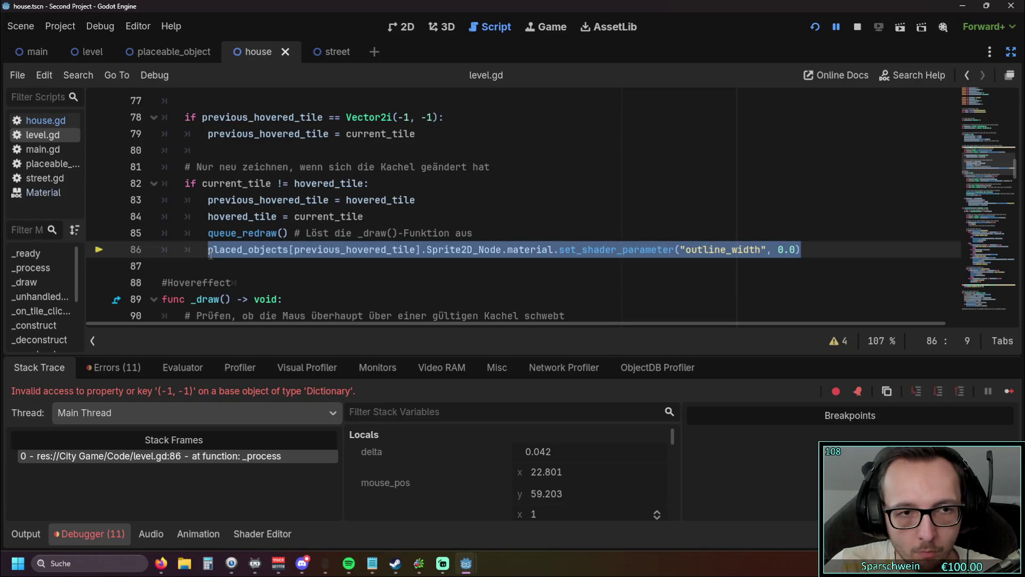
mouse_move(211, 255)
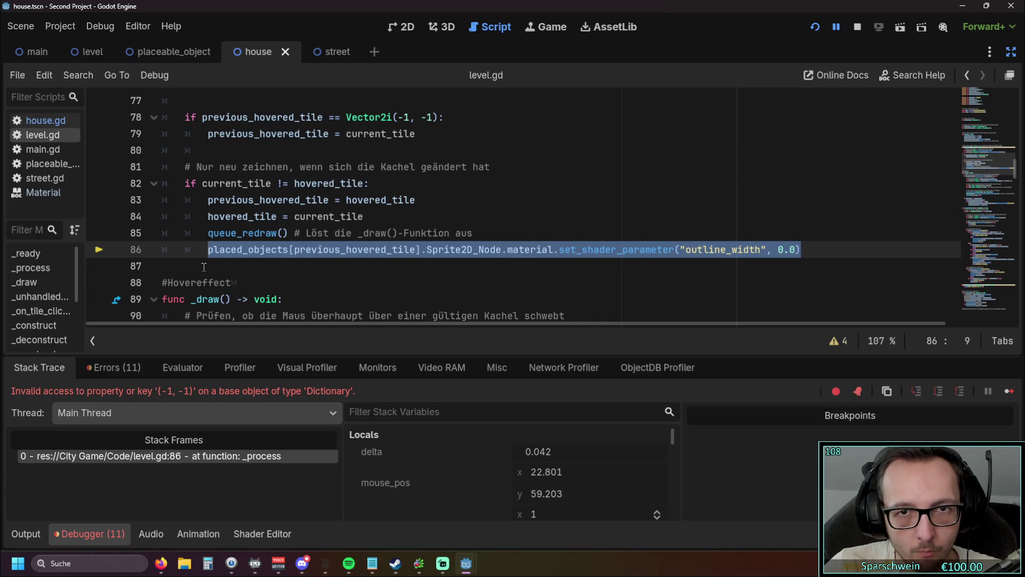
left_click(204, 267)
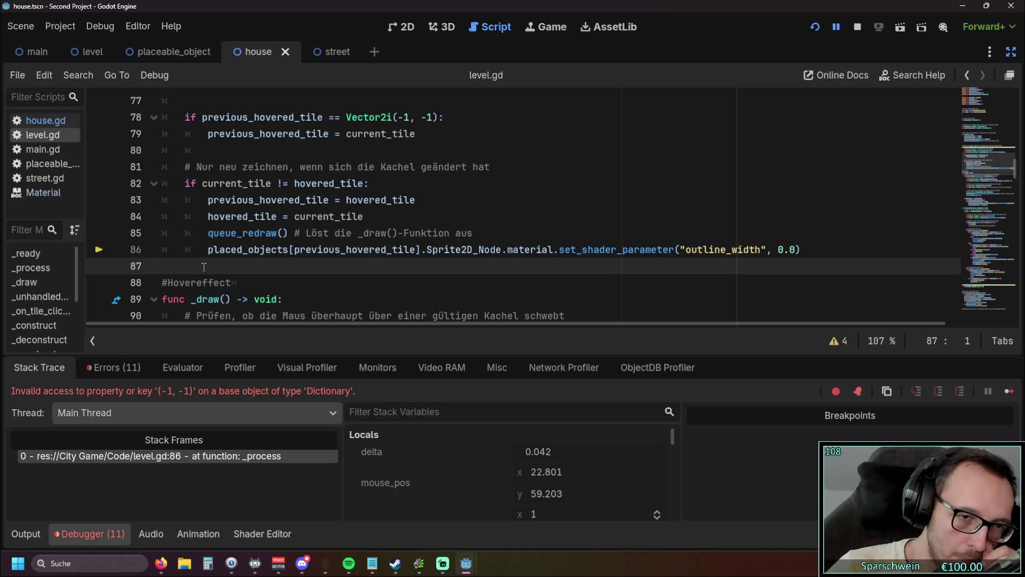
scroll(203, 264, "up", 1)
scroll(204, 256, "down", 1)
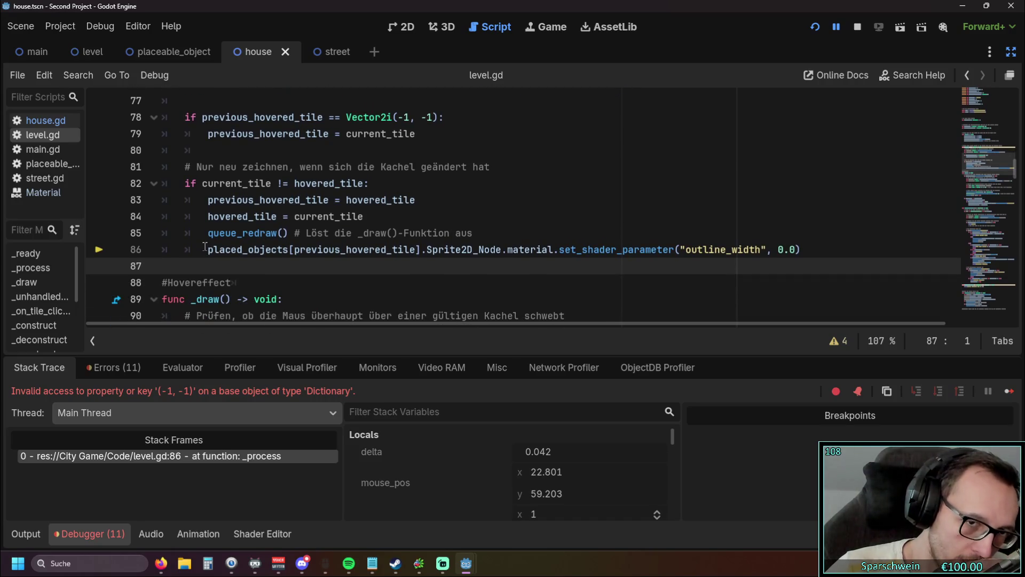
triple_click(818, 245)
key("ctrl+c")
key("BackSpace")
Select the Vector2i(-1, -1) check on lines 78–80.
scroll(307, 246, "up", 1)
left_click(248, 206)
key("shift+Up")
key("shift+Up")
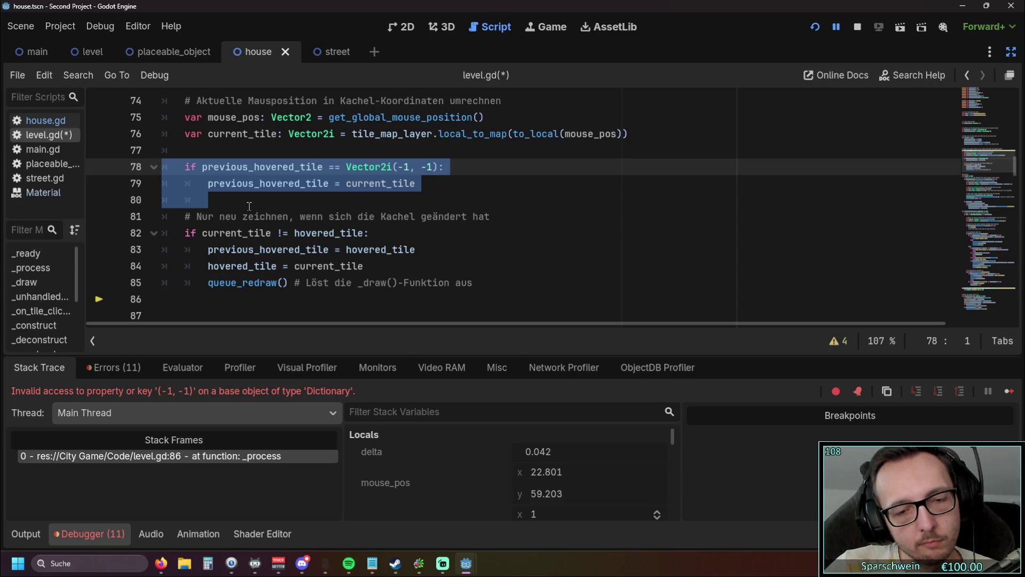
Delete the Vector2i(-1, -1) check, rerun, place three barrels, leaving gold at 170, then stop.
key("BackSpace")
key("BackSpace")
left_click(815, 27)
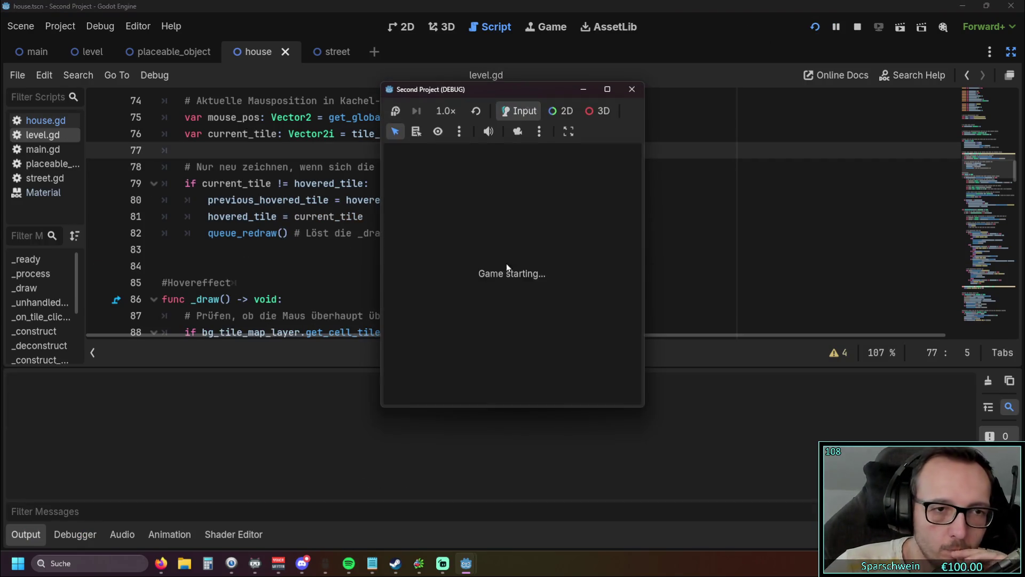
left_click(480, 390)
left_click(492, 299)
left_click(507, 310)
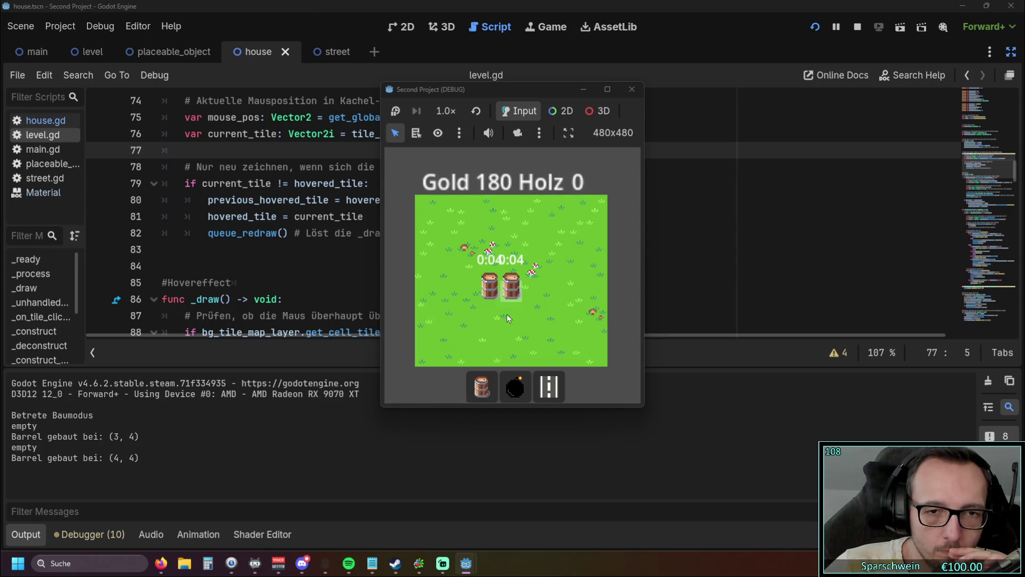
left_click(490, 330)
right_click(488, 307)
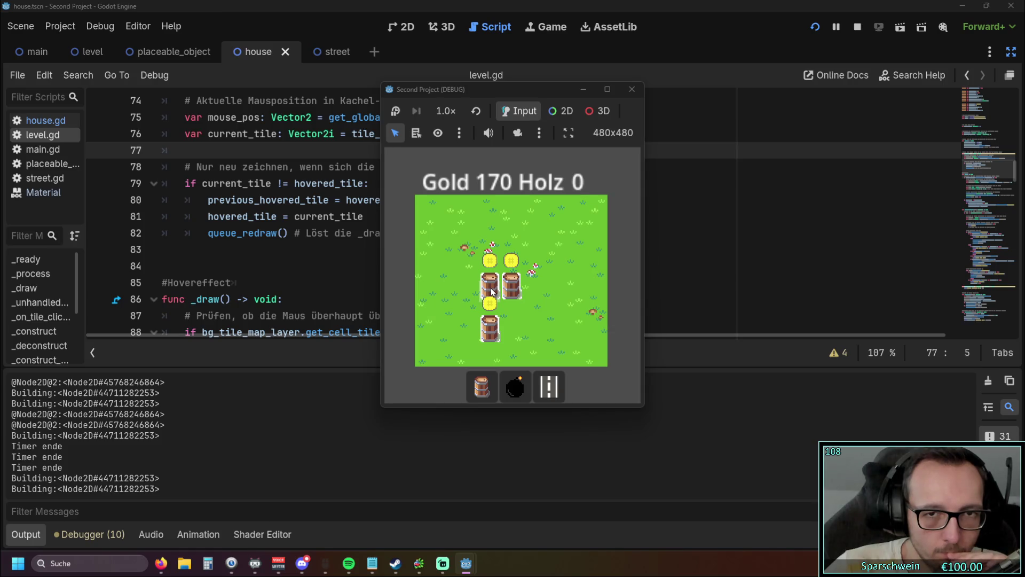
left_click(632, 89)
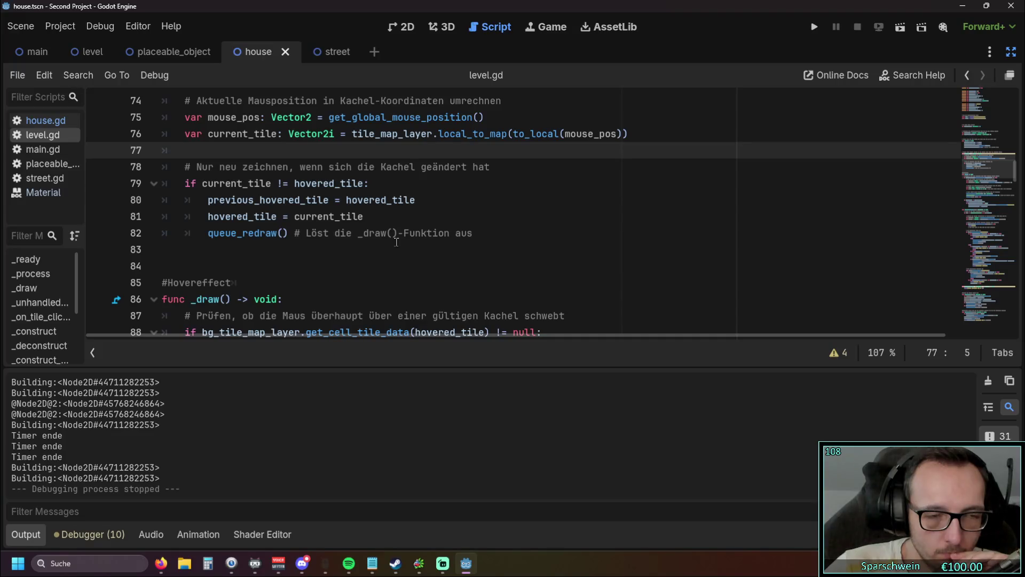
Insert a new line 105 right after the 'is House:' check in the hover code.
left_click(270, 247)
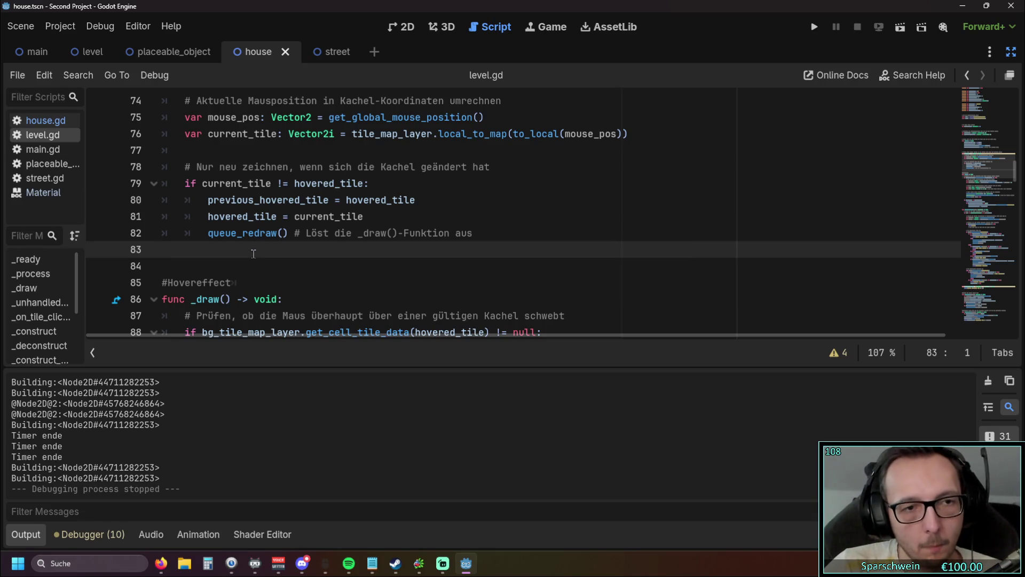
scroll(248, 257, "down", 8)
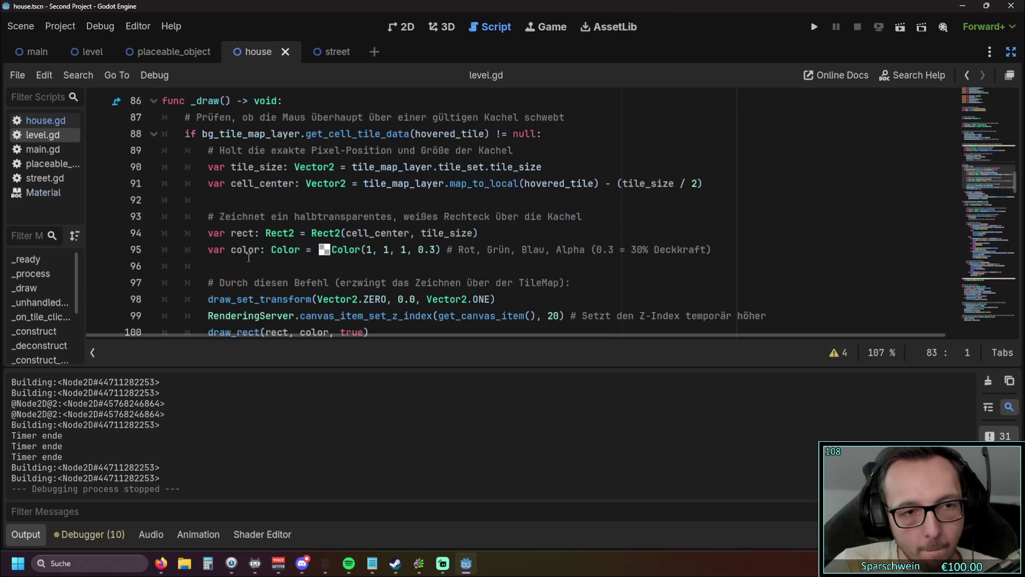
scroll(249, 257, "up", 1)
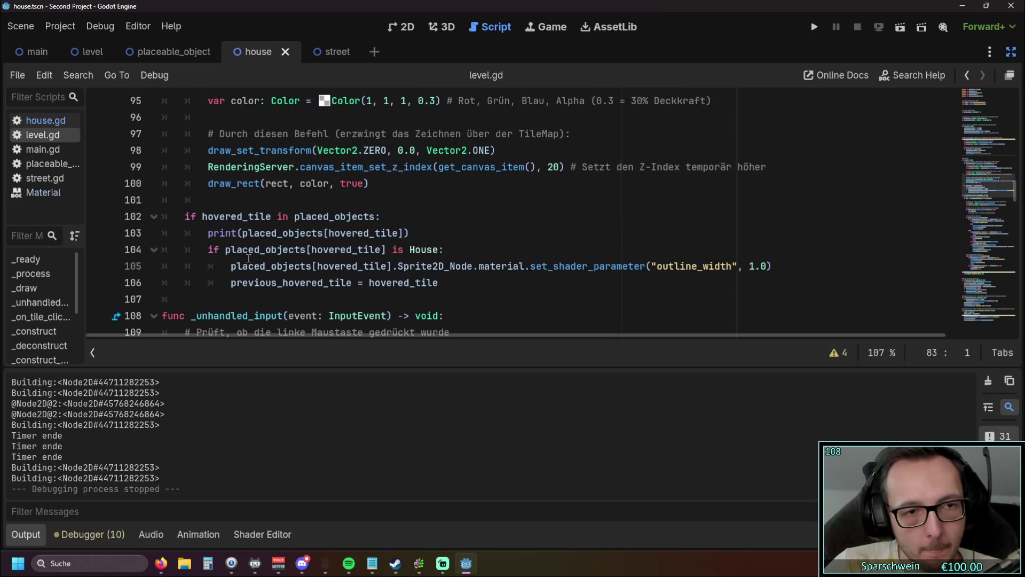
scroll(249, 258, "down", 1)
left_click(463, 199)
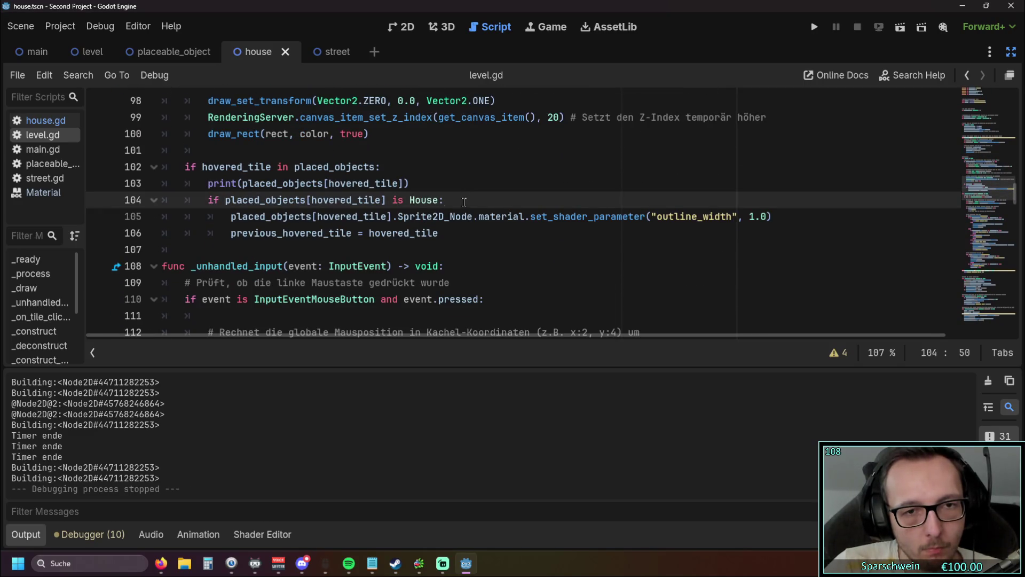
left_click(452, 236)
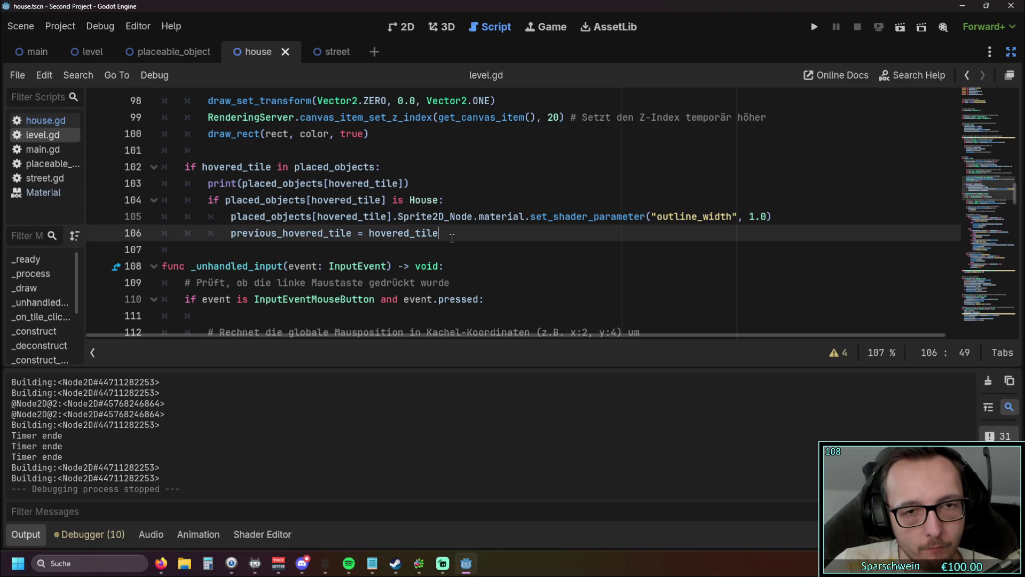
left_click(449, 207)
key("Return")
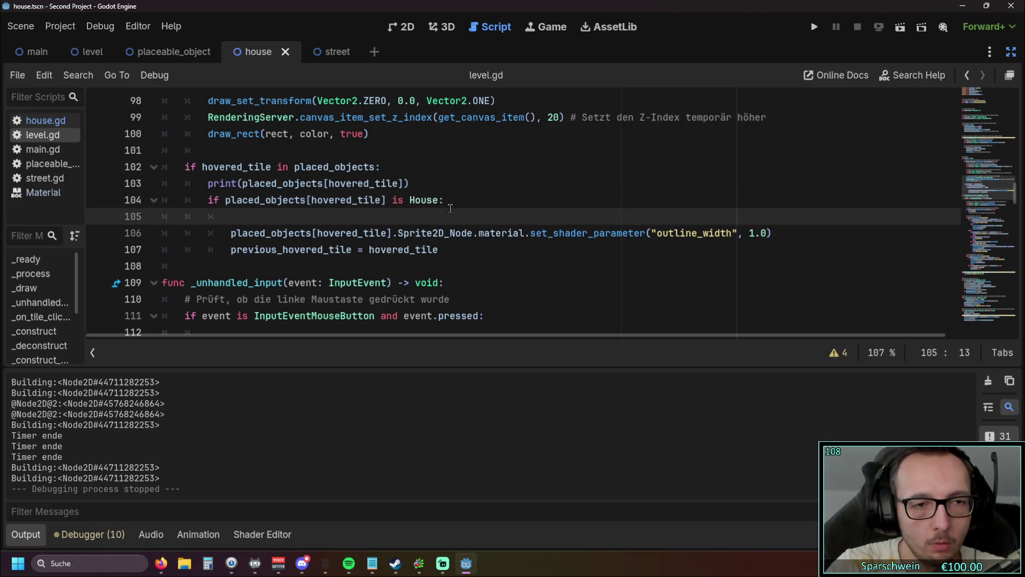
Paste the outline reset under 'is House:' and move the previous_hovered_tile assignment below it, fixing indentation.
key("ctrl+v")
left_click_drag(442, 249, 227, 254)
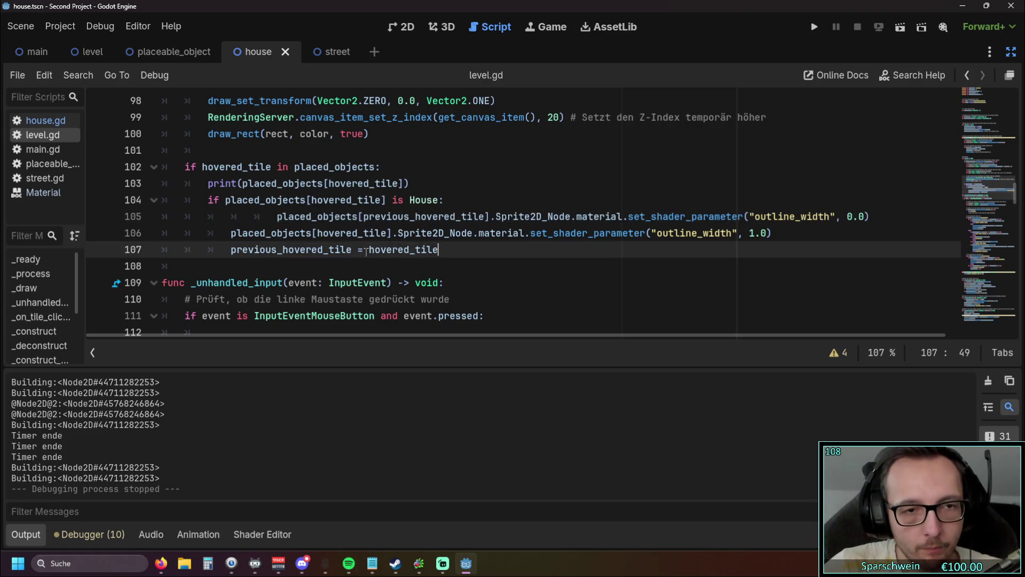
key("ctrl+x")
left_click(882, 217)
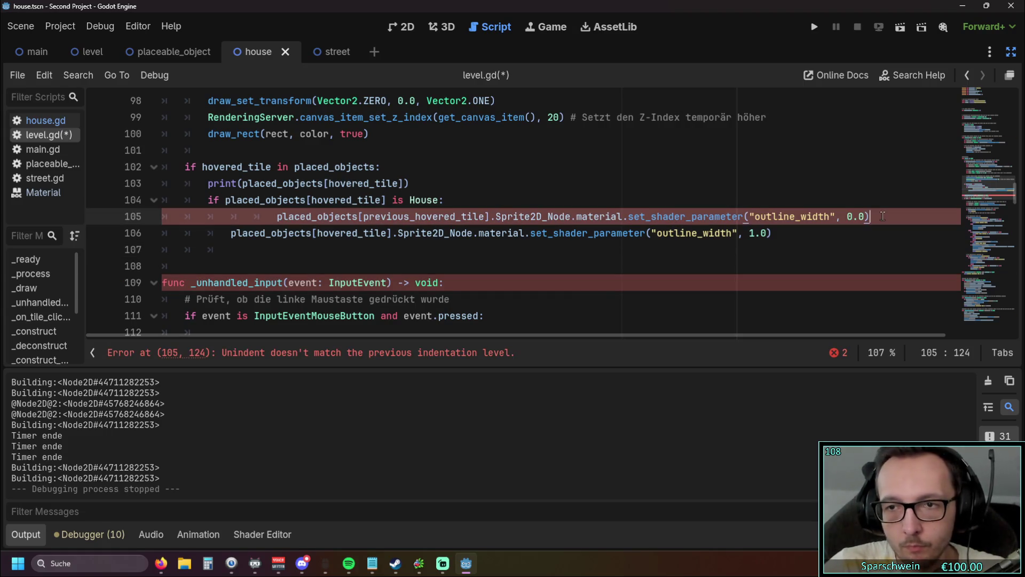
key("Return")
key("ctrl+v")
left_click(277, 233)
key("BackSpace")
key("BackSpace")
key("Up")
key("BackSpace")
Wrap the outline reset in 'if previous_hovered_tile in placed_objects:', then save and run.
left_click(454, 201)
key("Return")
type("if ")
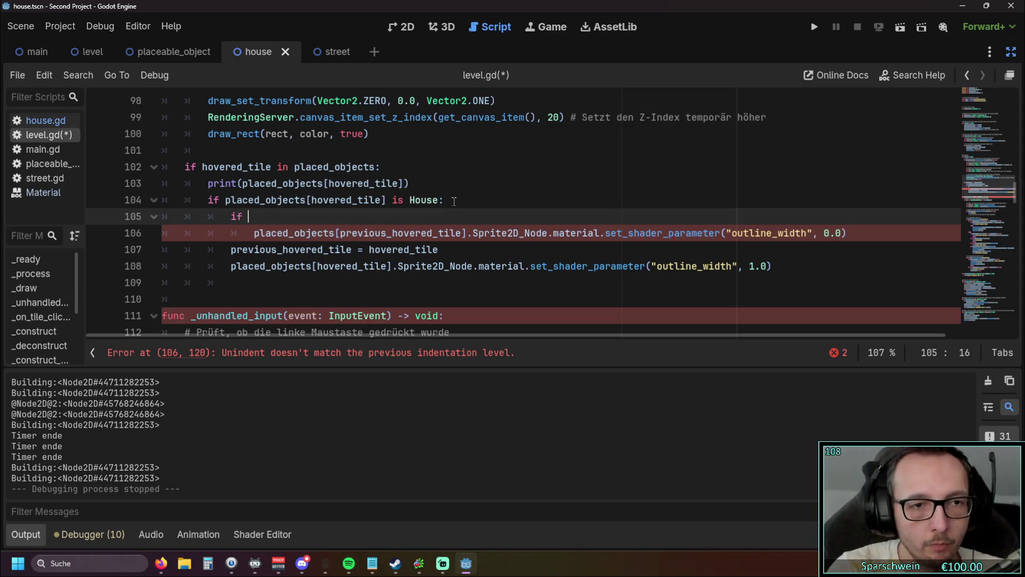
type("pre")
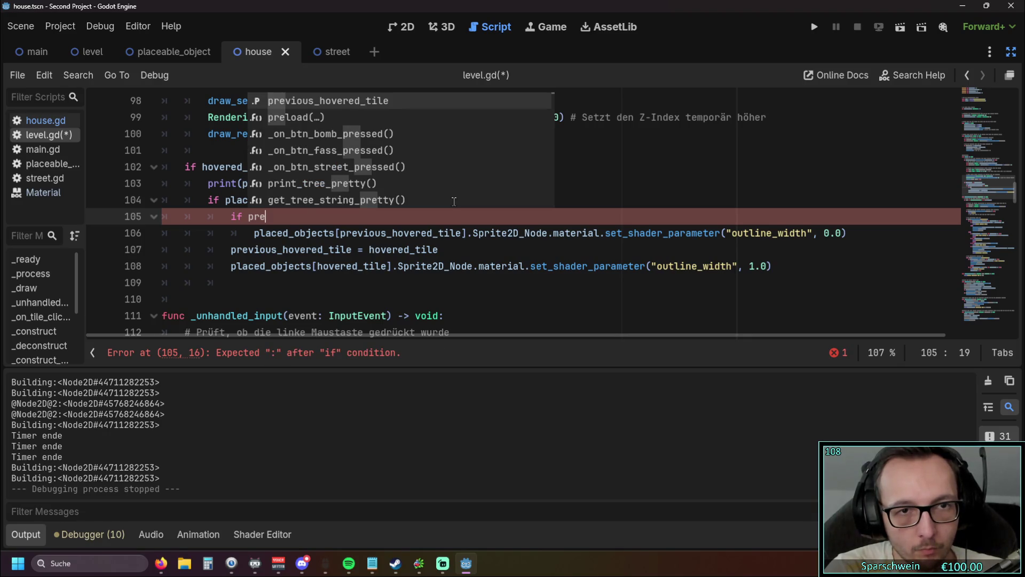
key("Return")
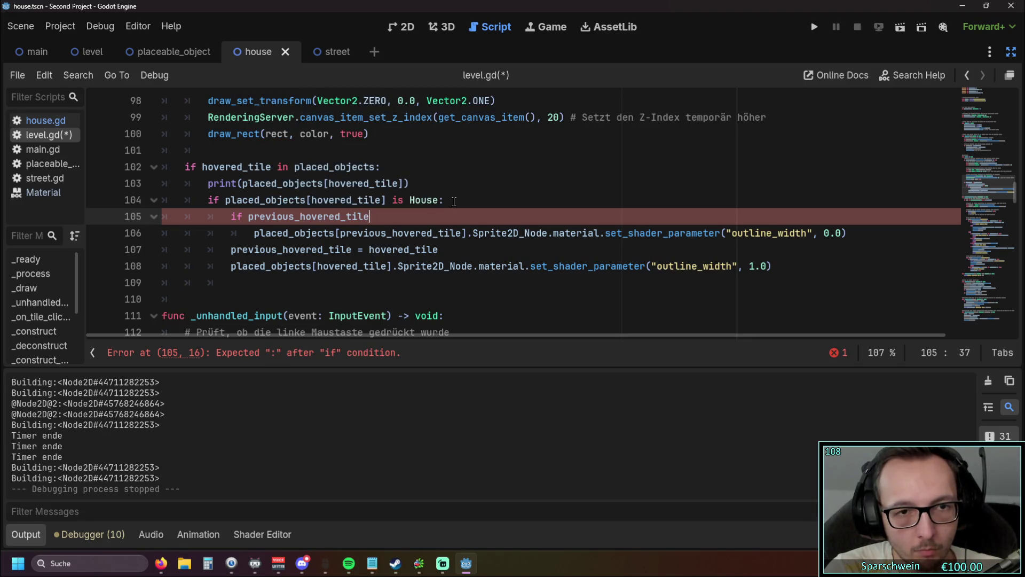
type(" in")
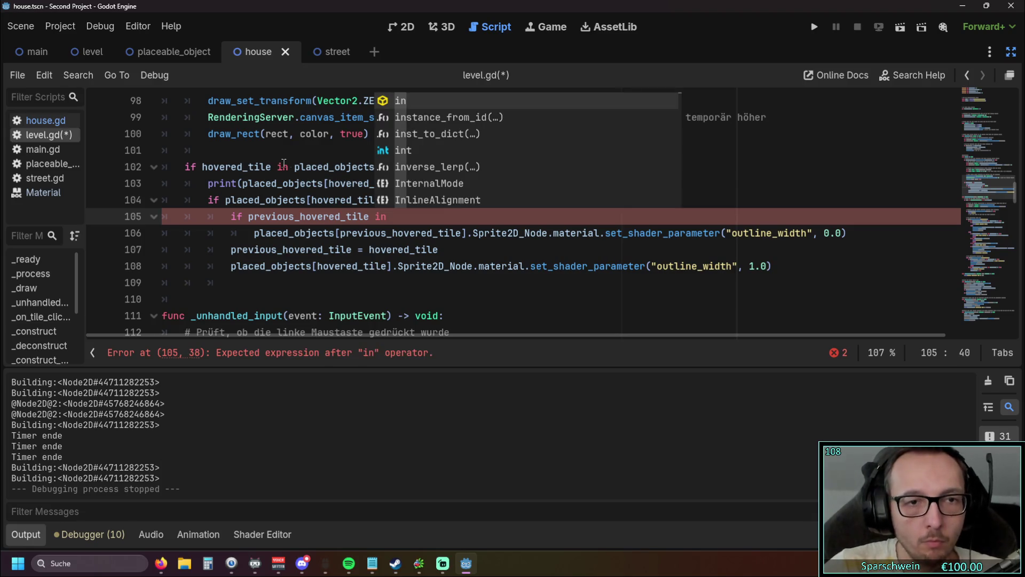
left_click(295, 167)
left_click_drag(295, 167, 382, 167)
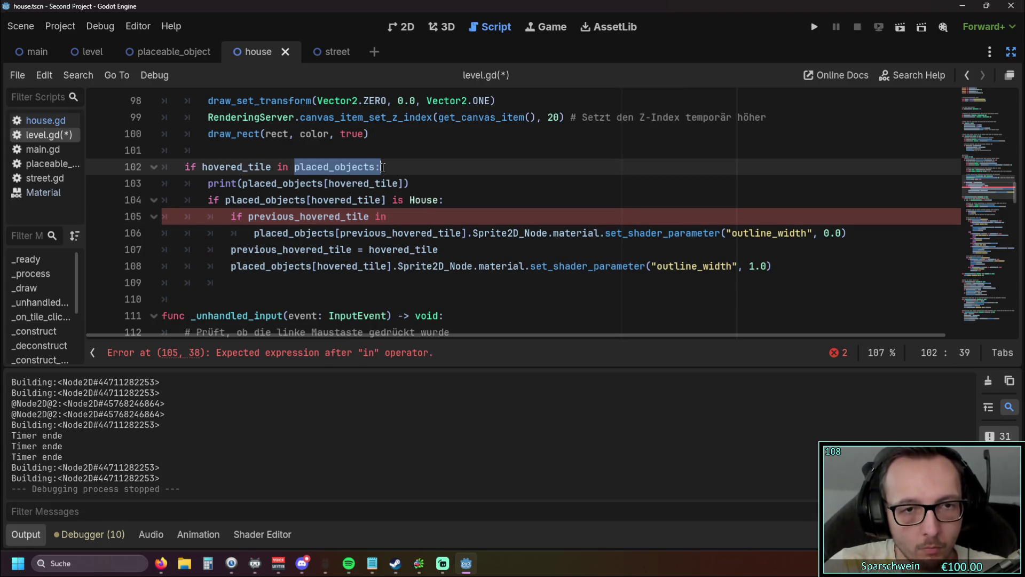
key("ctrl+c")
left_click(405, 222)
key("ctrl+v")
left_click(417, 282)
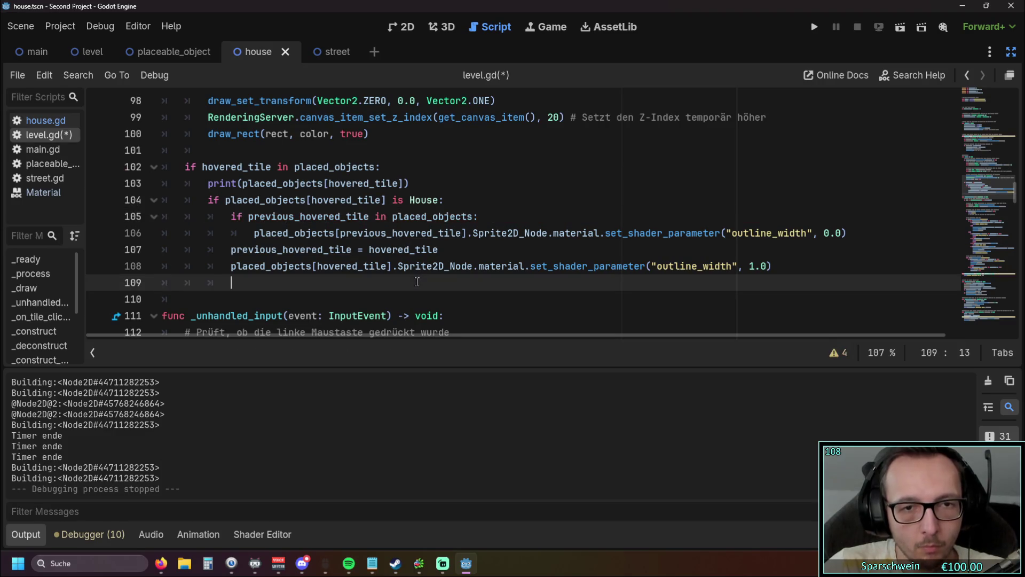
left_click(815, 28)
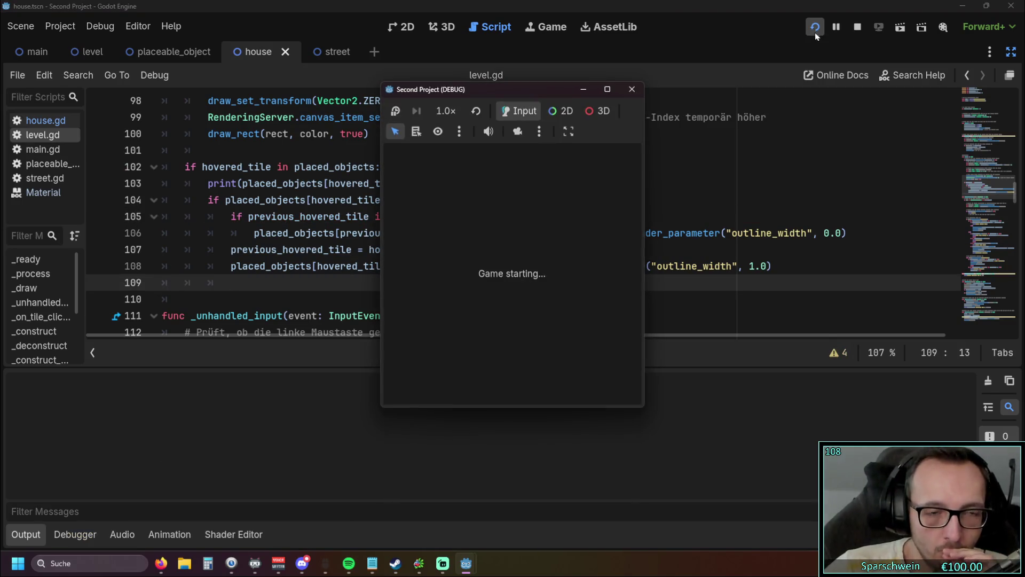
Place barrels at tiles (3,4) and (4,4), leaving gold at 180, then close the game.
left_click(491, 380)
left_click(495, 287)
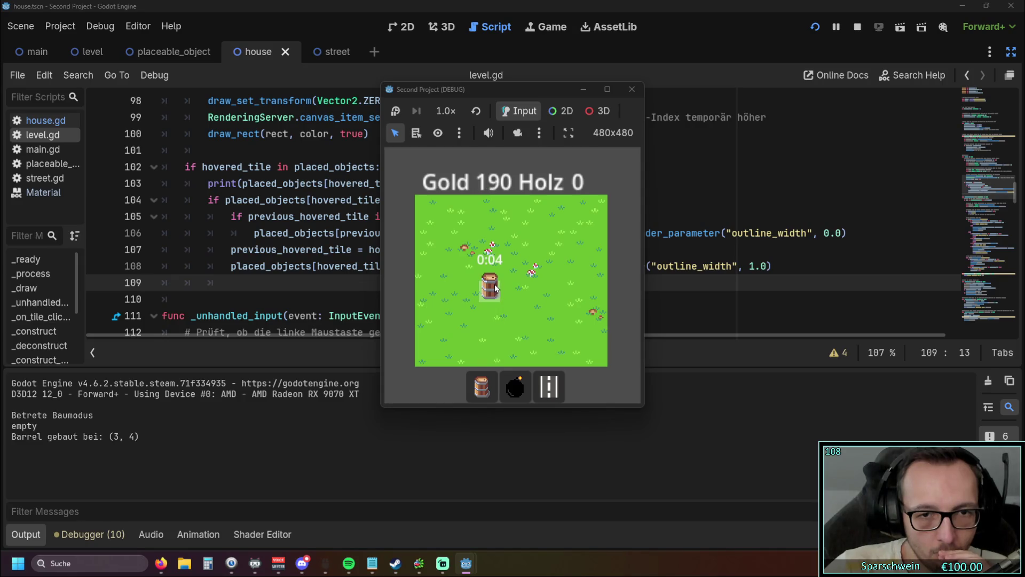
left_click(515, 290)
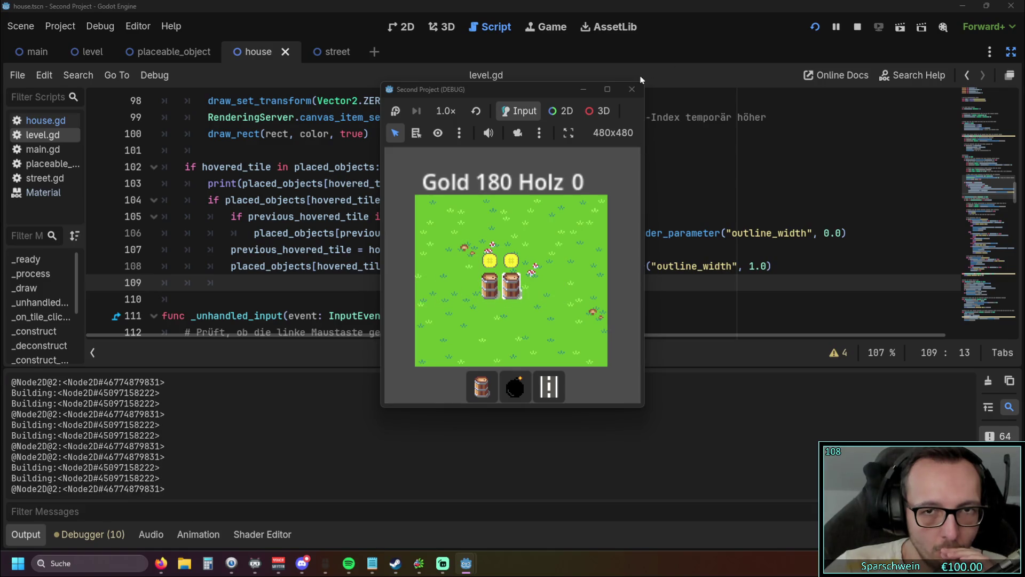
left_click(632, 89)
left_click(854, 233)
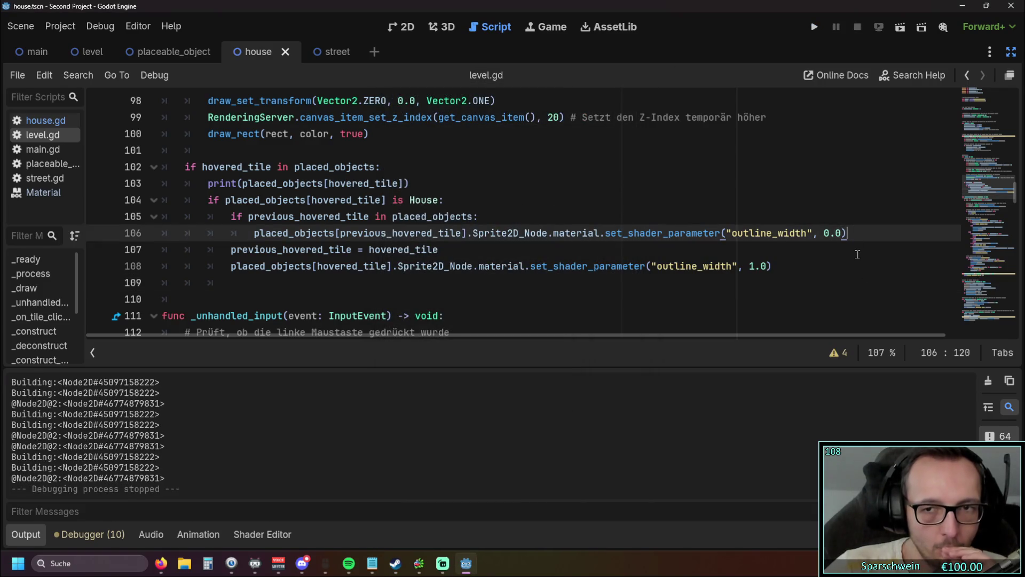
Start an 'if' line after the outline reset, then delete it again.
key("Return")
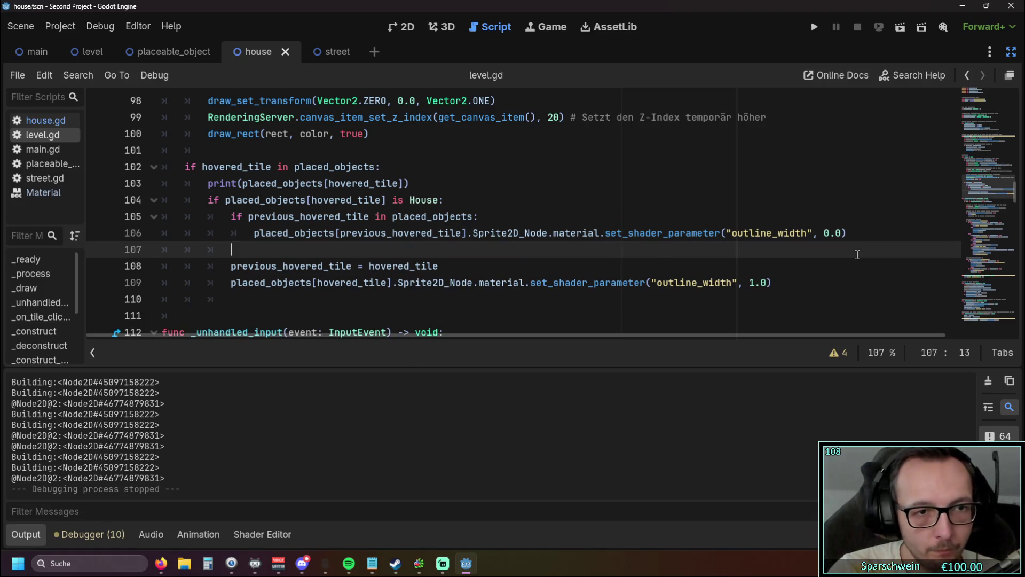
type("if")
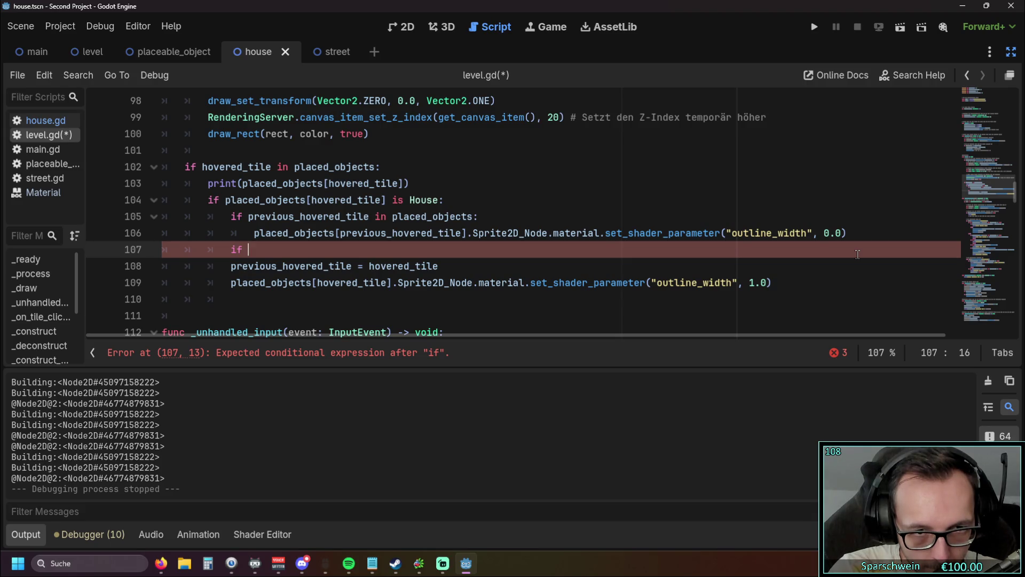
key("BackSpace")
key("BackSpace")
key("BackSpace")
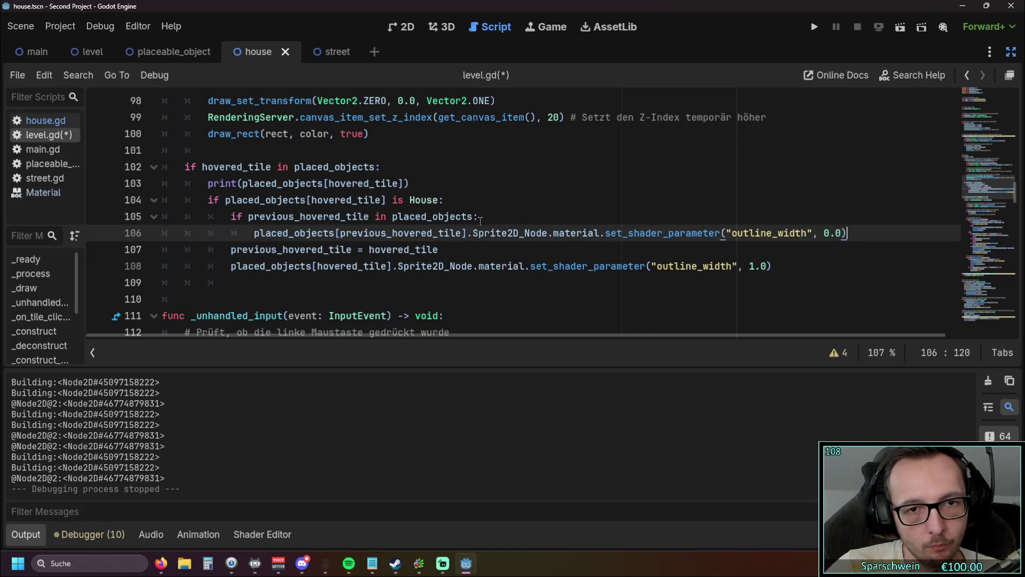
Rerun the game, place two barrels on grass (gold 200 to 180), then stop it.
left_click(812, 28)
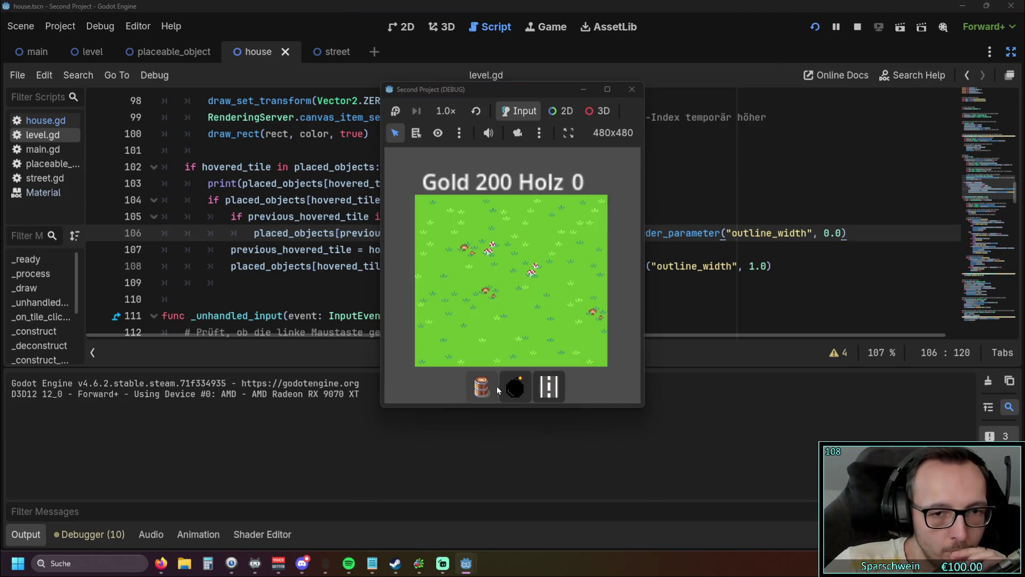
left_click(482, 385)
left_click(469, 270)
left_click(491, 270)
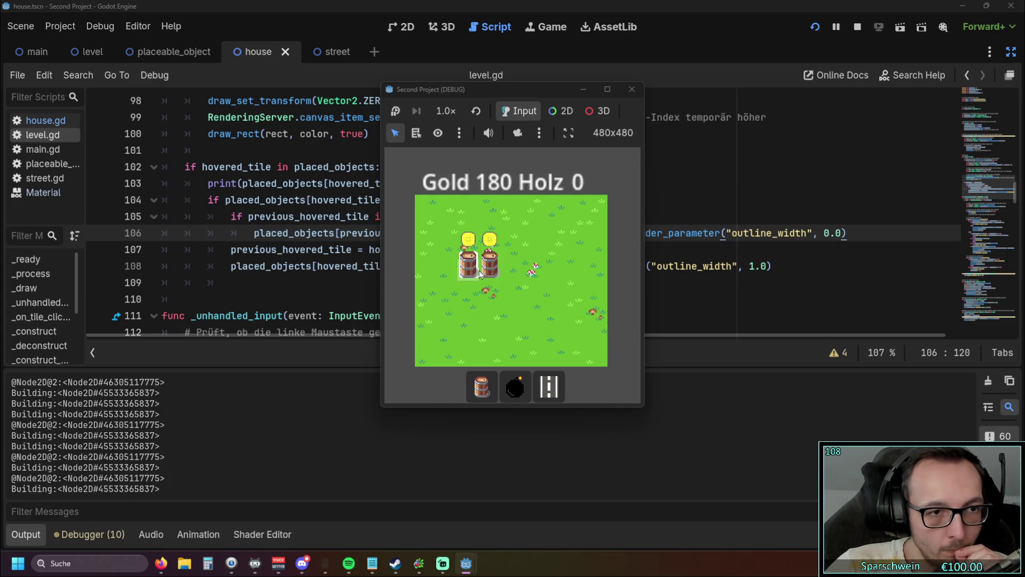
left_click(632, 90)
left_click(418, 293)
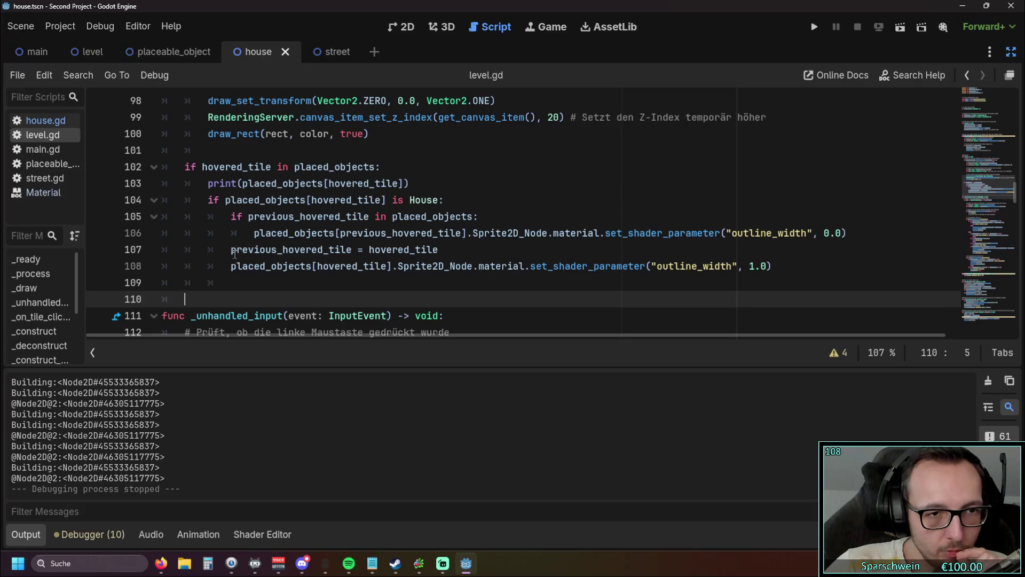
mouse_move(232, 251)
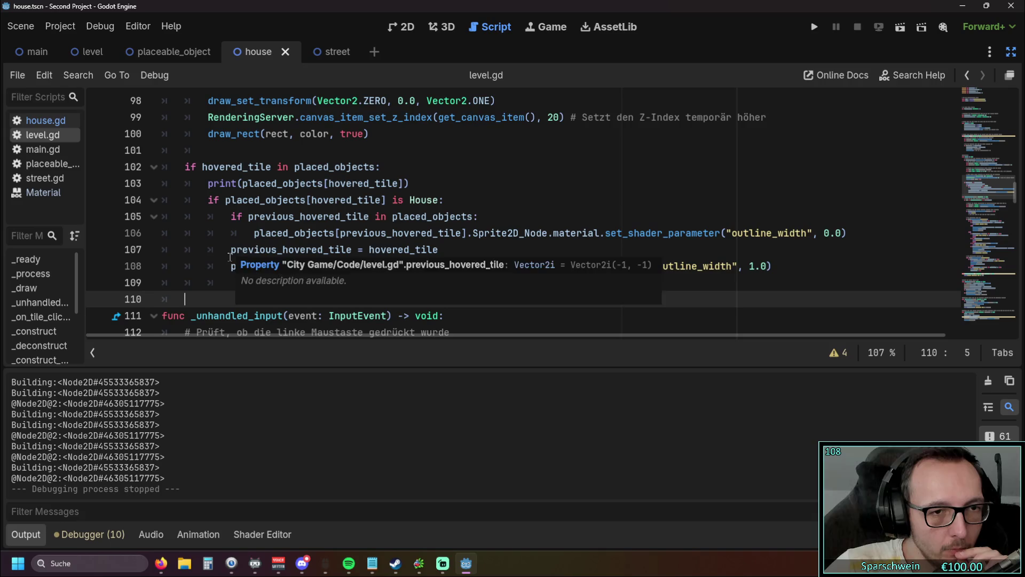
left_click_drag(231, 217, 484, 217)
left_click(484, 217)
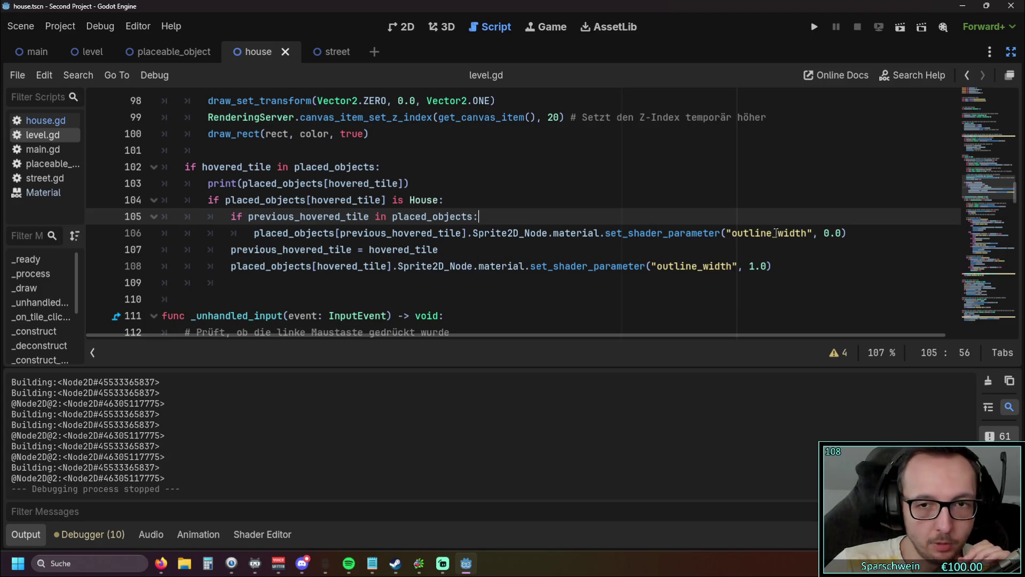
Start a new if statement below line 106, then discard it.
left_click(849, 235)
key("Return")
key("BackSpace")
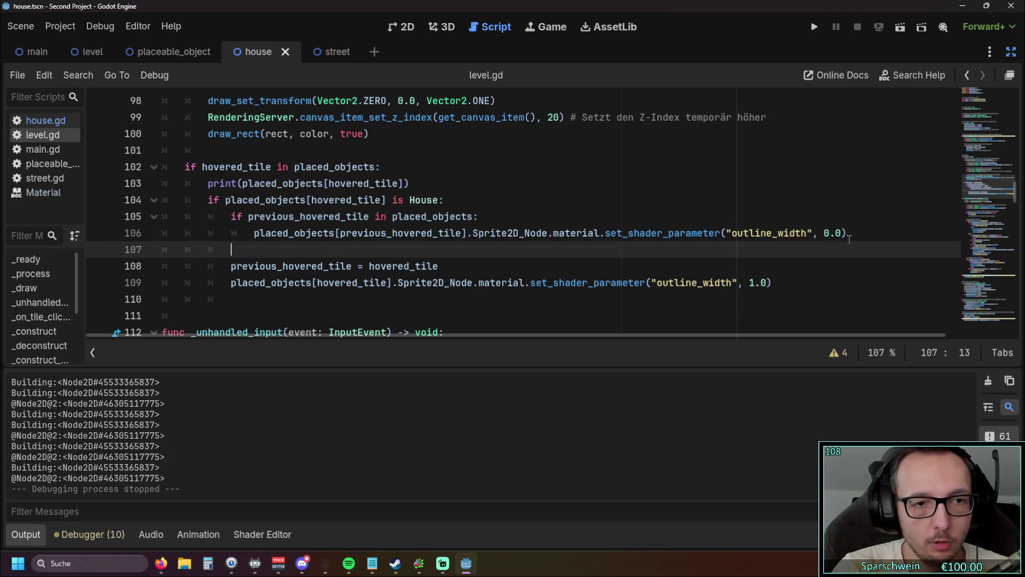
type("if ")
type("no")
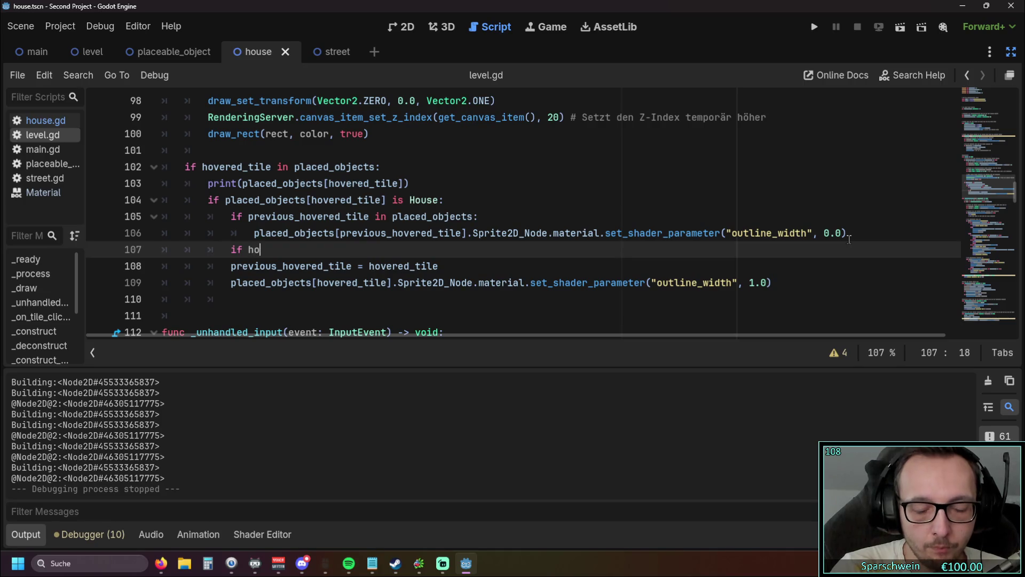
key("BackSpace")
key("BackSpace")
key("BackSpace")
key("BackSpace")
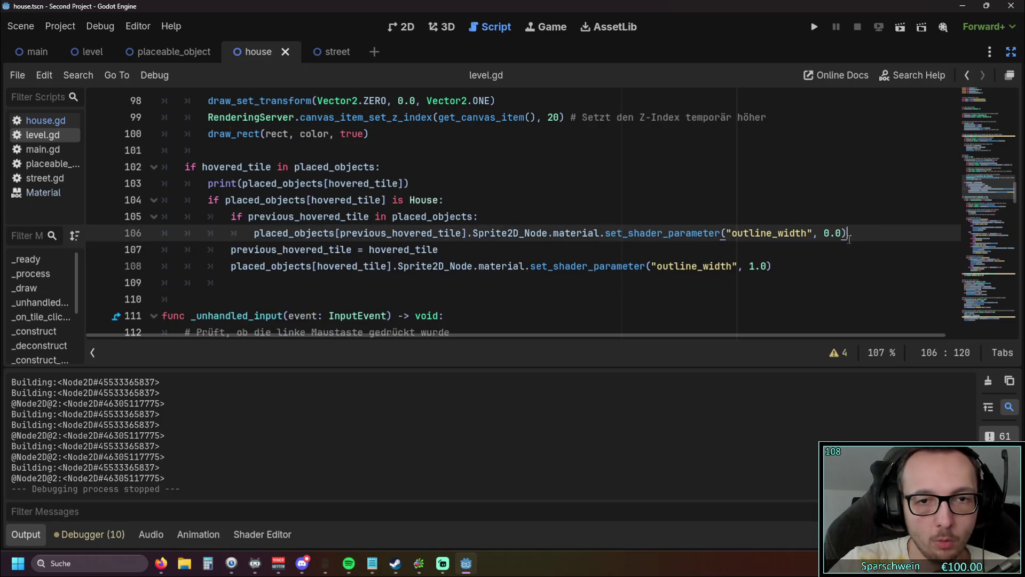
Add 'or hovered_tile !=' before the colon on line 105, replacing the typed 'in'.
key("Left")
type("or ")
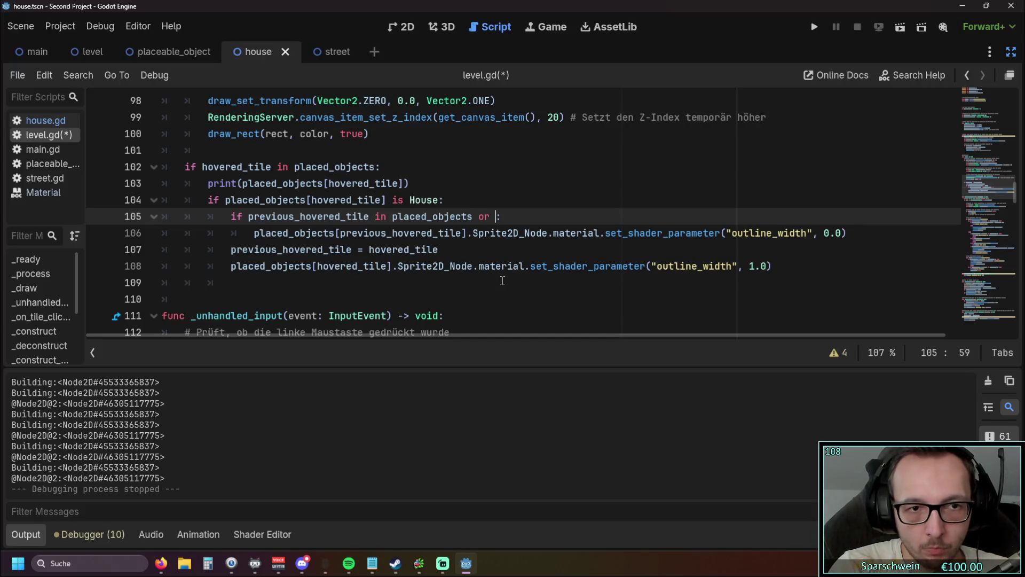
type("ho")
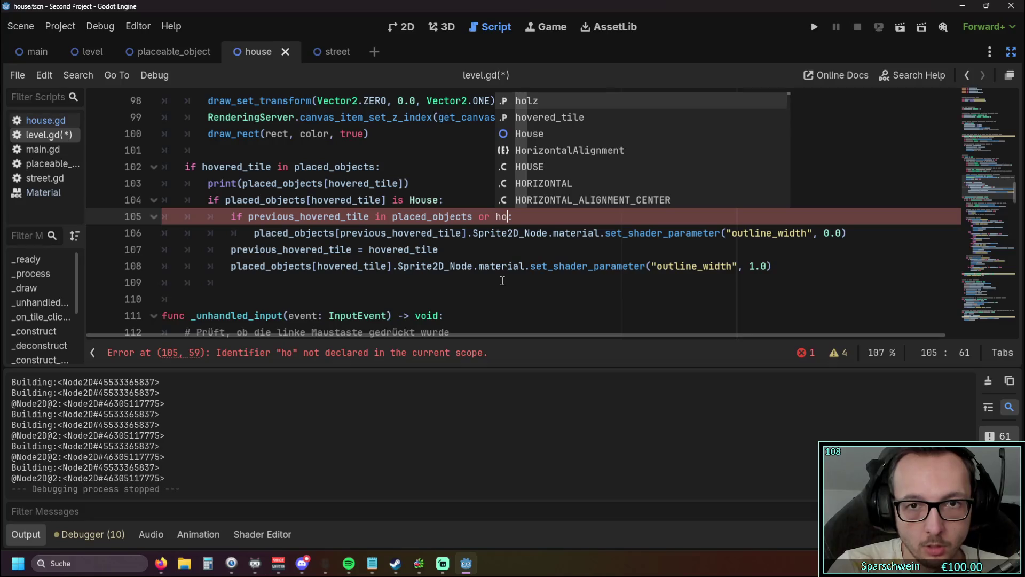
key("Down")
key("Return")
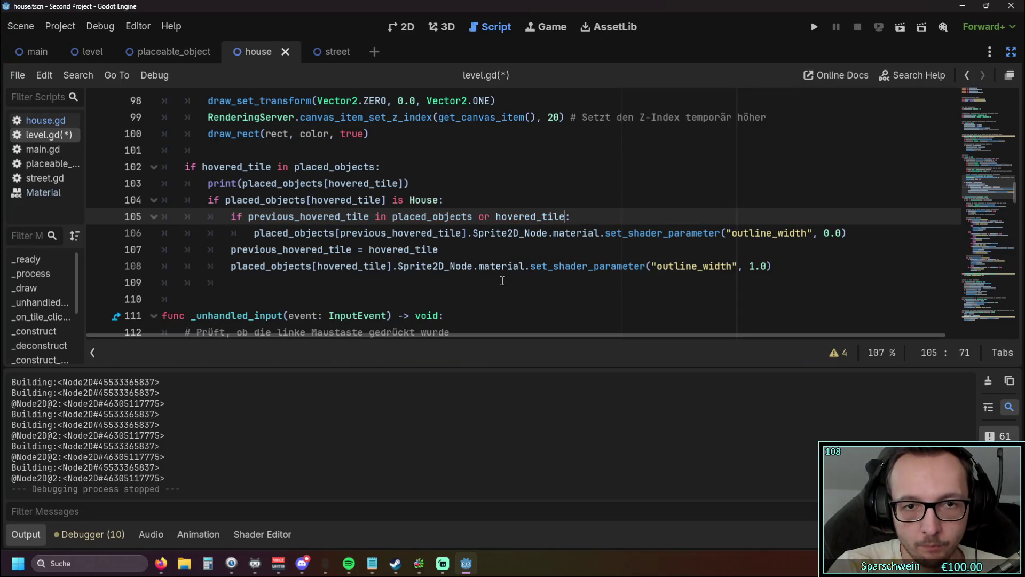
type("in")
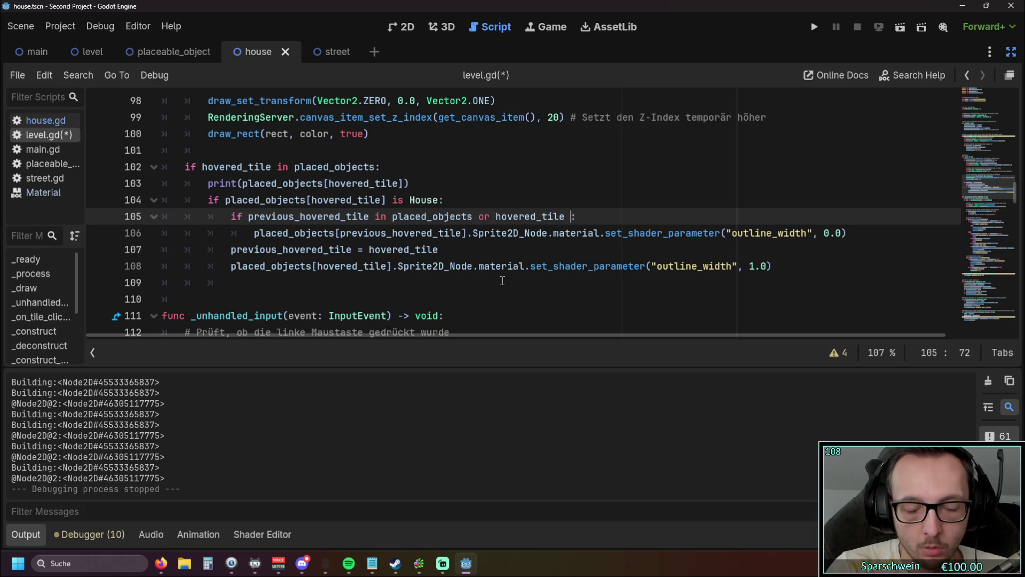
left_click(392, 217)
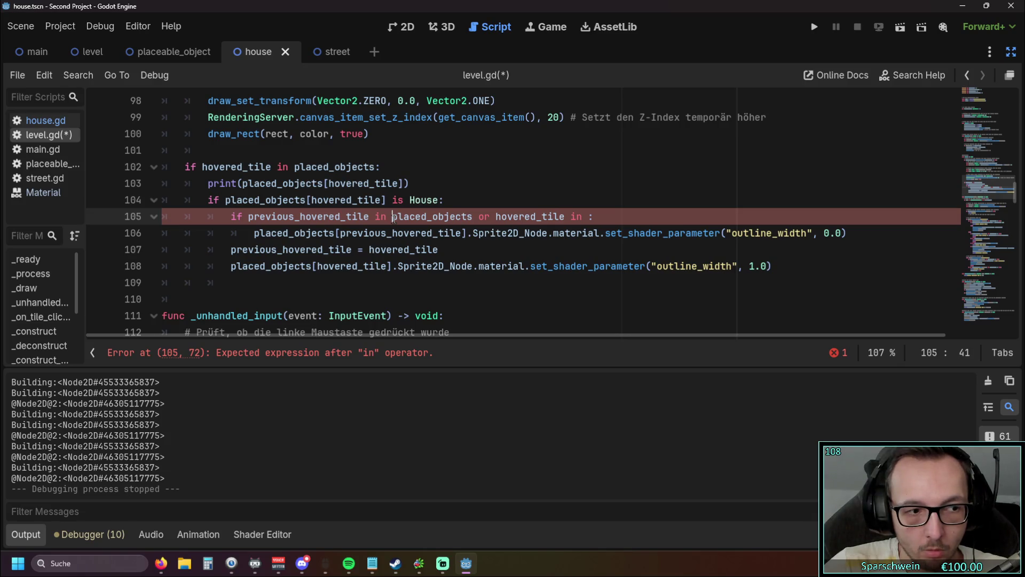
left_click(582, 229)
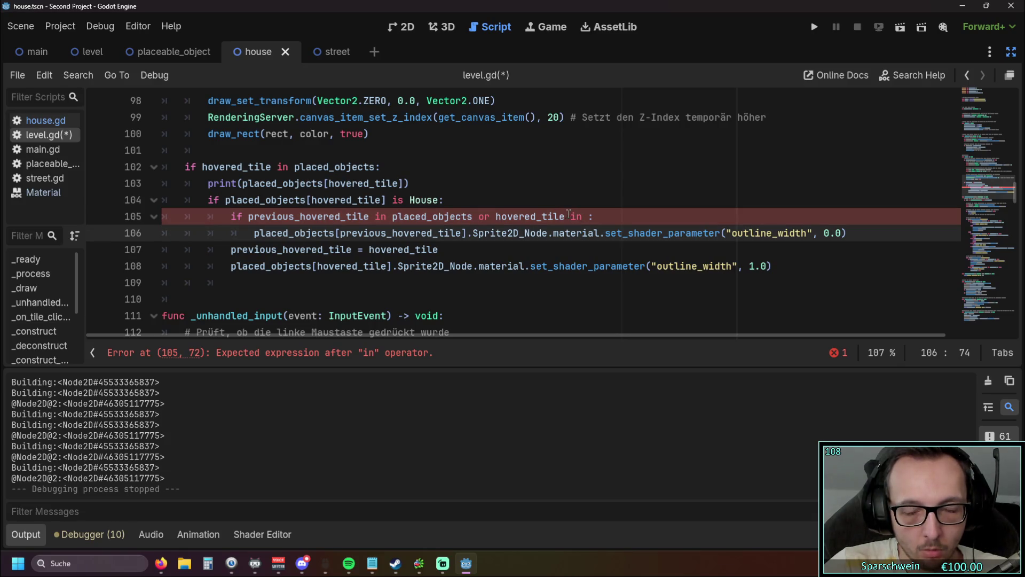
left_click(587, 216)
mouse_move(587, 217)
left_mouse_down()
mouse_move(481, 216)
mouse_move(496, 216)
left_mouse_up()
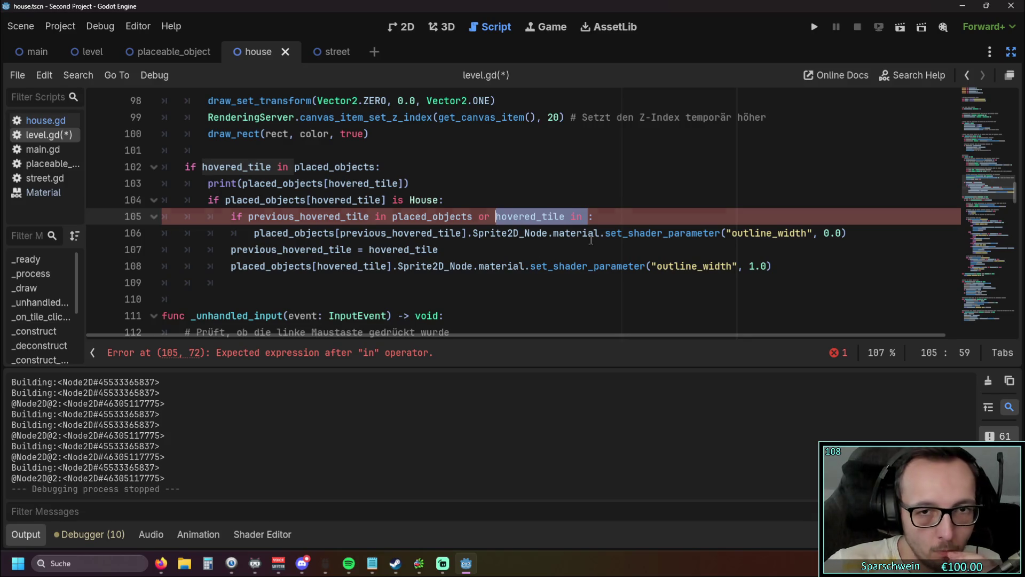
left_click(582, 216)
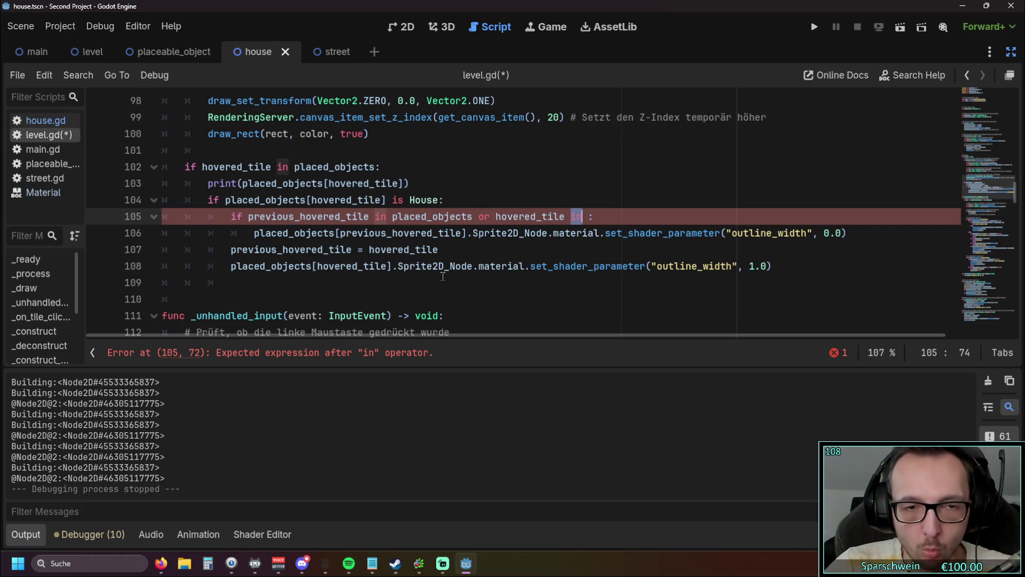
key("BackSpace")
key("BackSpace")
type("!=")
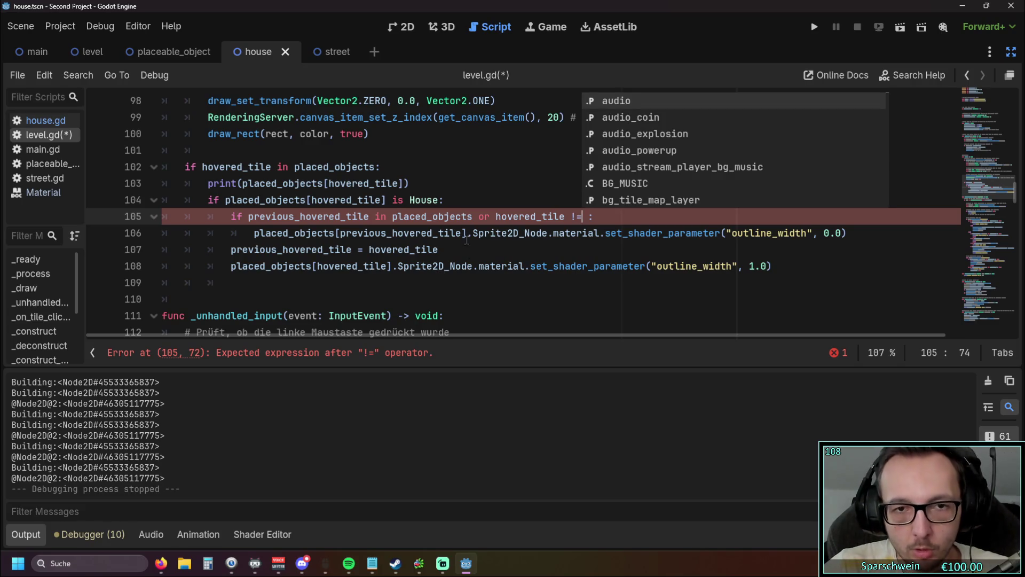
Copy House from line 104 and paste it after '!=' on line 105.
double_click(430, 200)
key("ctrl+c")
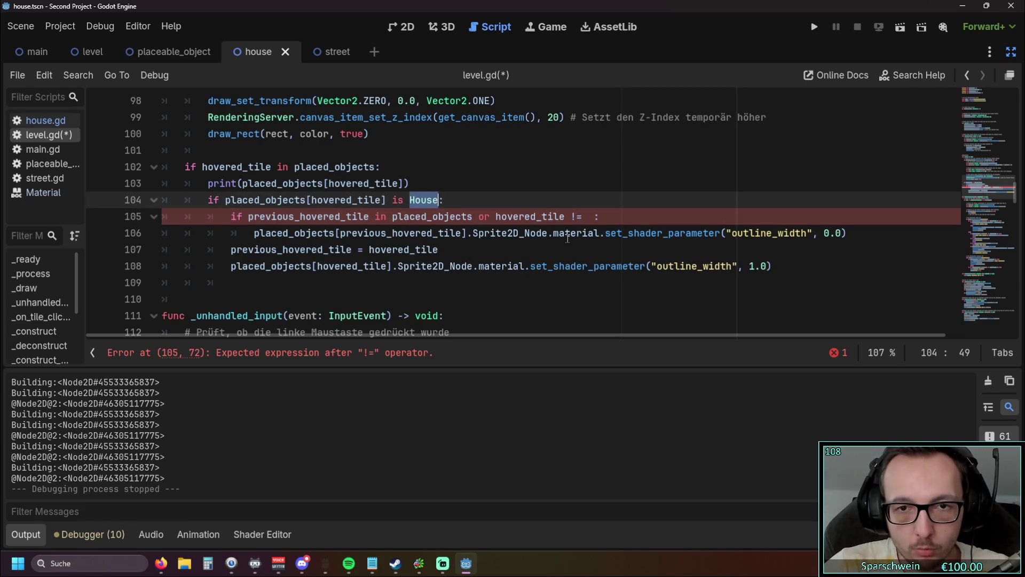
left_click(586, 217)
key("ctrl+v")
key("Delete")
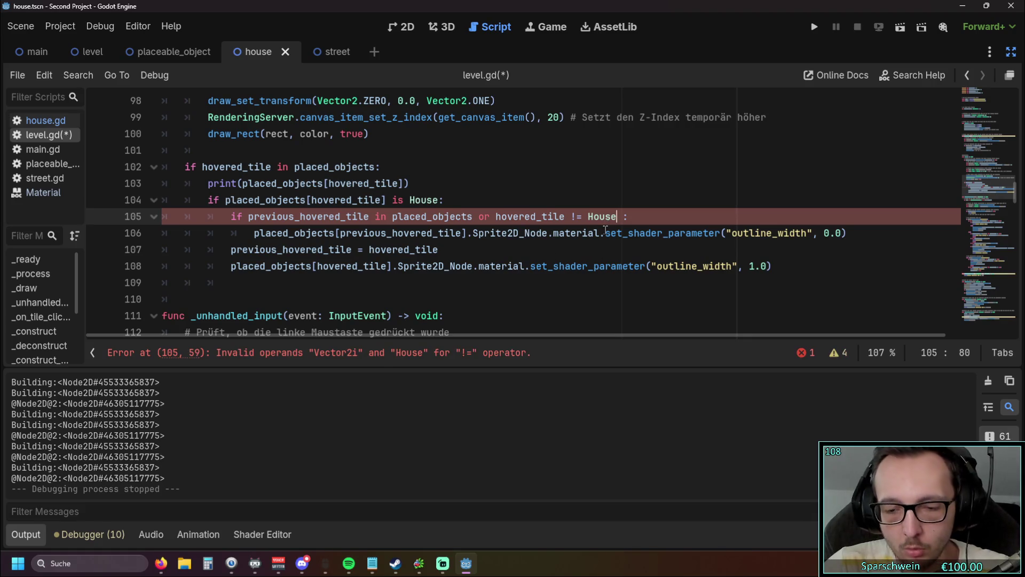
Change '!=' to 'not' on line 105, then select the 'or hovered_tile not House' clause.
left_click(567, 247)
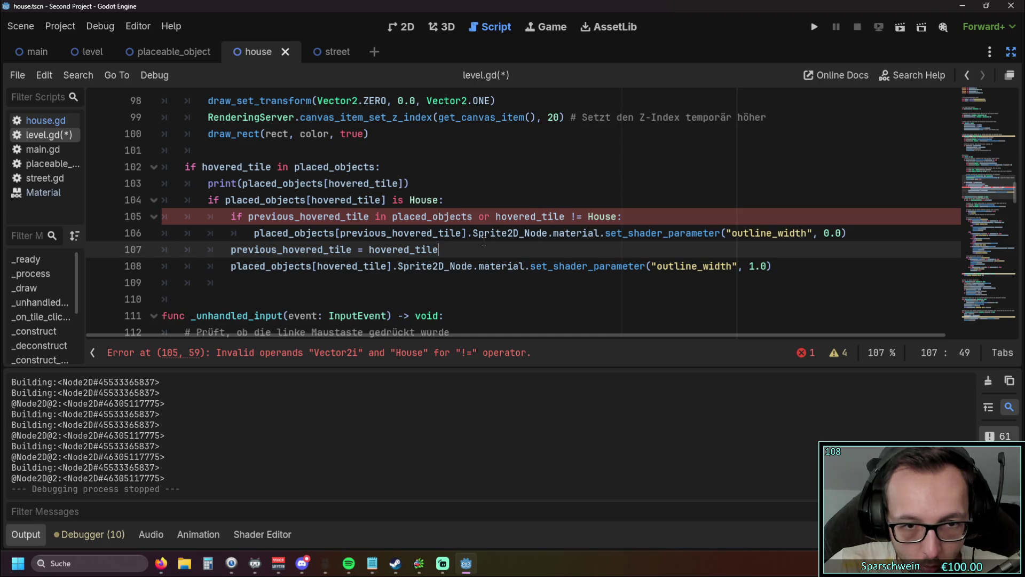
double_click(578, 216)
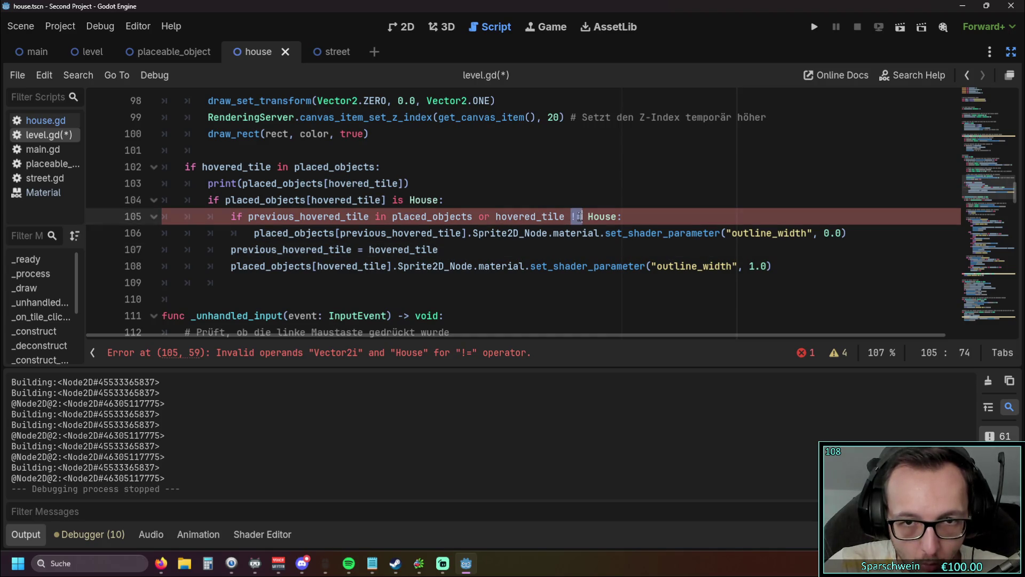
type("not")
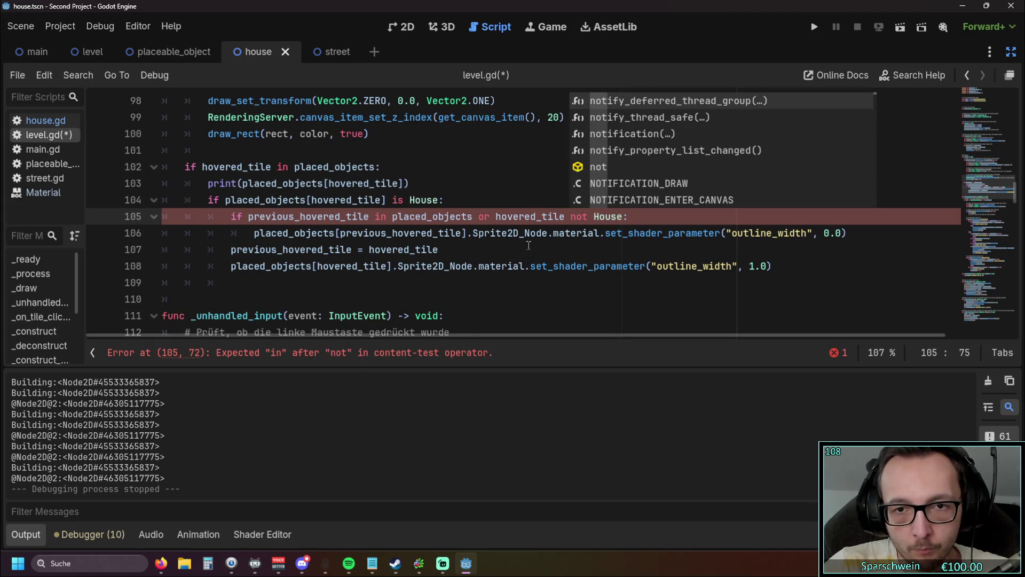
left_click(528, 248)
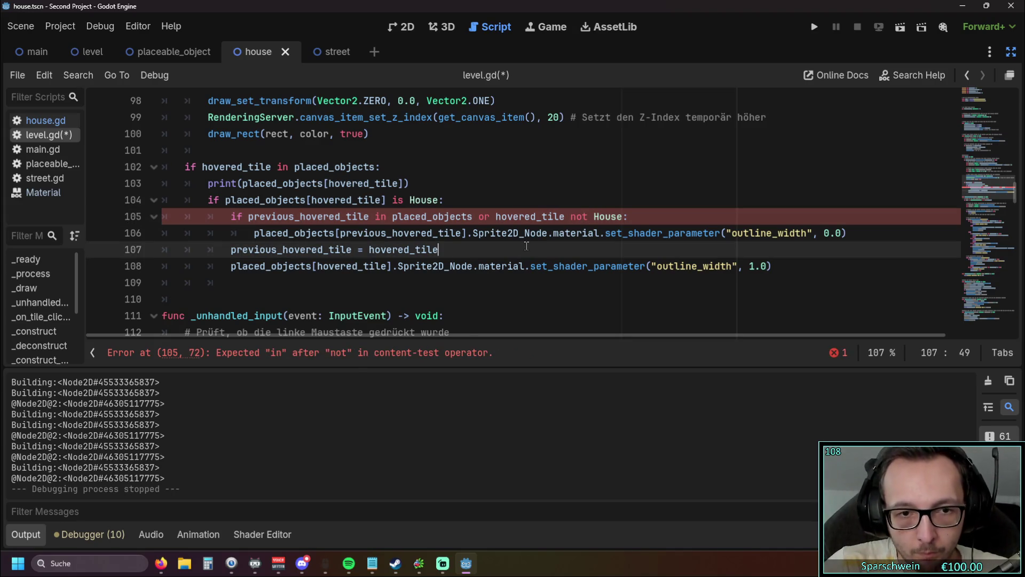
left_click(569, 216)
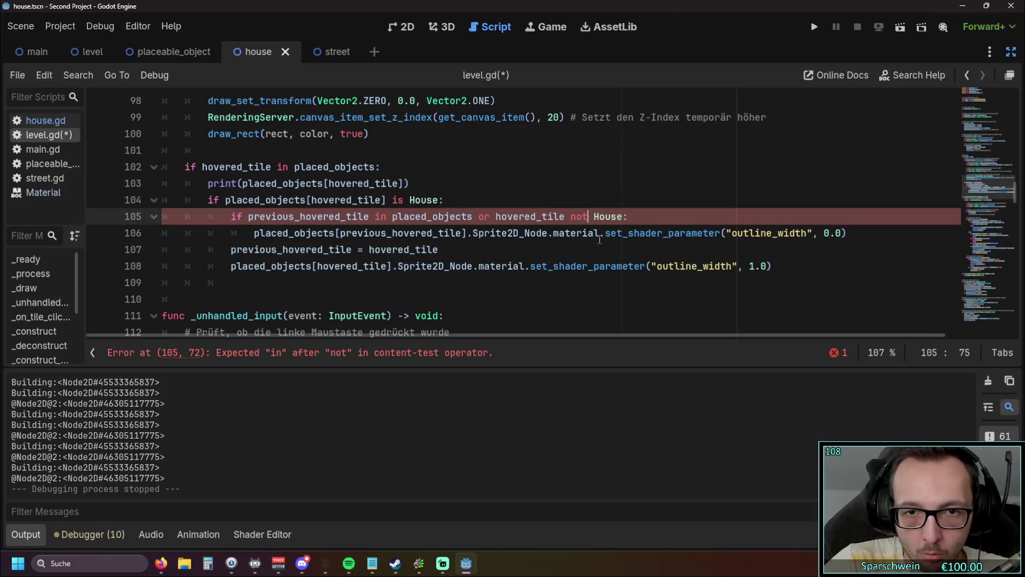
left_click_drag(495, 216, 622, 214)
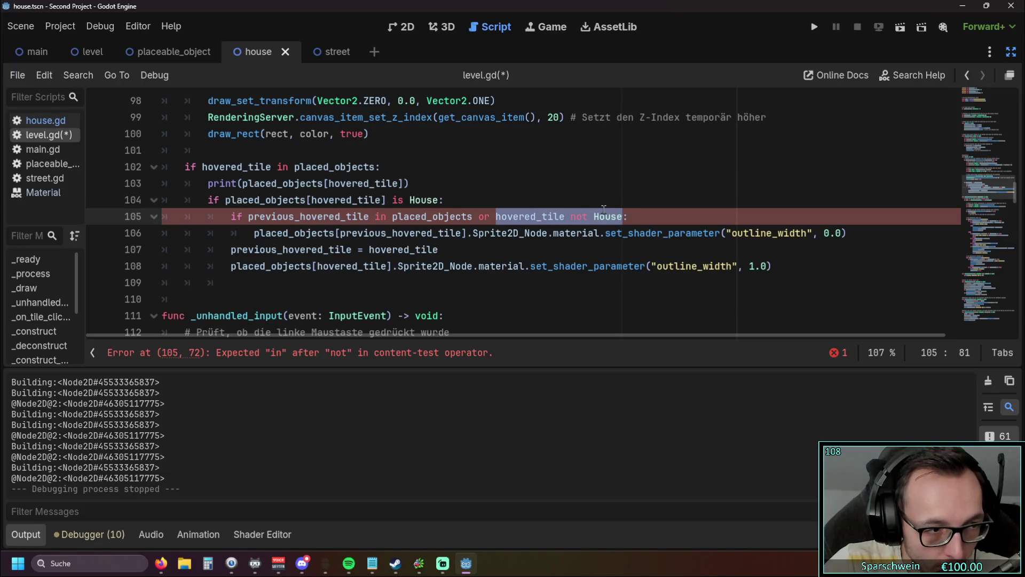
left_click(516, 242)
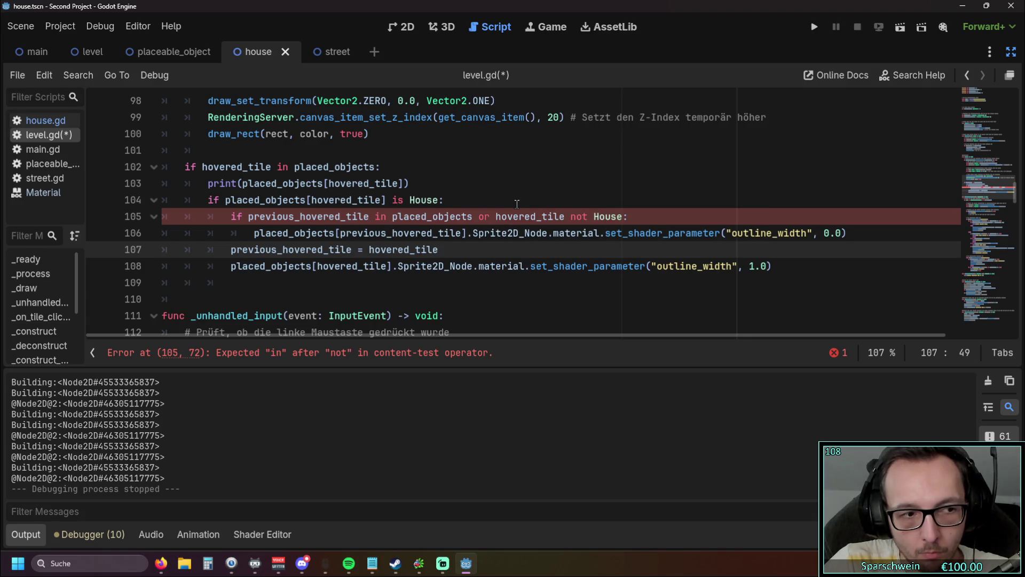
left_click_drag(621, 216, 479, 217)
Delete the selected 'or hovered_tile not House' clause from line 105.
key("BackSpace")
key("BackSpace")
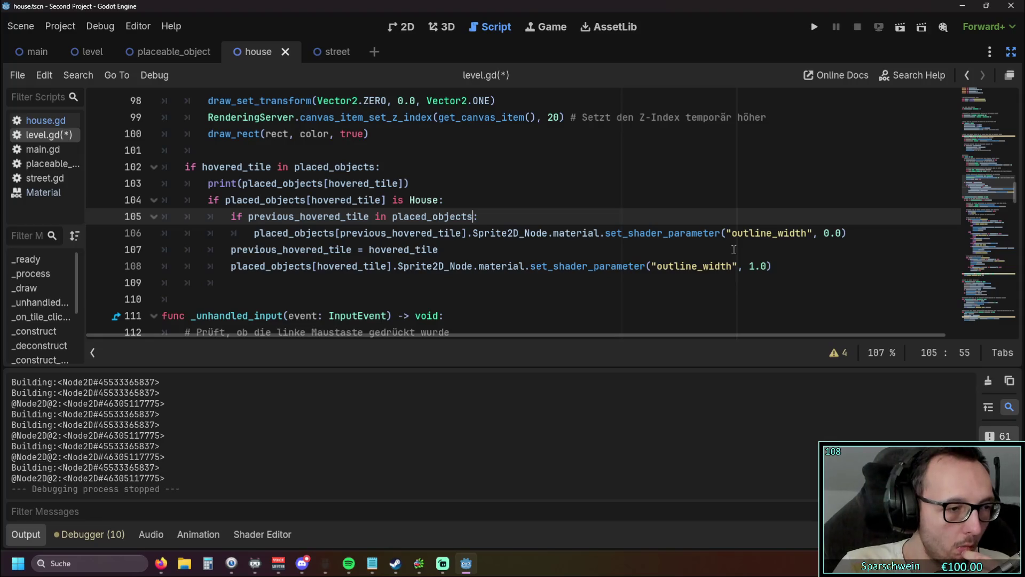
Append 'or hovered_tile == null' to line 105's condition and launch the game.
type("or ")
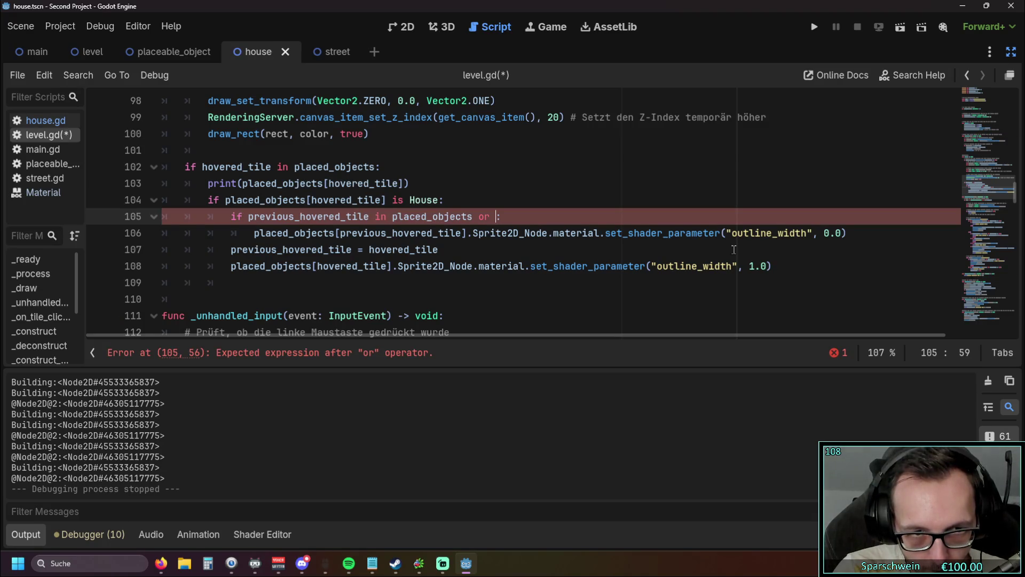
type("ho")
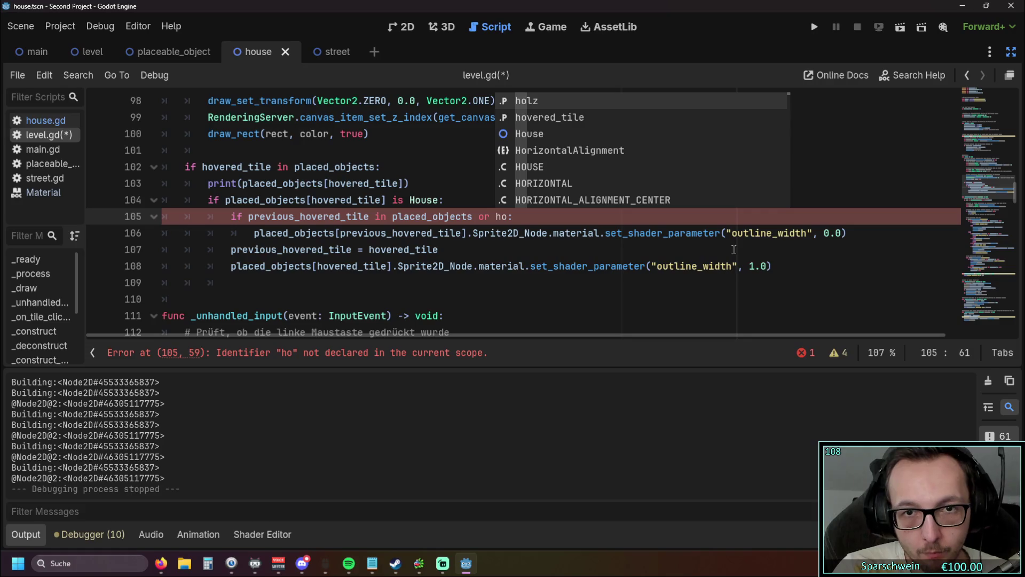
key("Down")
key("Return")
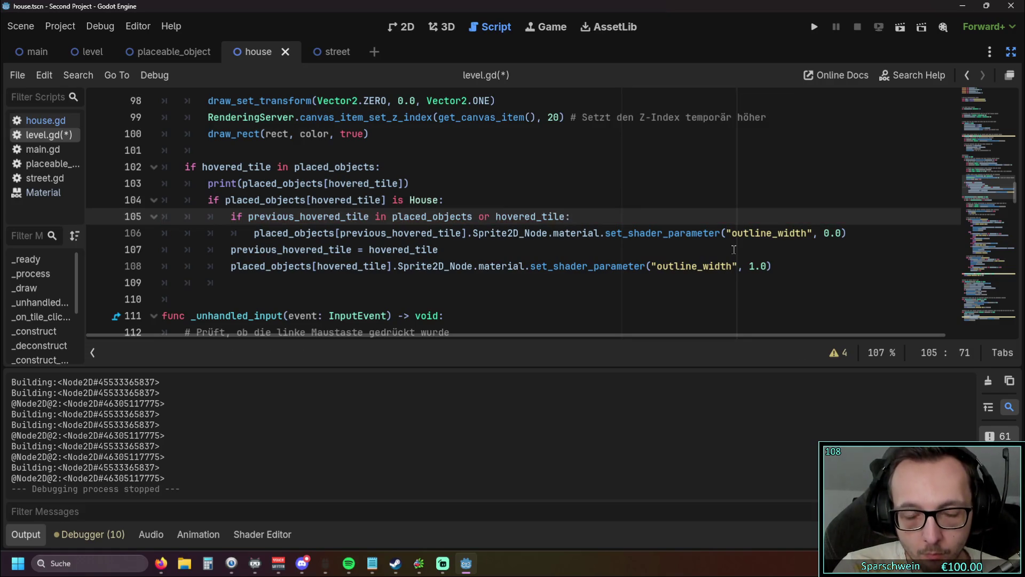
type("== ")
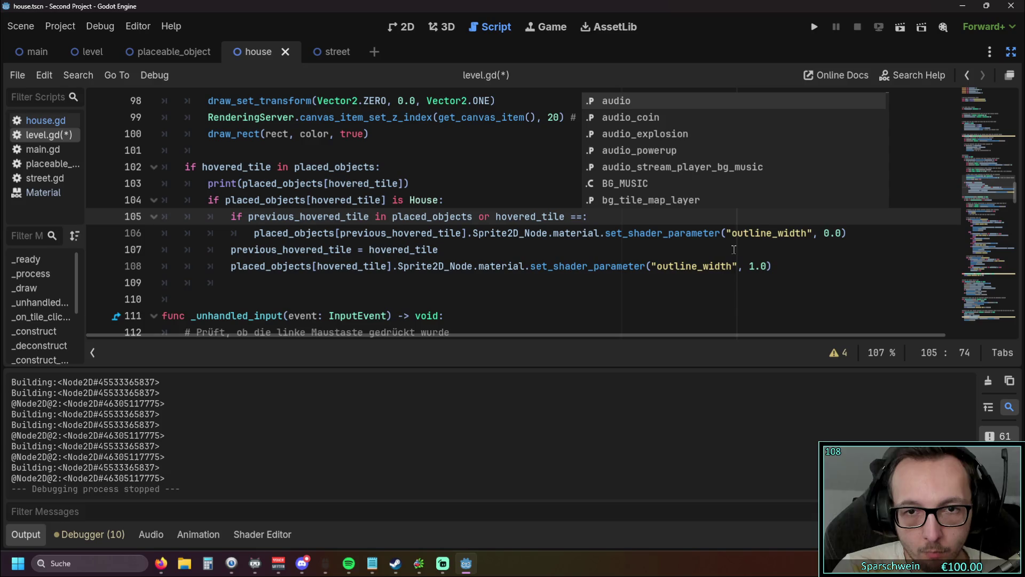
type("null")
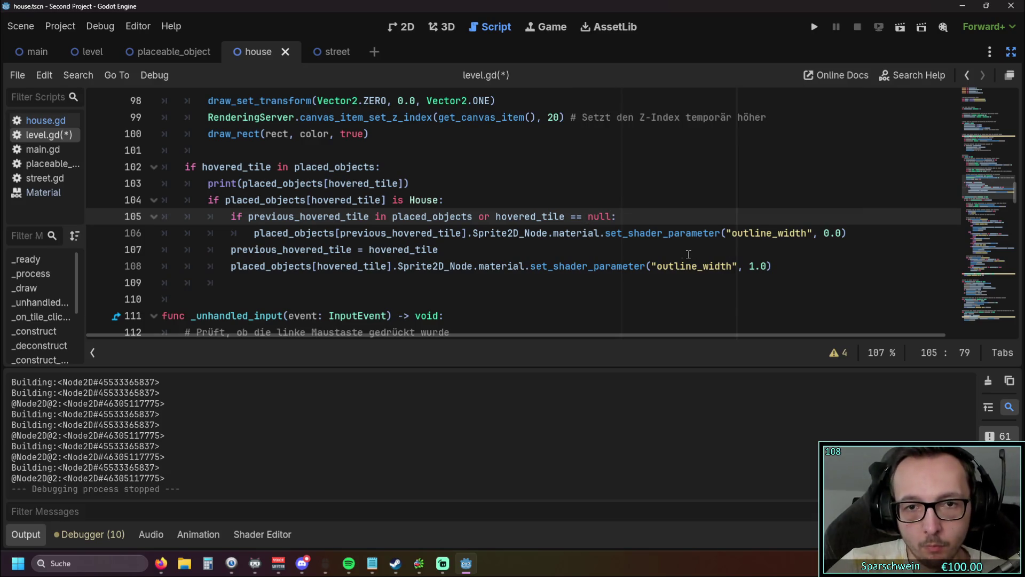
left_click(673, 246)
left_click(813, 26)
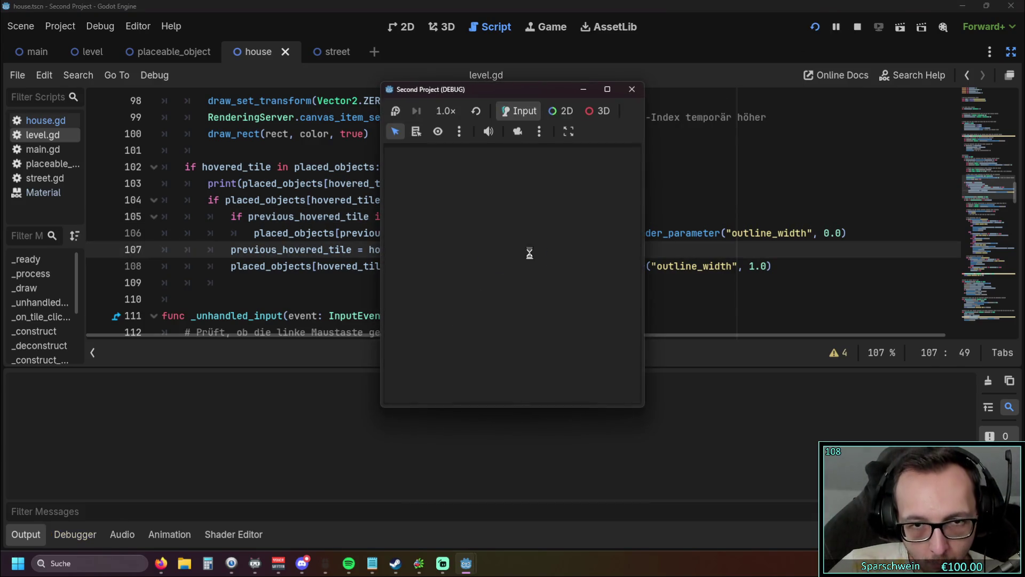
Place two barrels on the grass in the running game, then stop it.
left_click(486, 283)
left_click(503, 290)
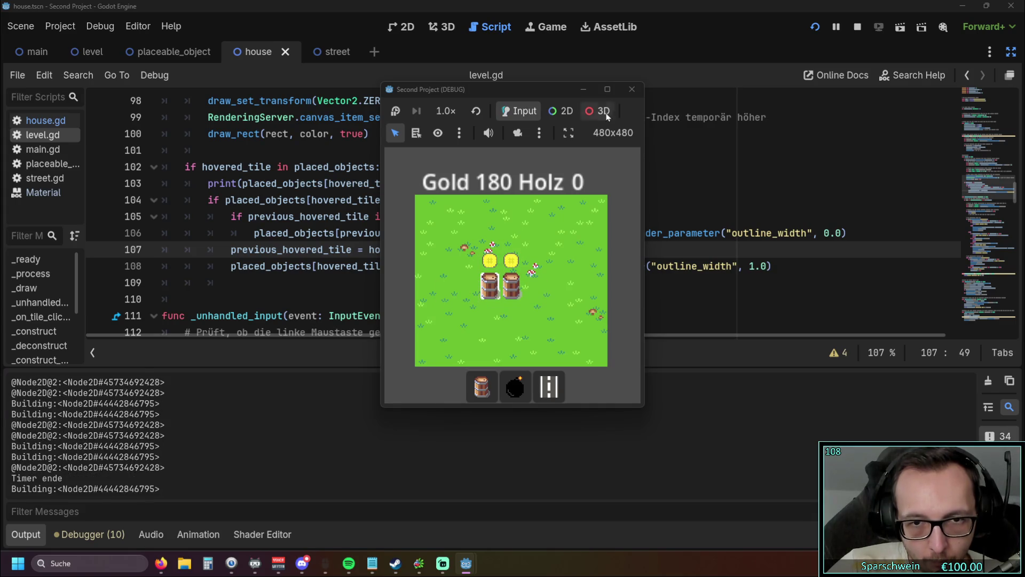
left_click(632, 89)
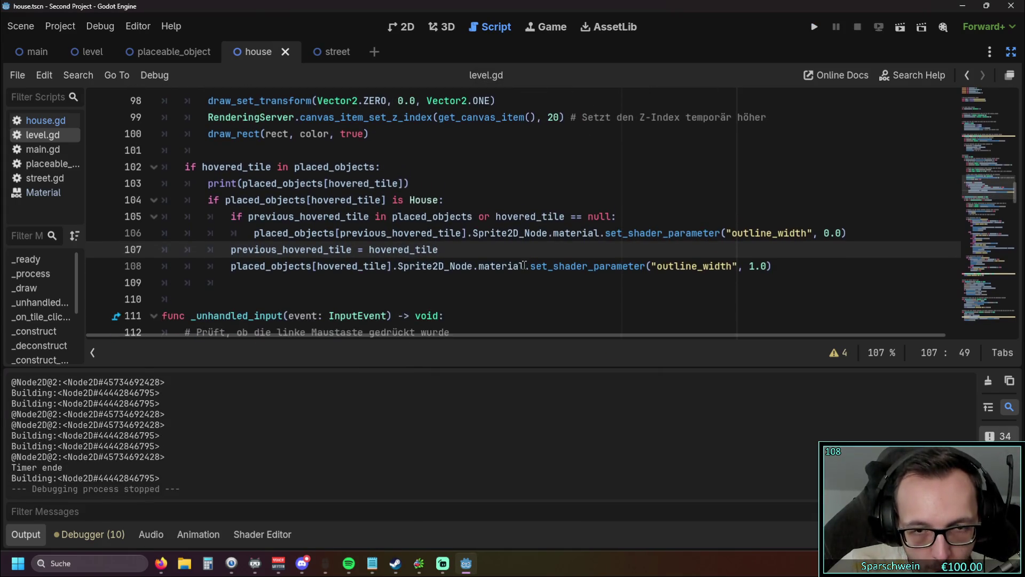
Delete the 'or hovered_tile == null' clause from line 105.
left_click_drag(496, 217, 478, 217)
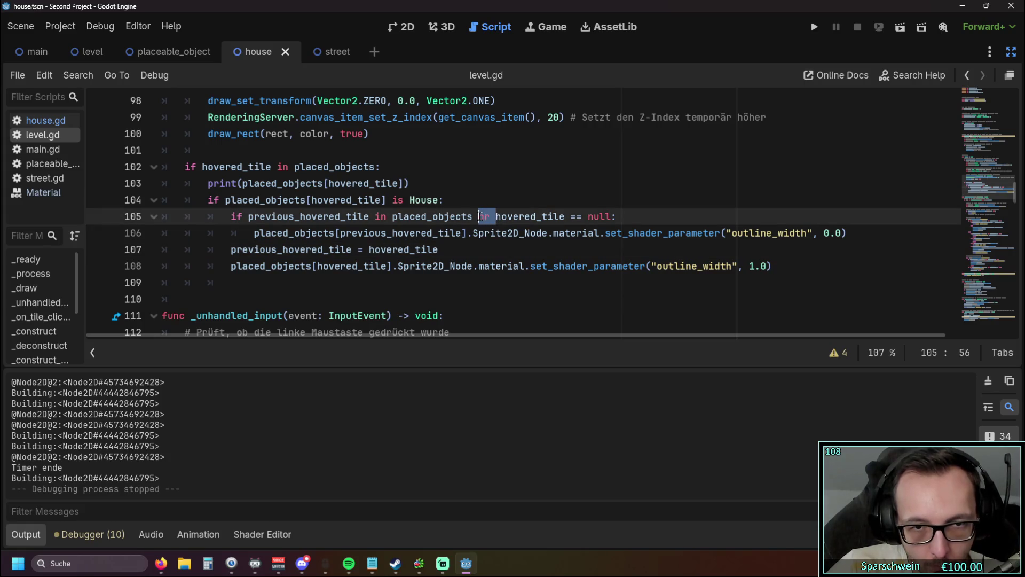
key("End")
key("Left")
key("ctrl+shift+Left")
key("ctrl+shift+Left")
key("ctrl+shift+Left")
key("BackSpace")
key("BackSpace")
left_click(493, 249)
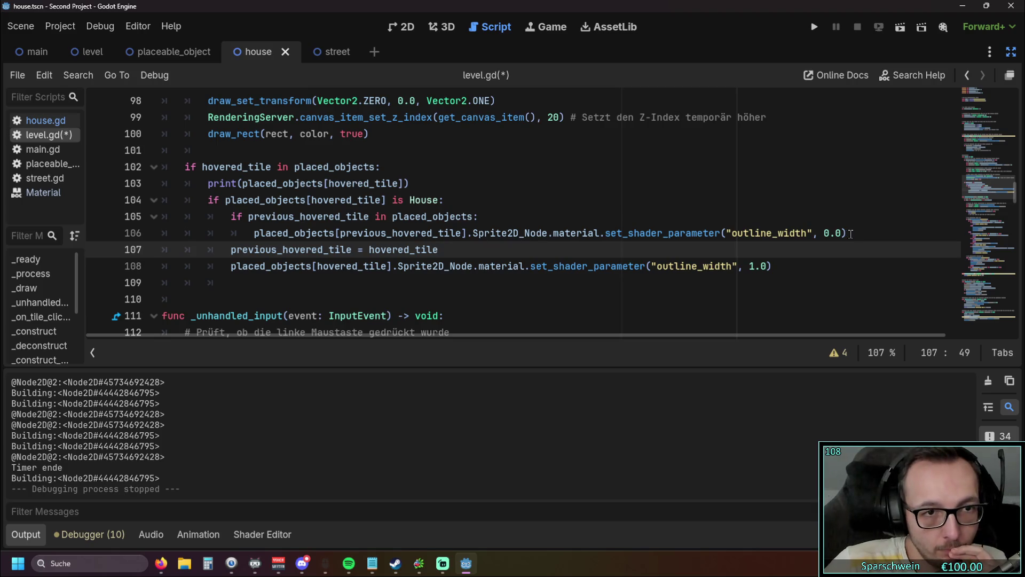
Move the previous-tile reset block from lines 105–106 above the House check.
left_click_drag(849, 234, 148, 216)
key("ctrl+c")
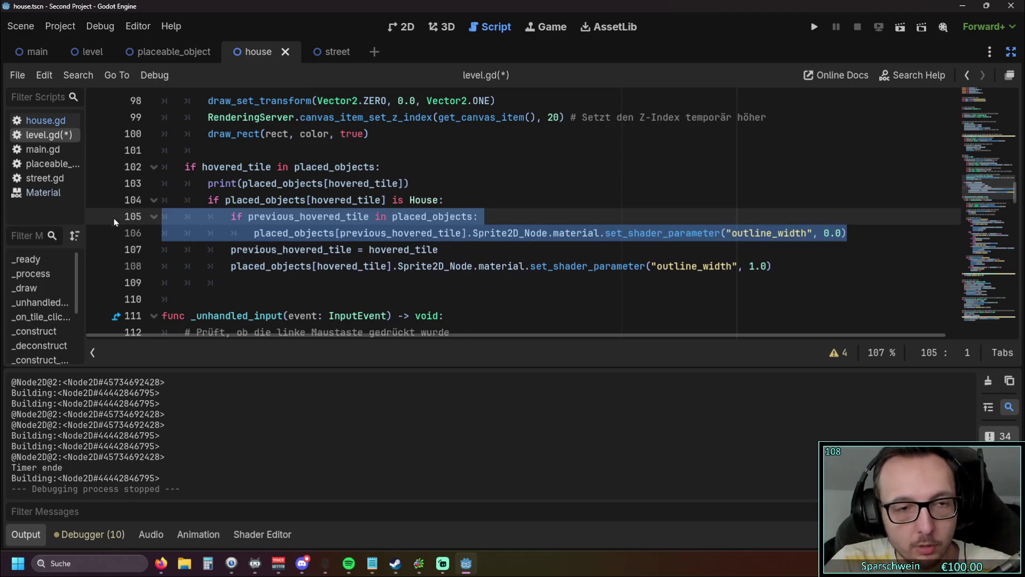
key("BackSpace")
key("BackSpace")
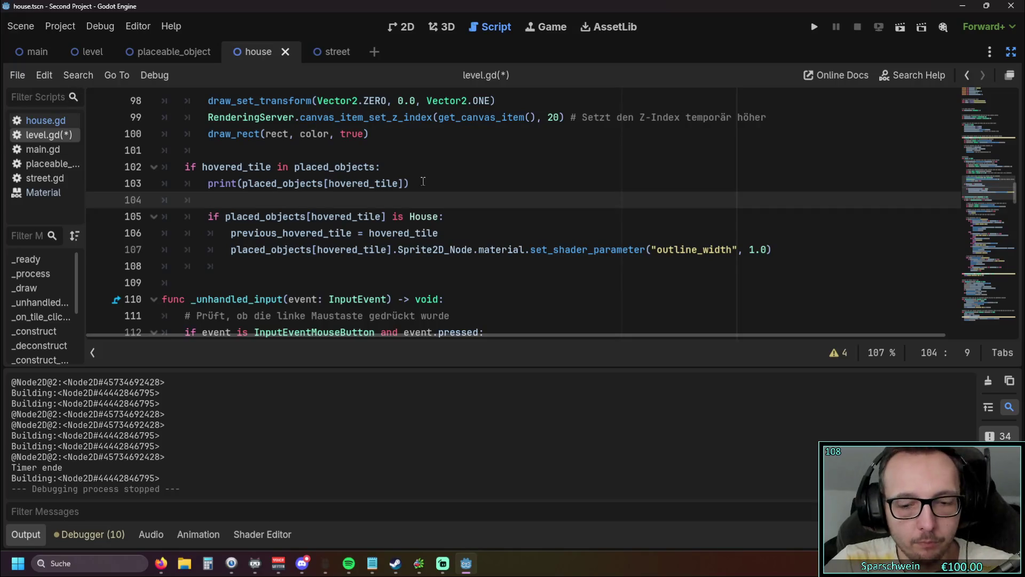
key("ctrl+v")
Re-indent the pasted reset block so it sits under the hovered-tile check.
left_click(232, 200)
key("Tab")
key("shift+Tab")
key("shift+Tab")
key("shift+Tab")
key("Down")
key("shift+Tab")
key("shift+Tab")
key("shift+Tab")
key("Tab")
left_click(276, 279)
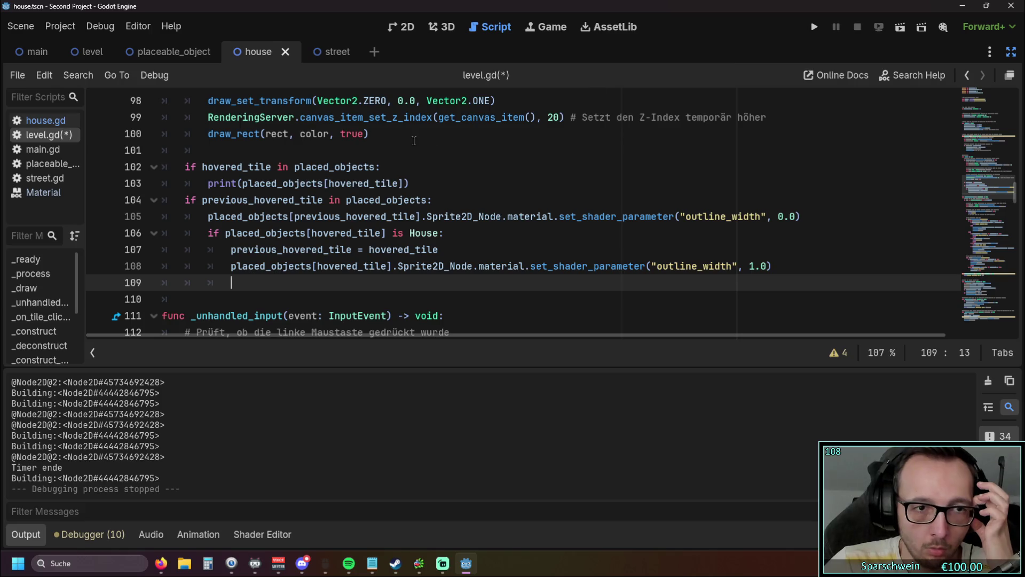
left_click(187, 200)
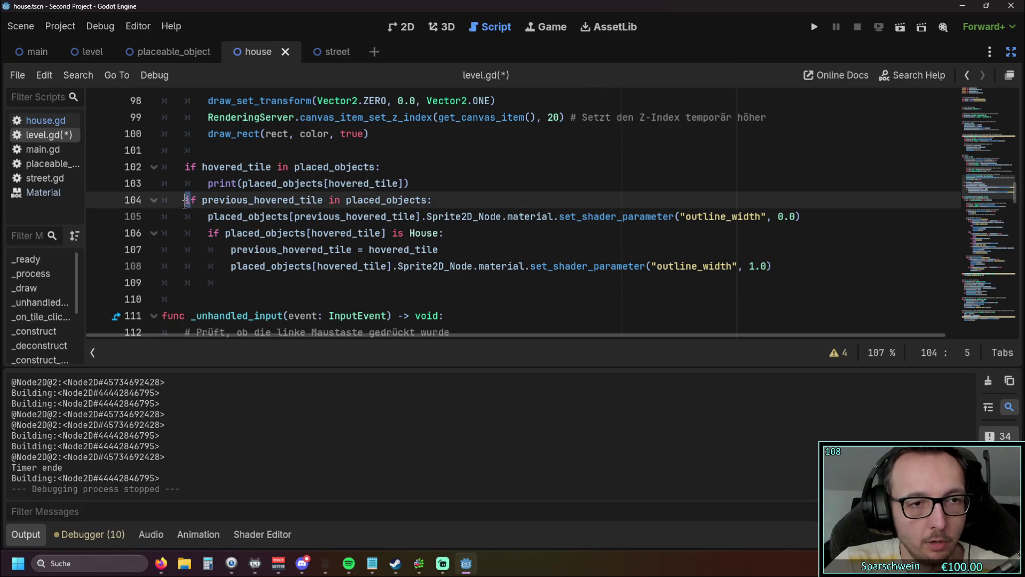
key("Tab")
left_click(206, 216)
key("Tab")
key("Down")
key("Down")
key("Down")
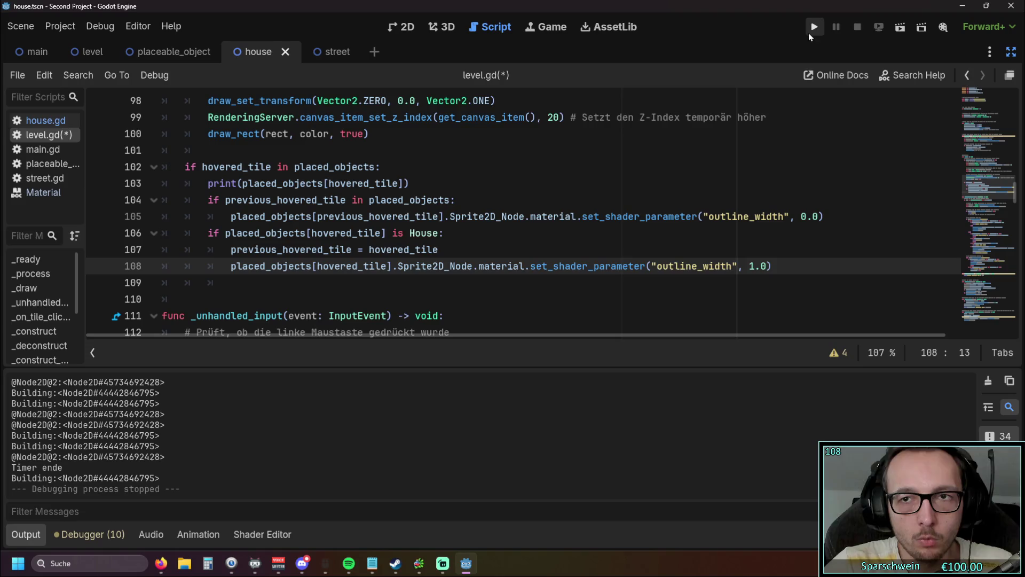
Run the game, place two barrels on the grass, then stop it.
left_click(814, 26)
left_click(482, 385)
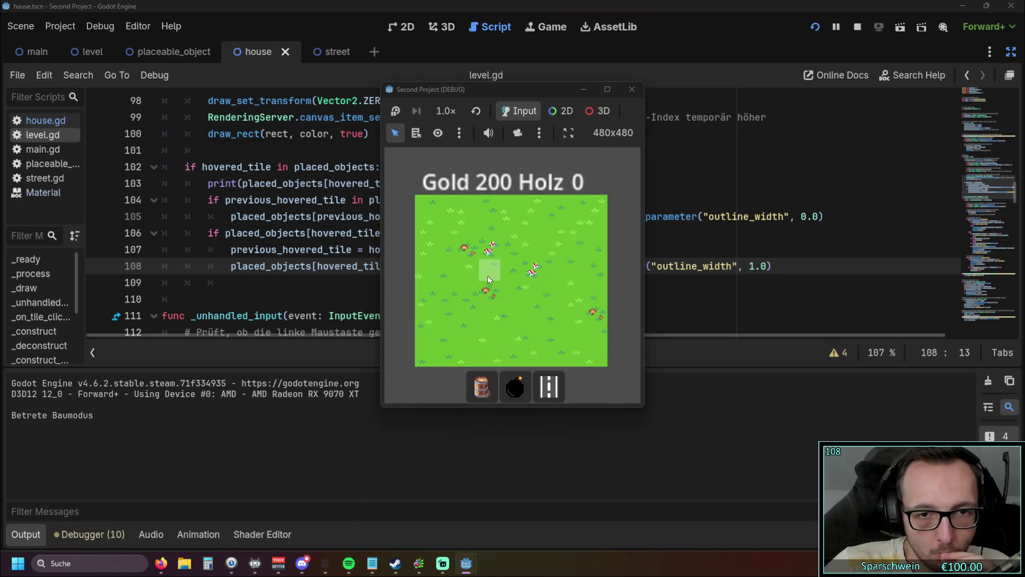
left_click(488, 273)
left_click(510, 271)
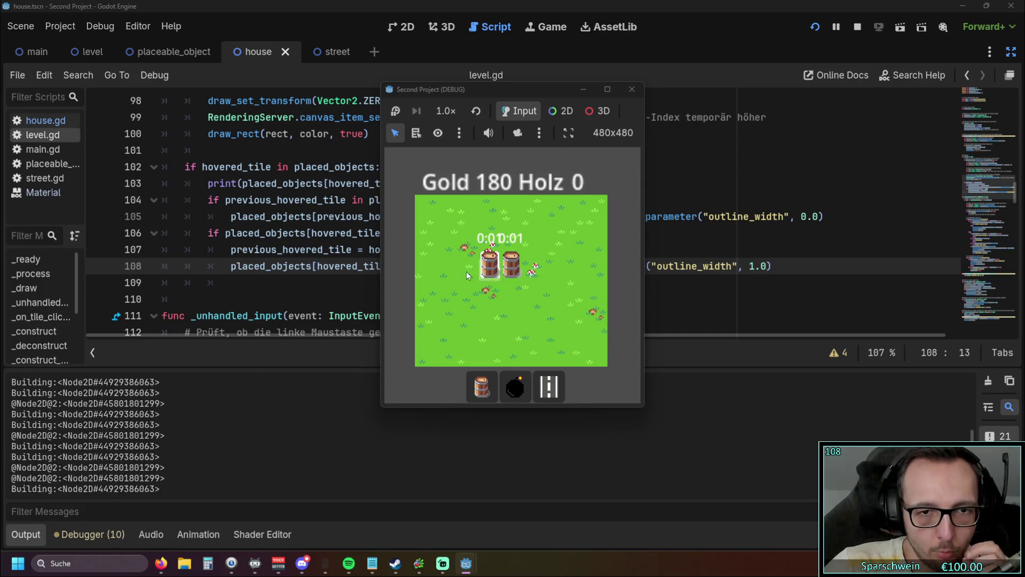
left_click(631, 90)
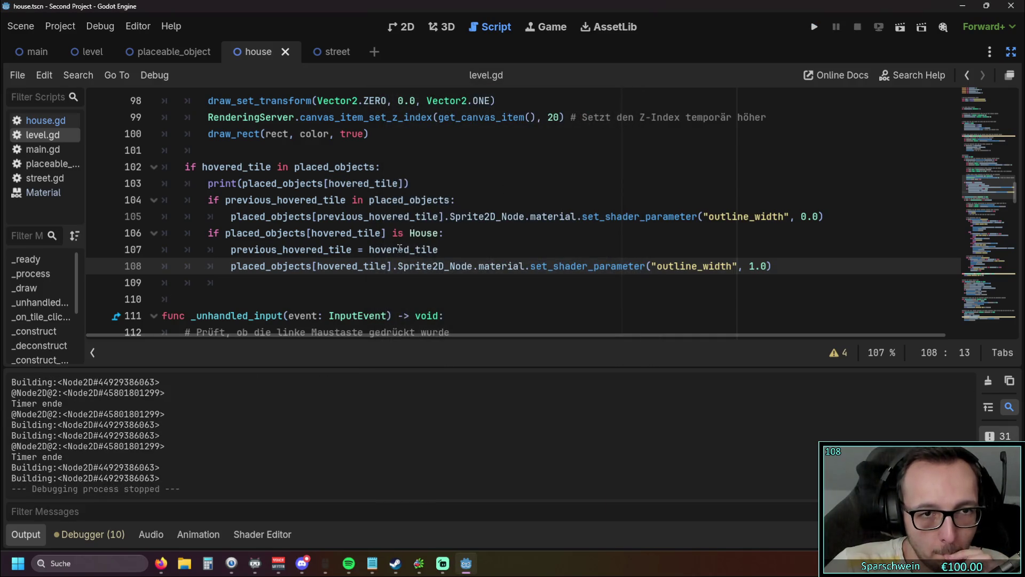
Add 'or hovered_tile == null' before the colon on line 104.
left_click(410, 233)
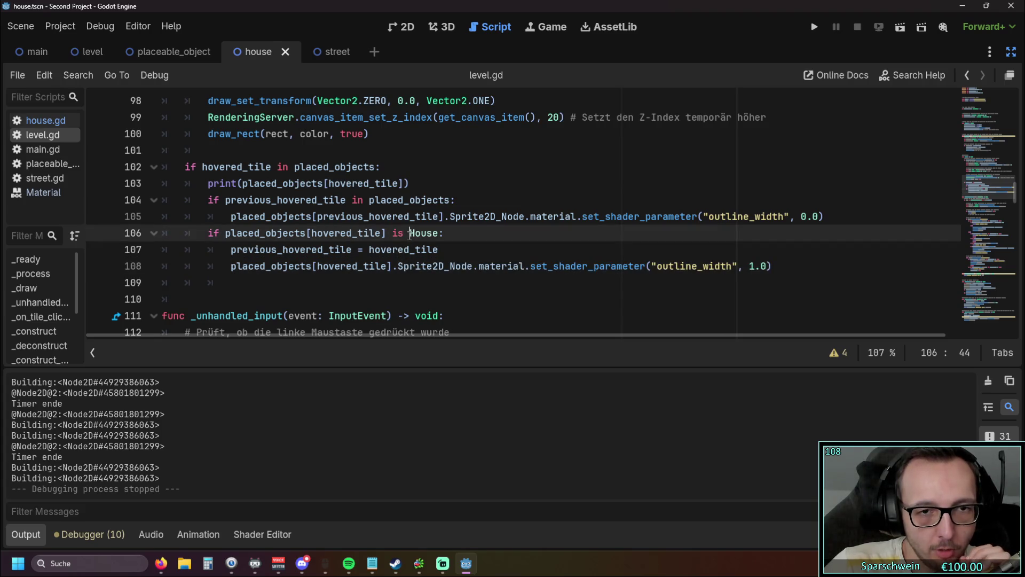
left_click(451, 200)
type("or")
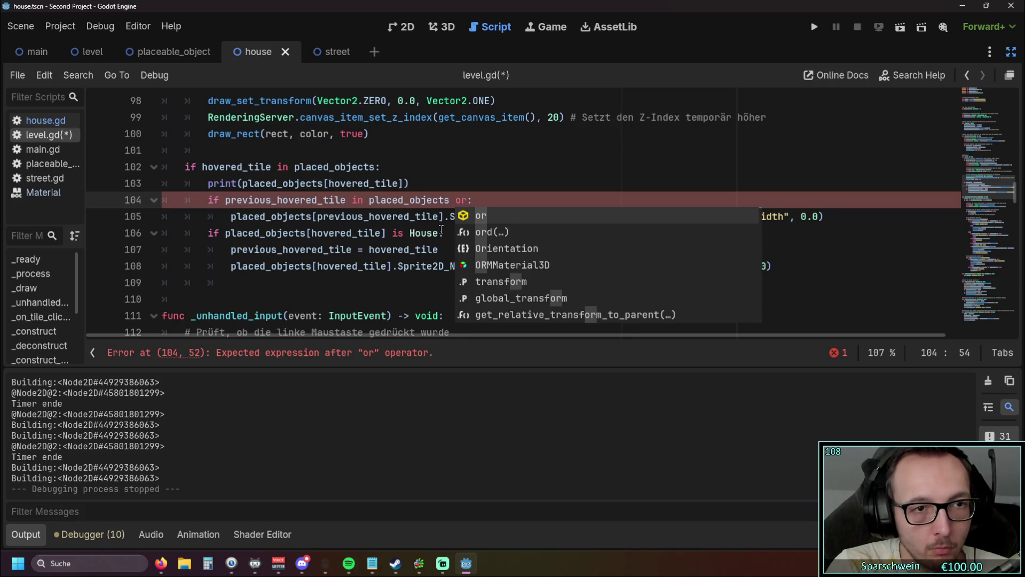
key("BackSpace")
key("BackSpace")
key("BackSpace")
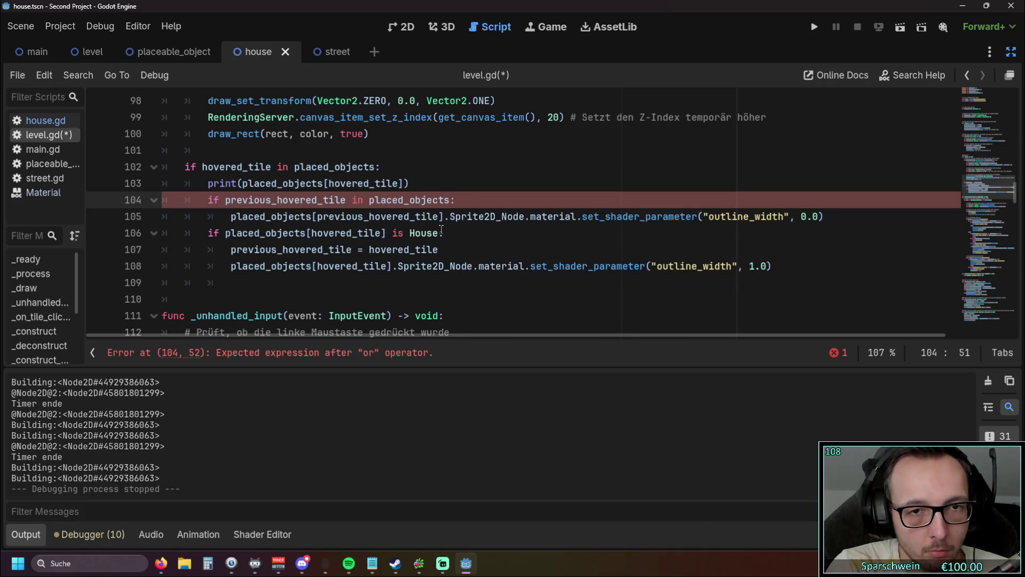
type("or ")
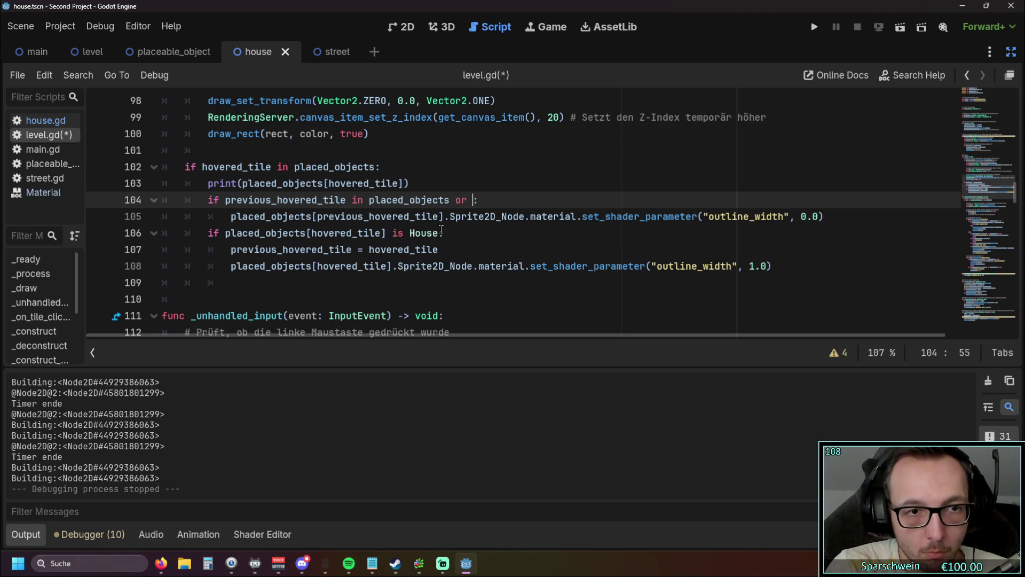
type("hover")
key("Return")
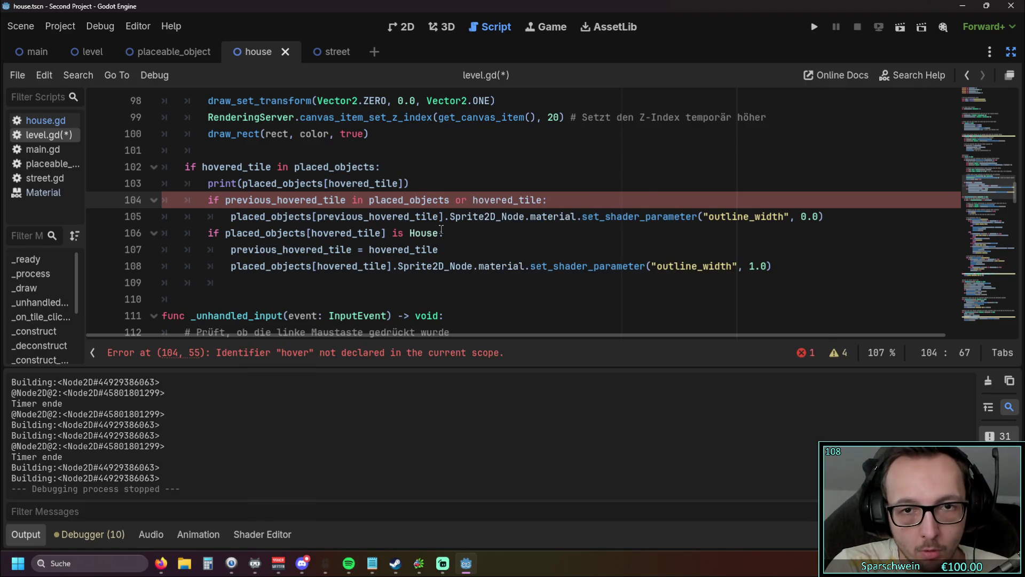
type("== null")
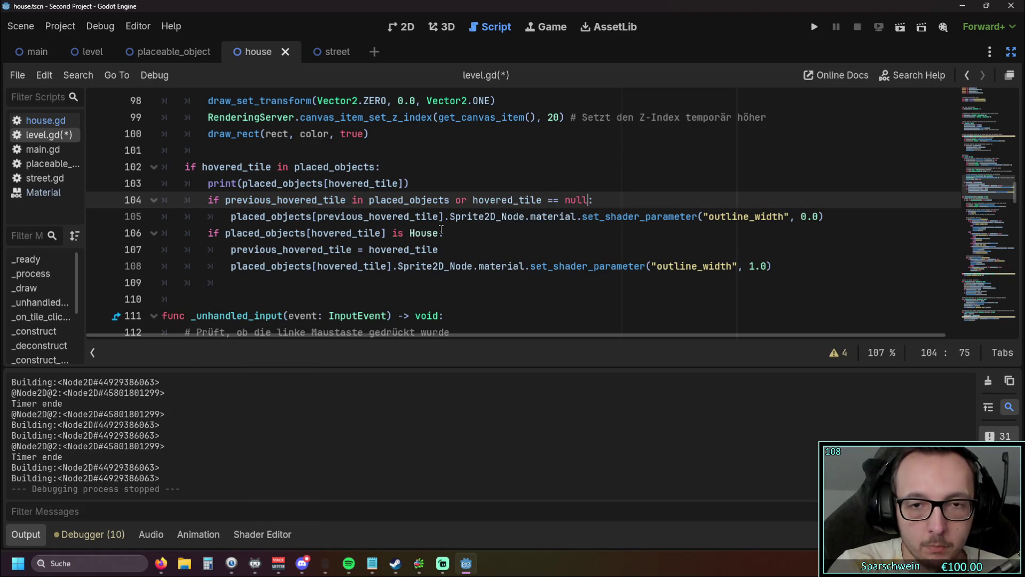
left_click(684, 149)
Run the game, place one barrel, stop it, and select null on line 104.
left_click(814, 26)
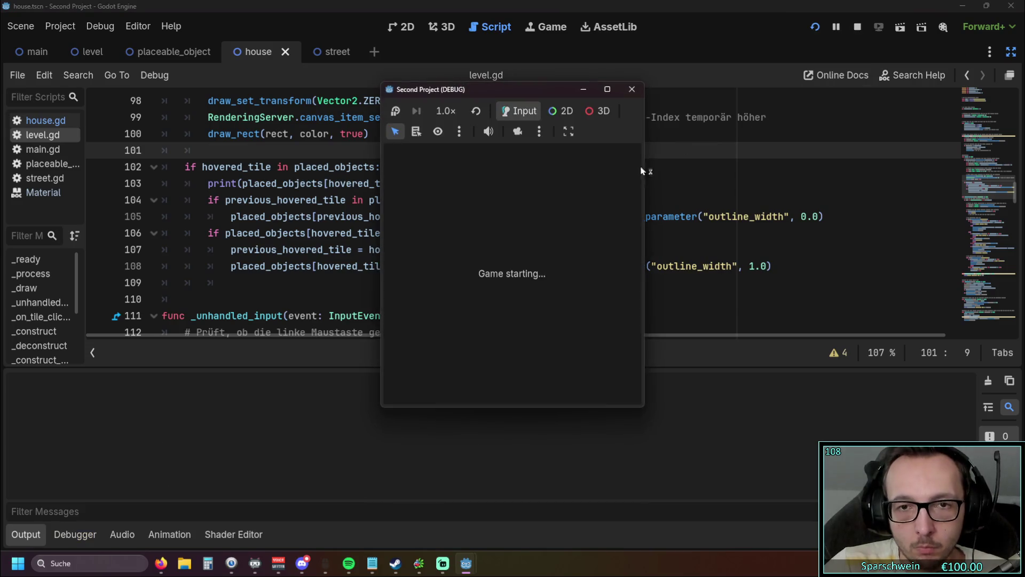
left_click(482, 386)
left_click(511, 265)
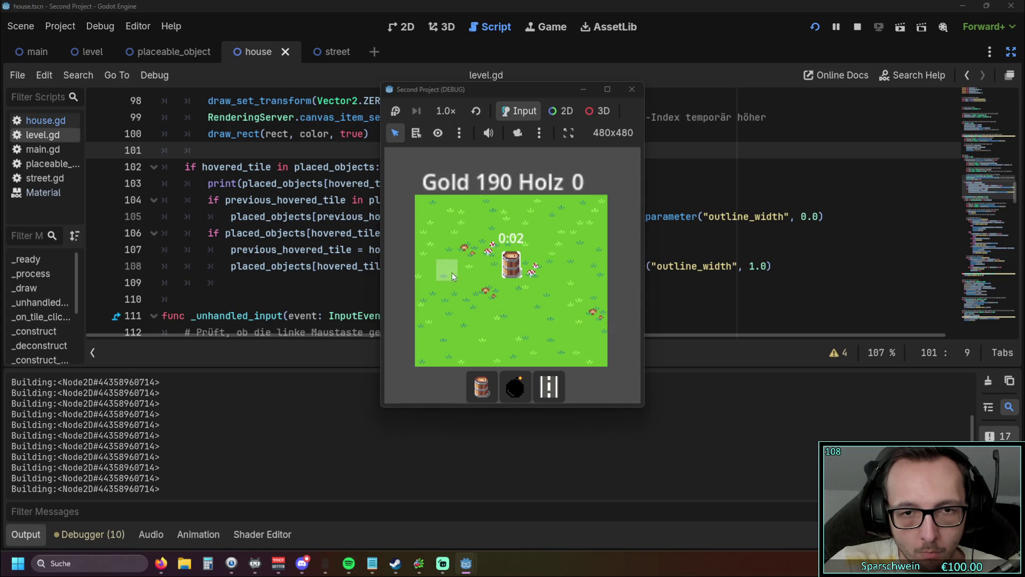
left_click(632, 89)
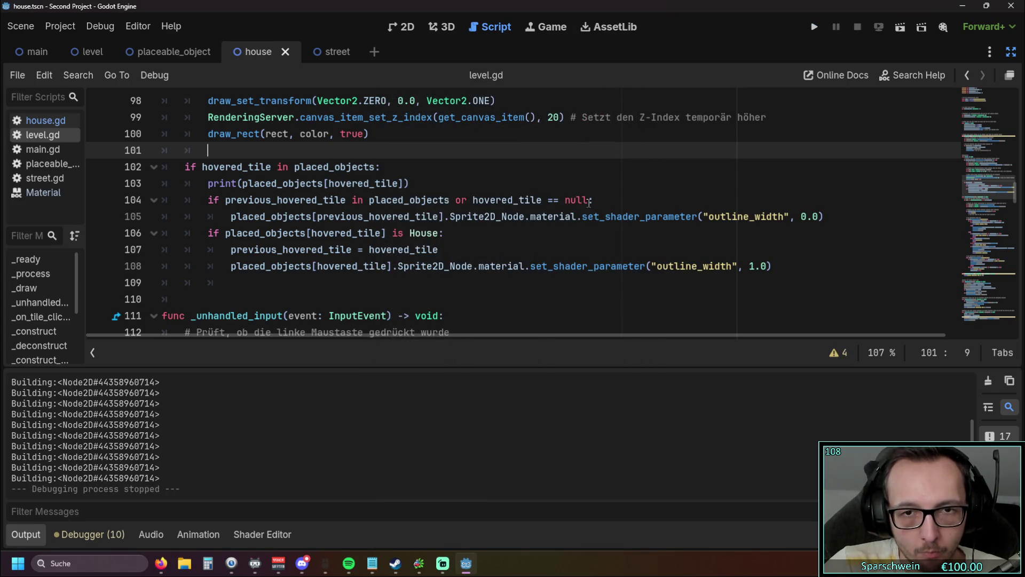
left_click_drag(589, 202, 565, 201)
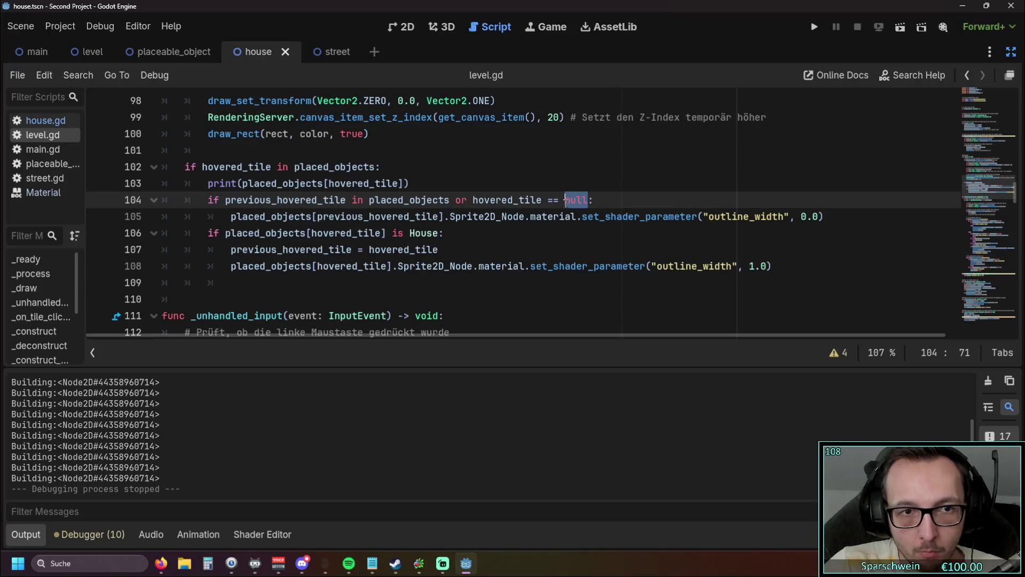
Delete the 'or hovered_tile == null' clause from line 104.
left_click_drag(589, 200, 456, 199)
key("BackSpace")
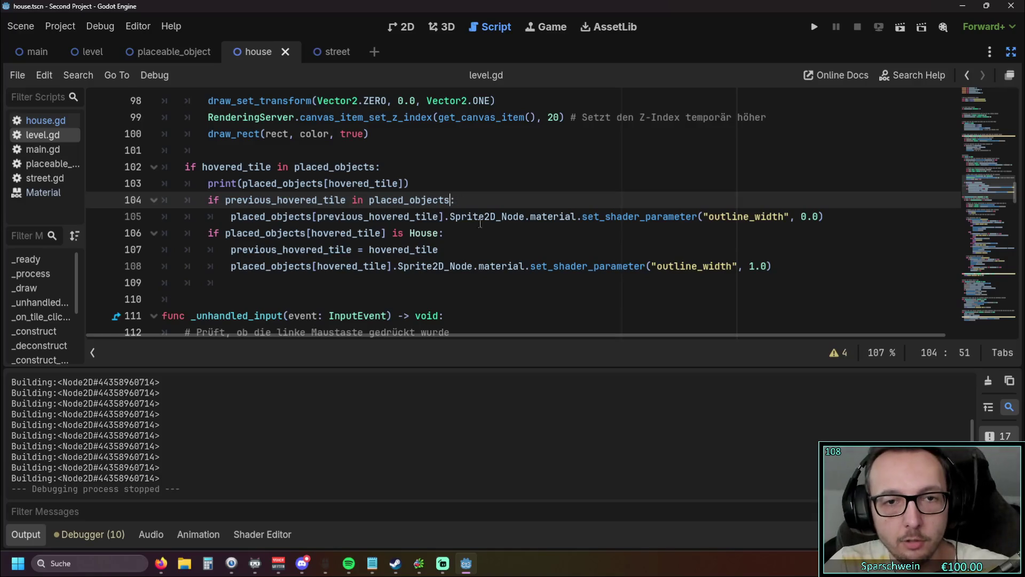
left_click(478, 239)
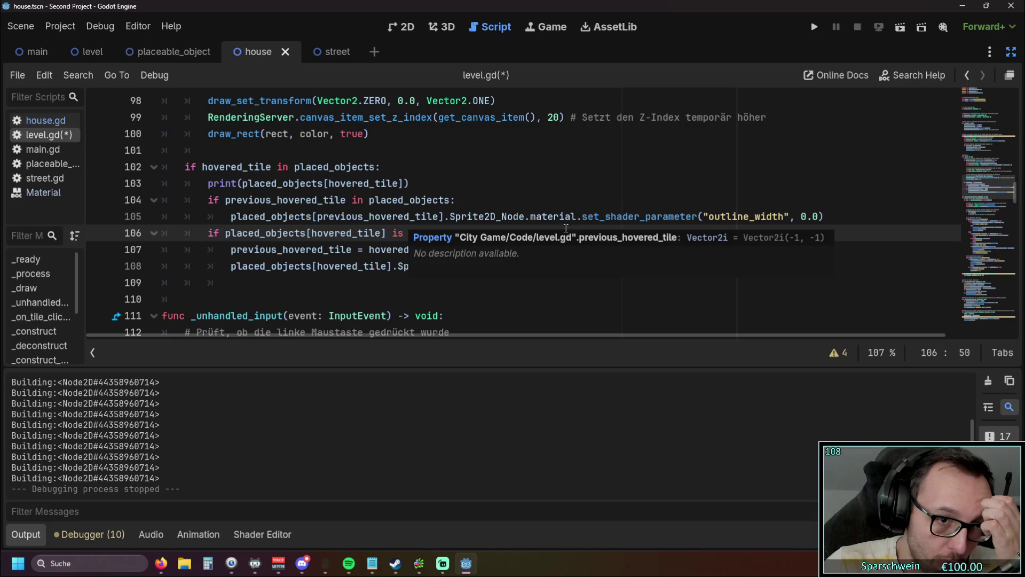
Move the reset block on lines 104–105 above the hovered-tile check.
left_click_drag(824, 216, 123, 202)
key("ctrl+c")
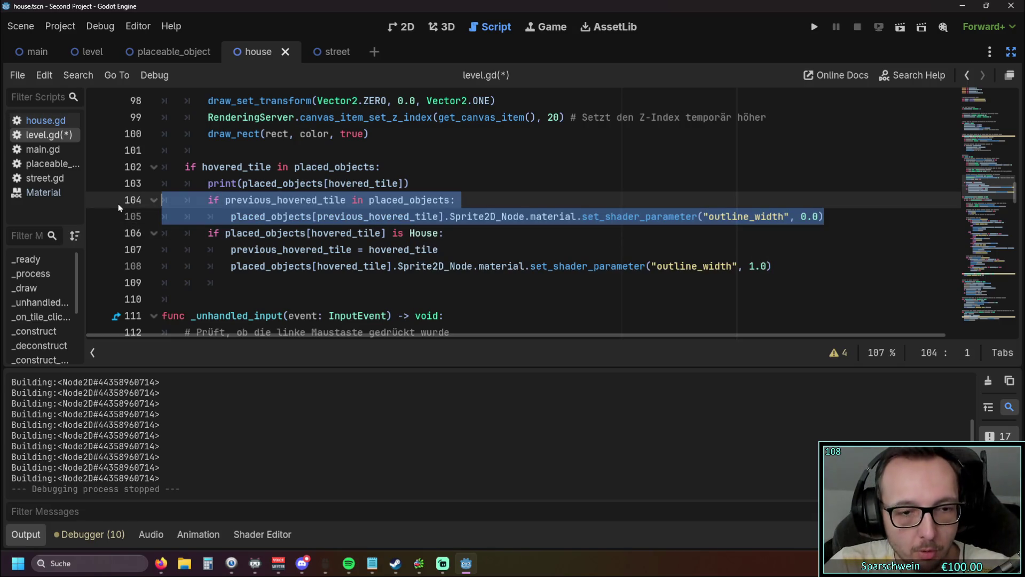
key("BackSpace")
key("BackSpace")
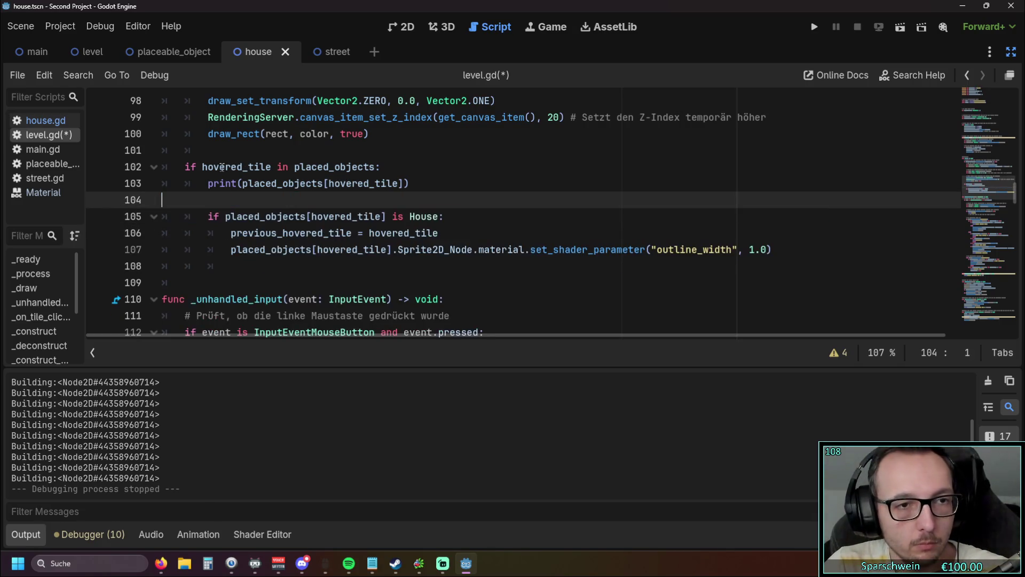
left_click(205, 150)
key("Return")
key("Return")
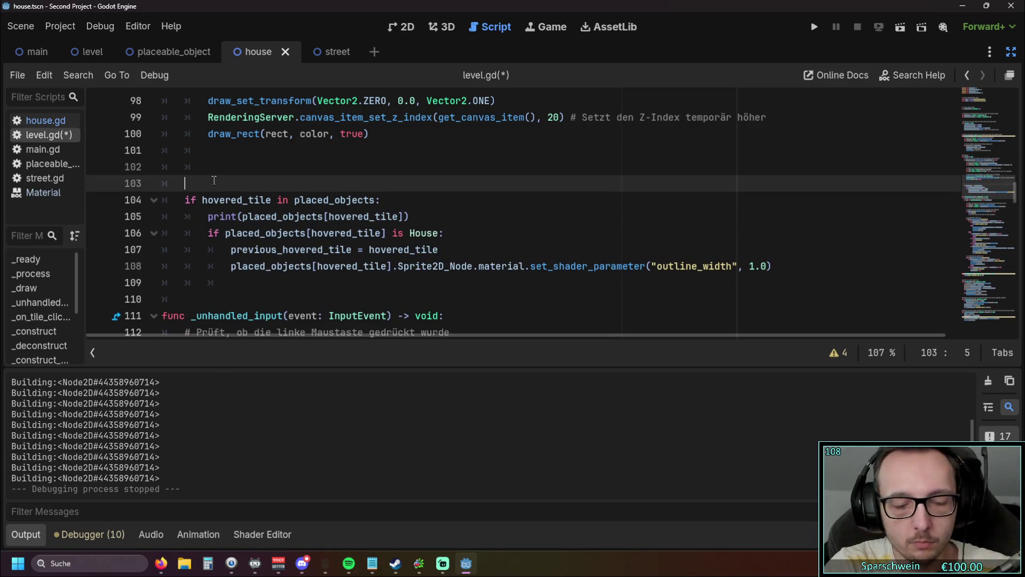
key("Up")
key("ctrl+v")
Dedent the pasted reset if and its body, then launch the game.
left_click(233, 170)
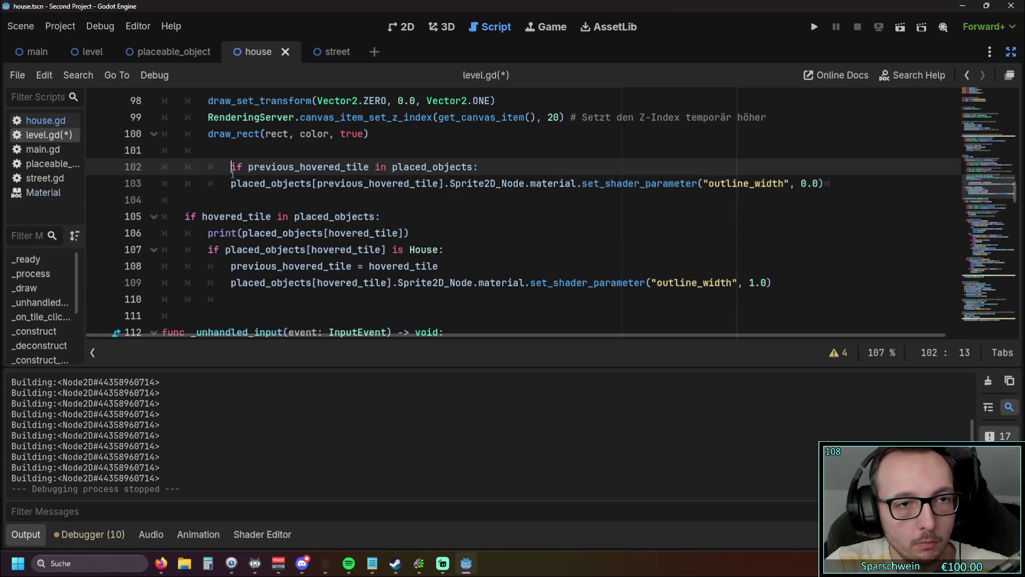
key("BackSpace")
key("BackSpace")
left_click(185, 200)
left_click(225, 183)
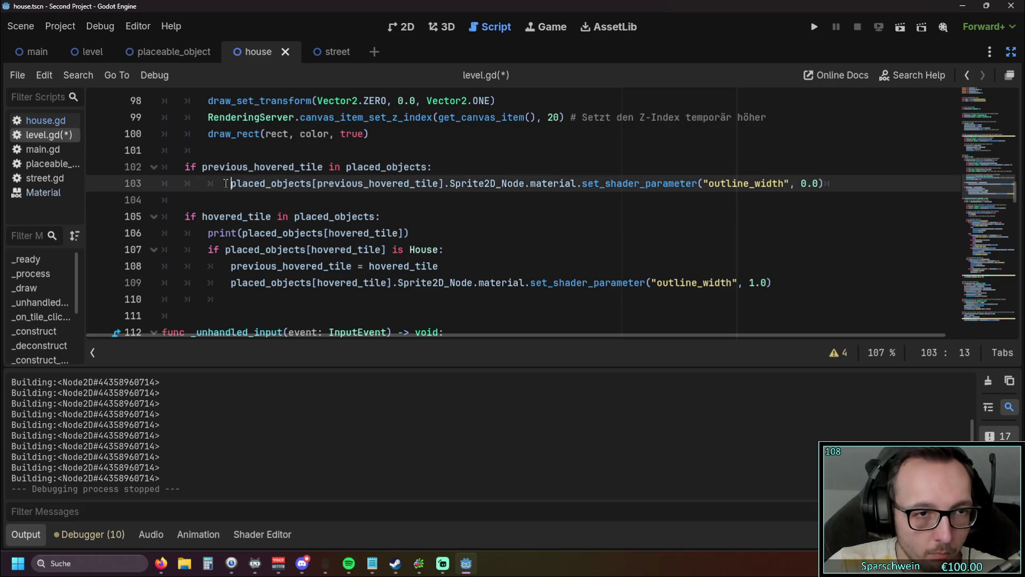
key("BackSpace")
key("Down")
left_click(807, 27)
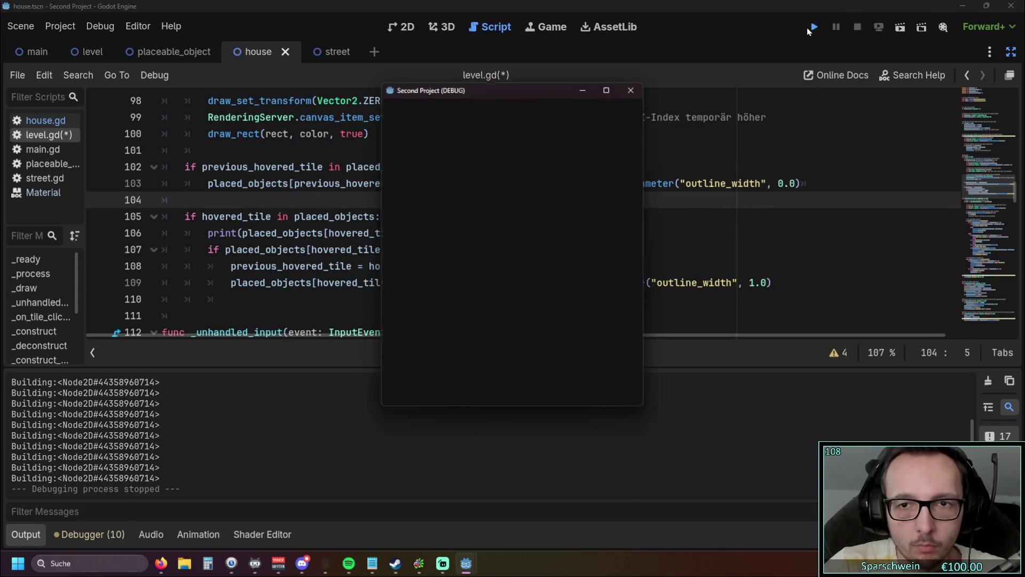
Place two barrels and collect the gold from both houses.
left_click(488, 382)
left_click(508, 267)
left_click(492, 271)
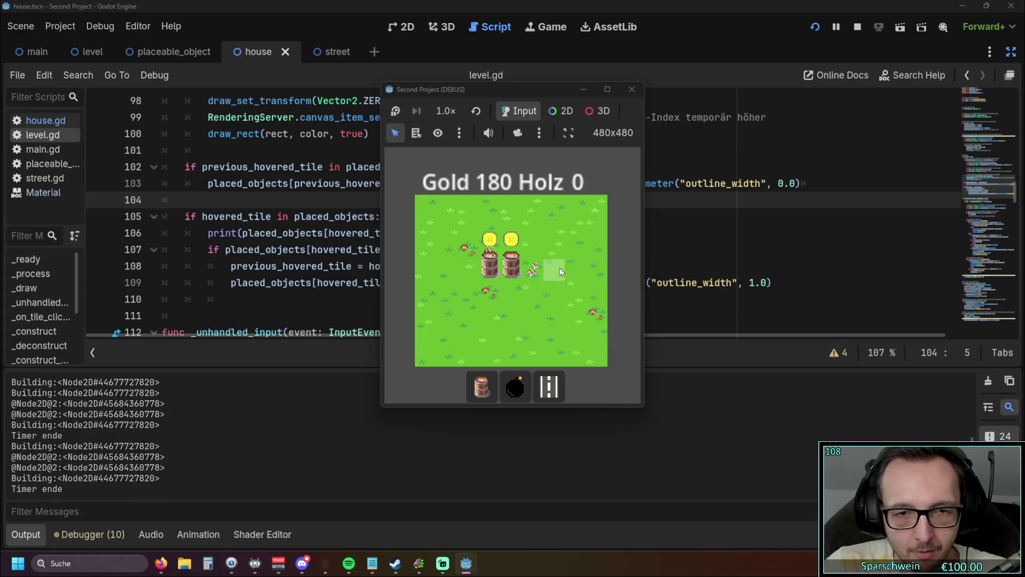
left_click(498, 272)
left_click(497, 272)
left_click(494, 272)
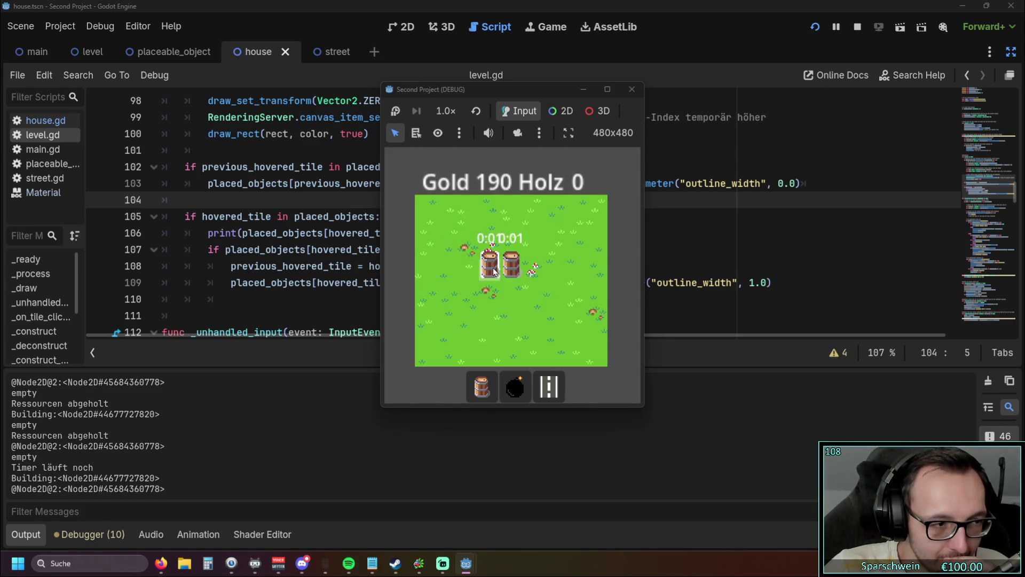
left_click(494, 271)
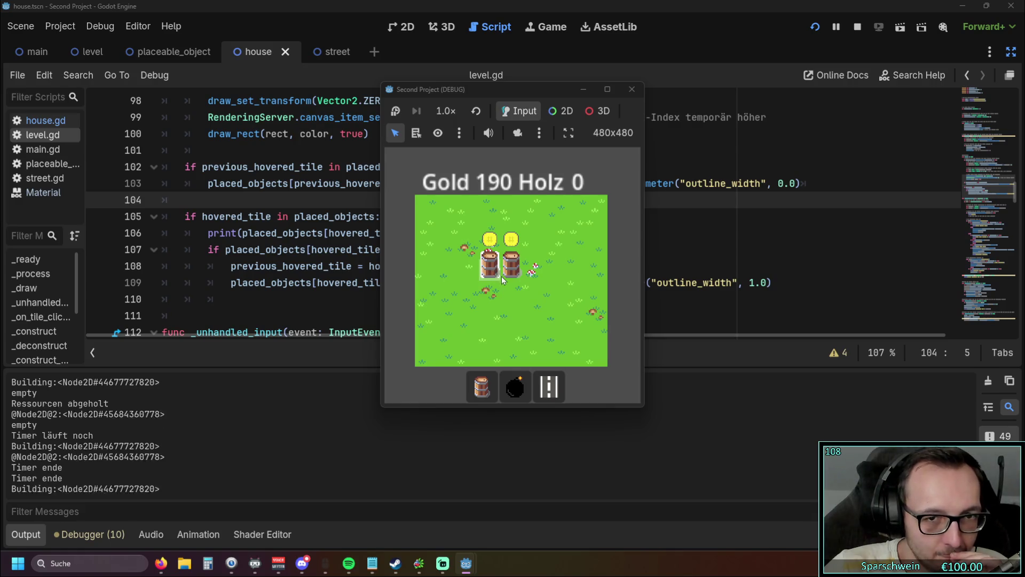
left_click(510, 274)
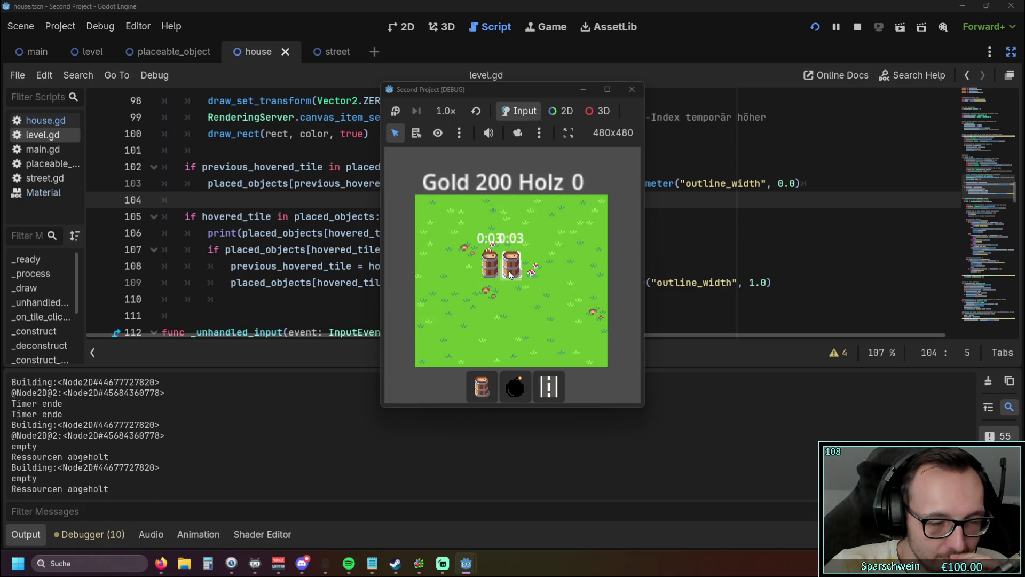
Build a bomb beside the houses, collect gold and wood, then place a street next to it.
left_click(515, 386)
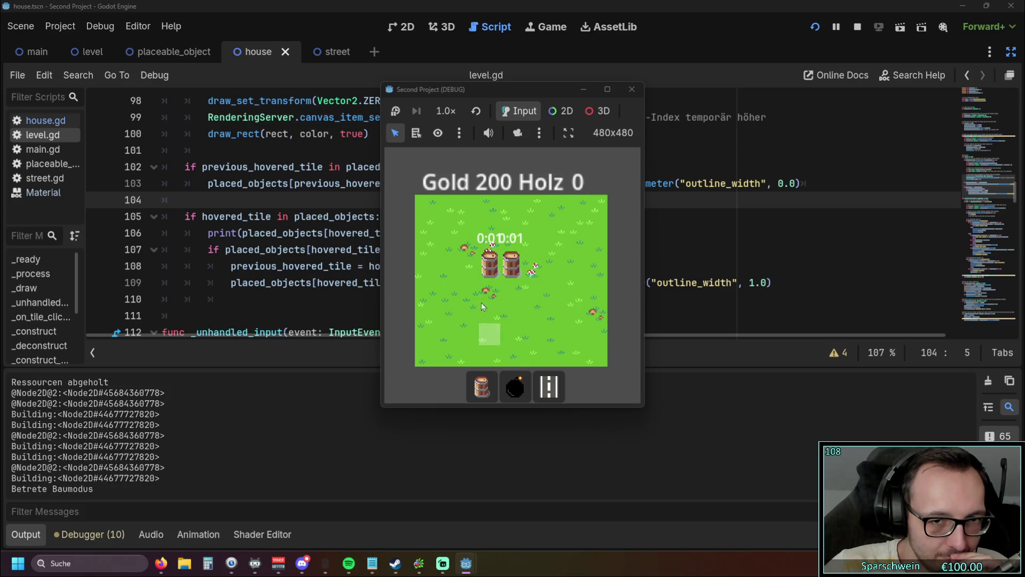
left_click(469, 294)
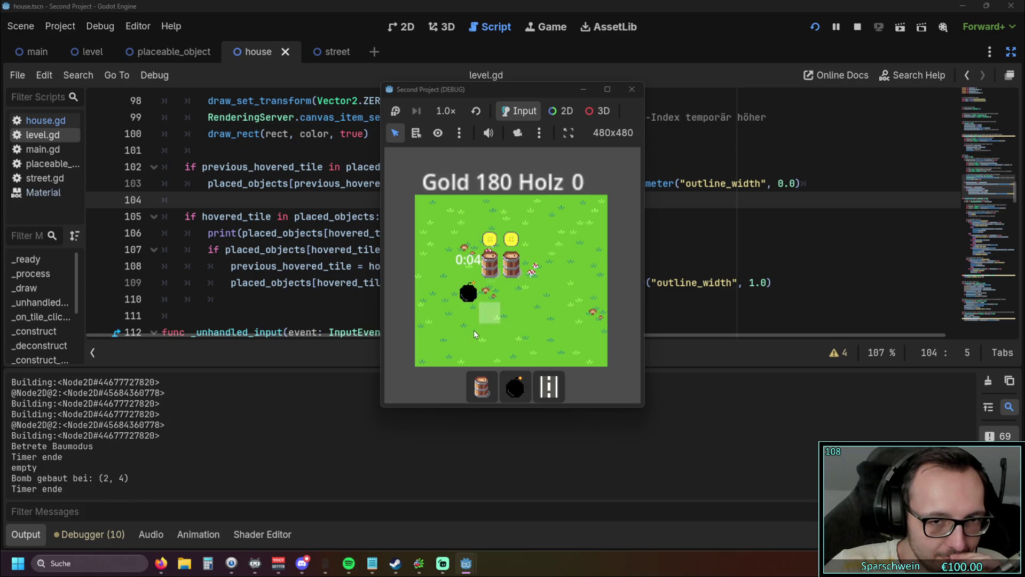
left_click(464, 294)
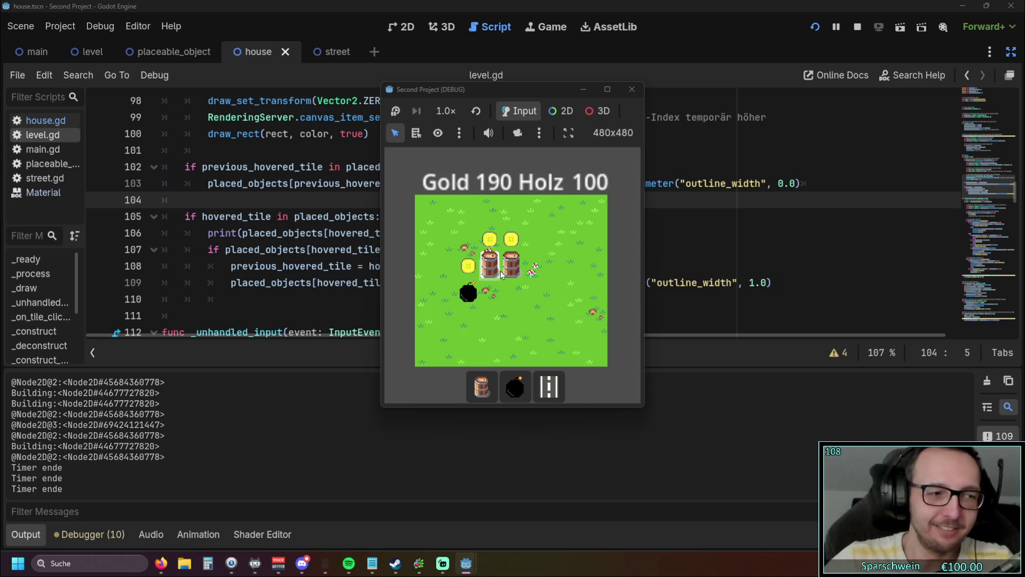
left_click(477, 288)
left_click(490, 264)
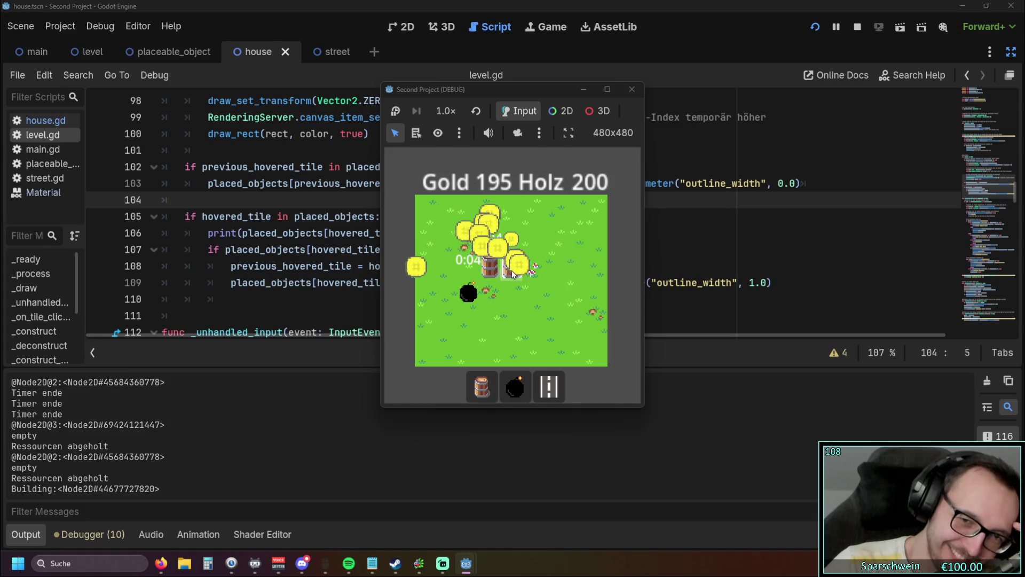
left_click(511, 265)
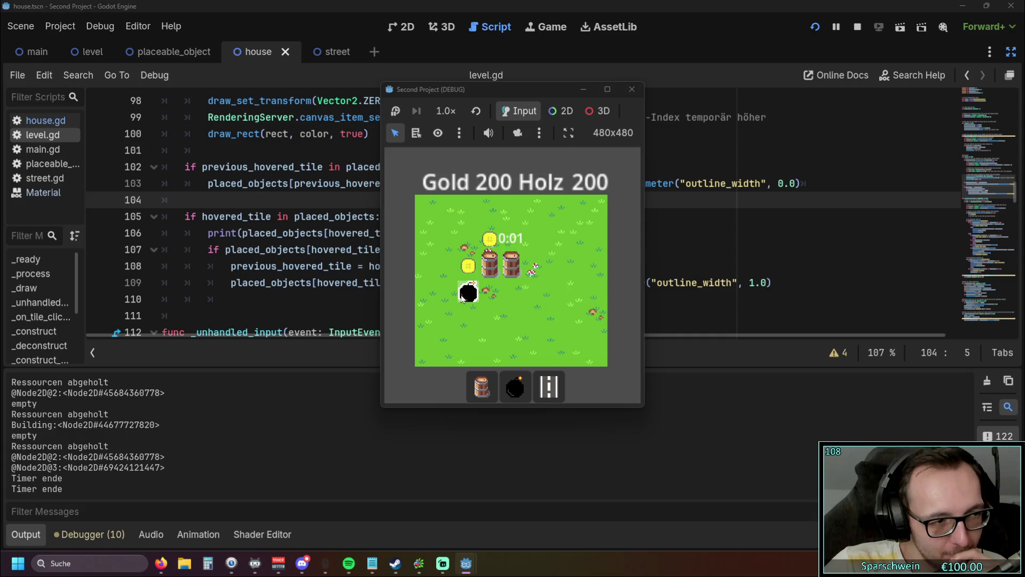
left_click(550, 377)
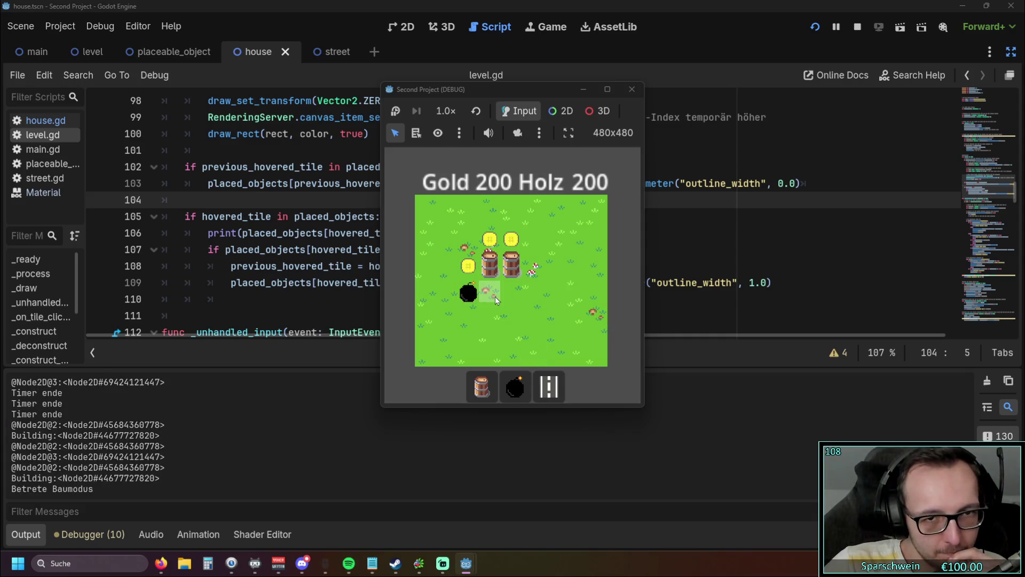
left_click(495, 296)
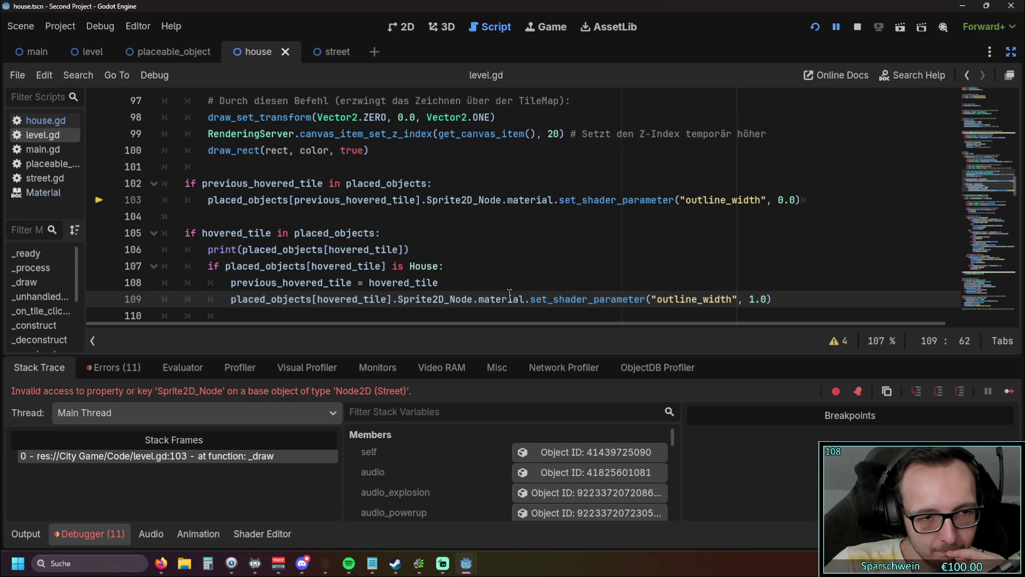
Append 'and' plus the type check from line 107 to line 102's condition.
scroll(504, 288, "down", 1)
scroll(498, 282, "up", 1)
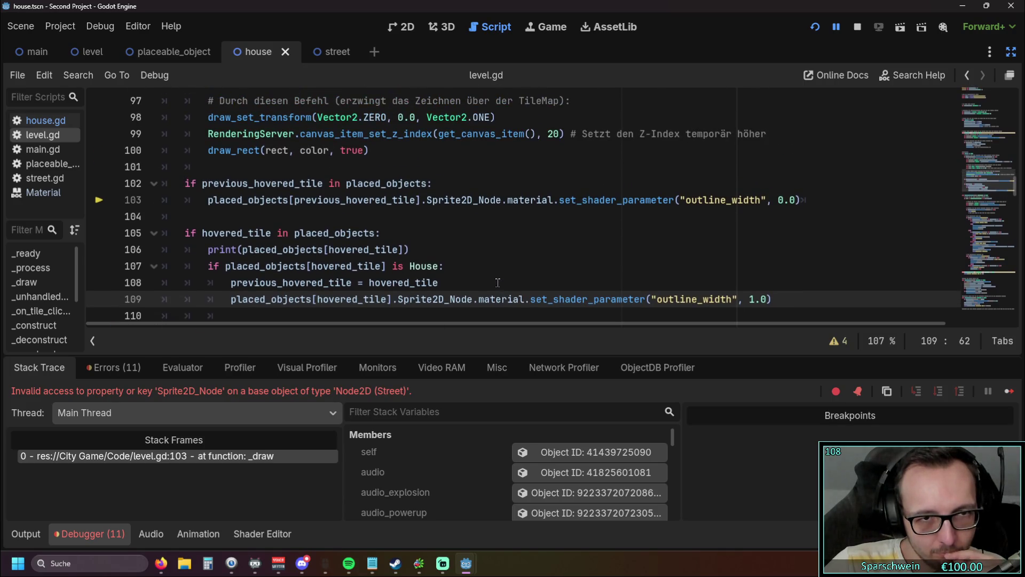
scroll(487, 273, "down", 1)
scroll(483, 271, "up", 1)
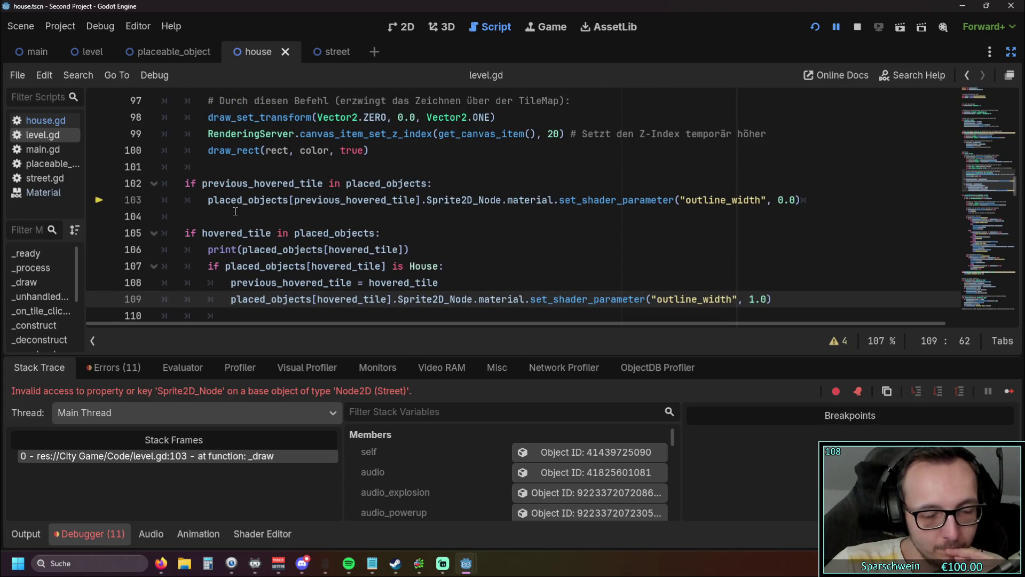
left_click(427, 184)
type("and n")
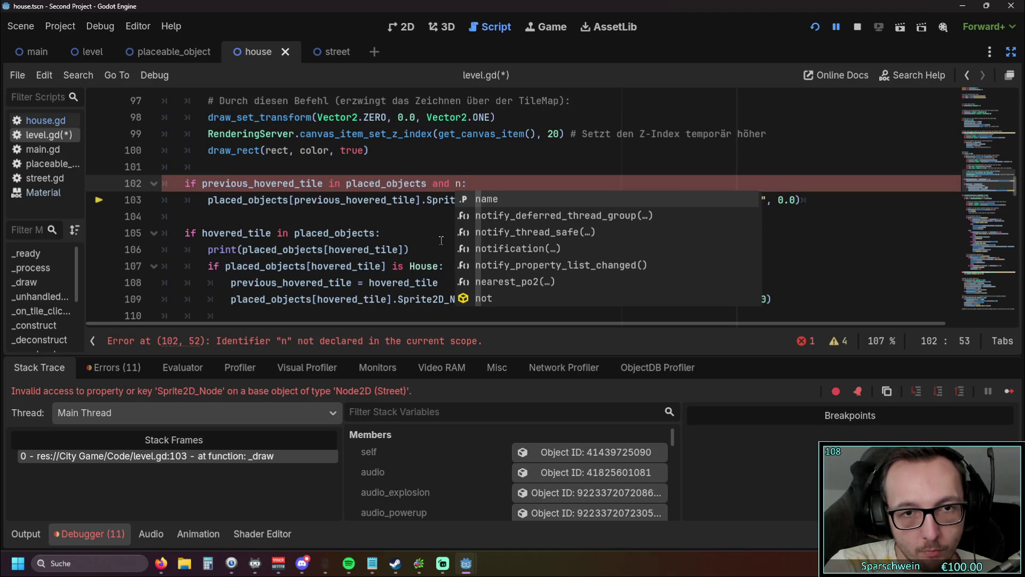
key("BackSpace")
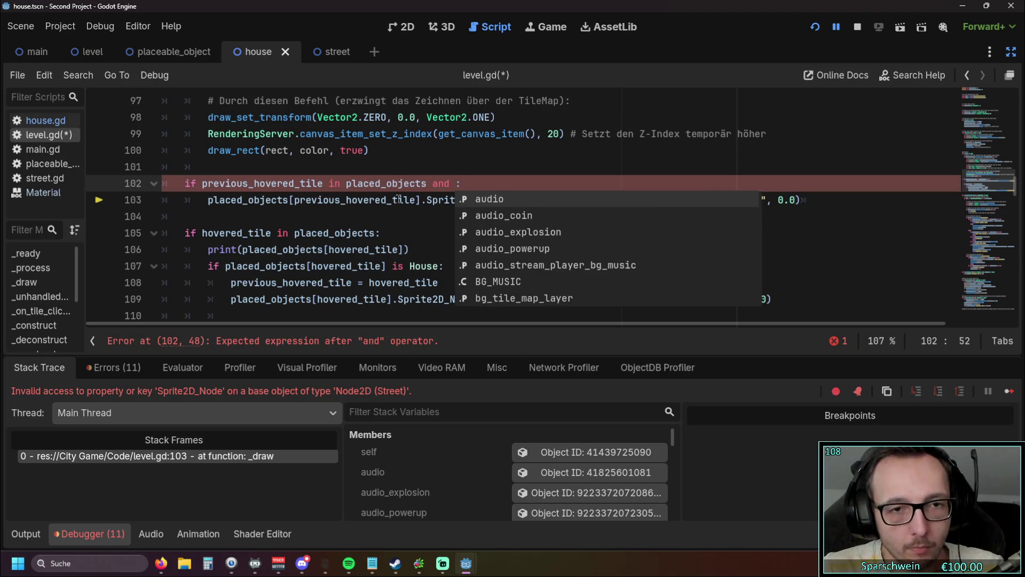
left_click(392, 200)
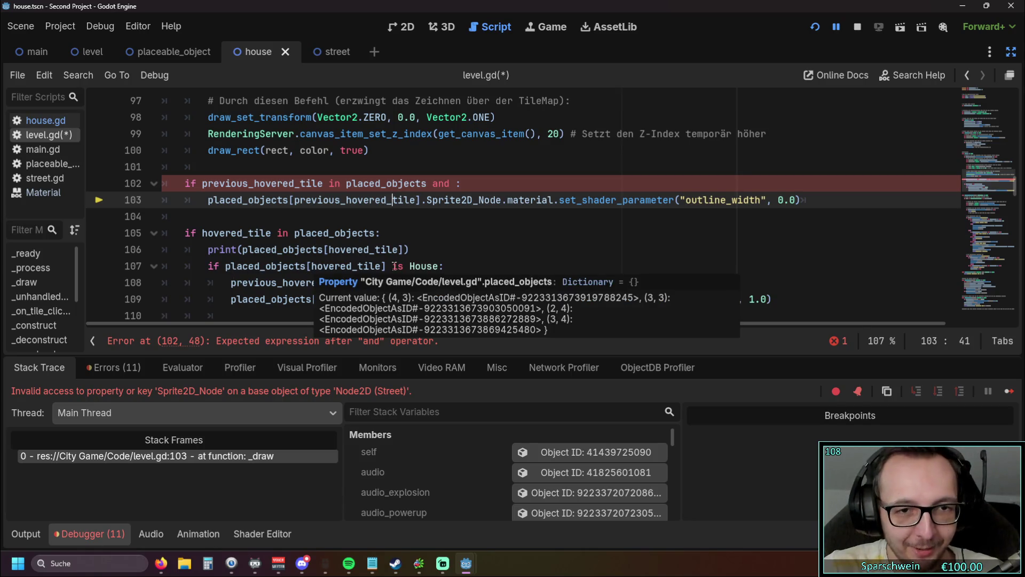
left_click_drag(439, 266, 225, 266)
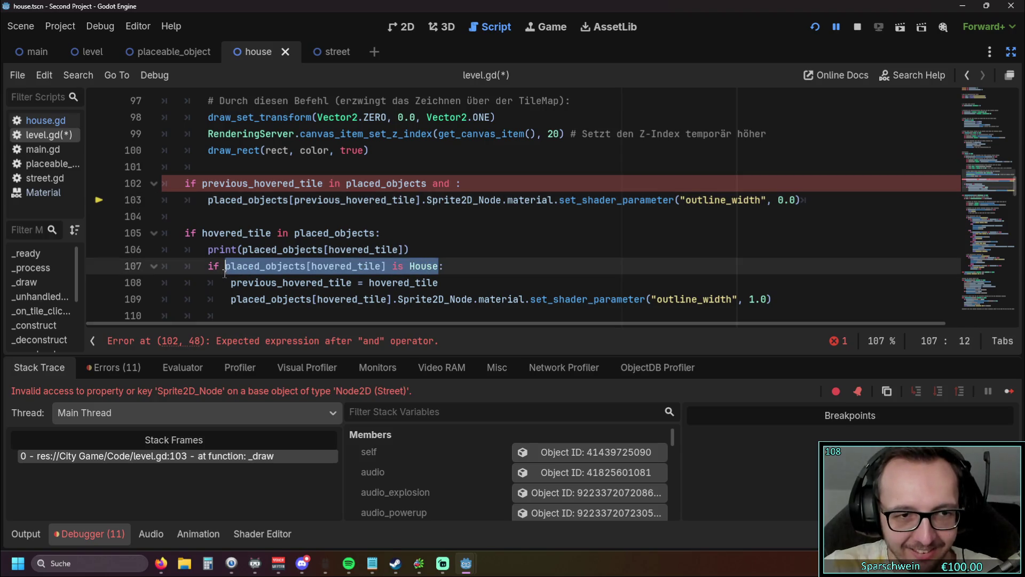
left_click(453, 184)
type("placed_objects[hovered_tile] is House")
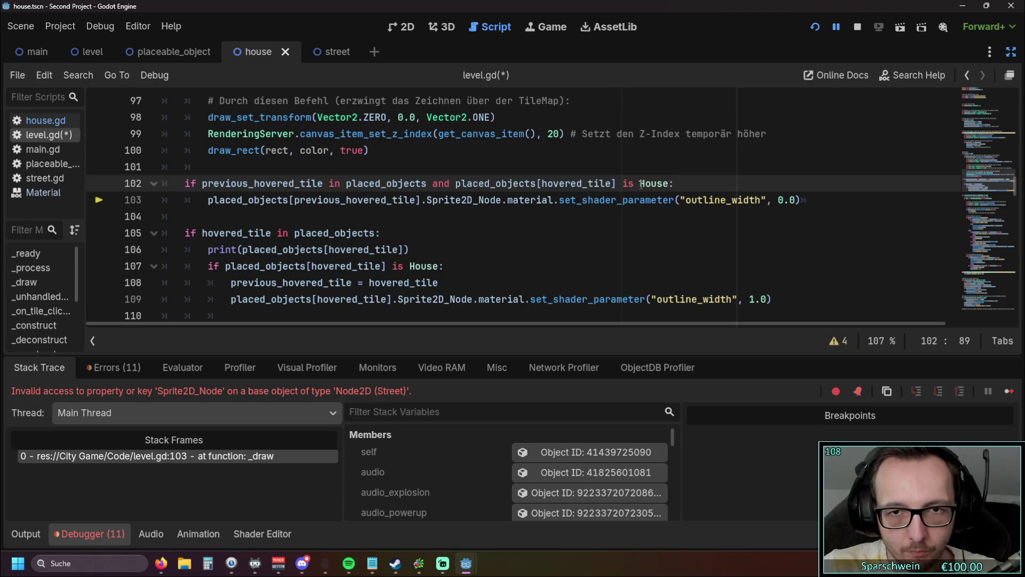
Change line 102's pasted check to 'is not Street' and rerun the game.
scroll(559, 231, "up", 1)
scroll(548, 231, "down", 1)
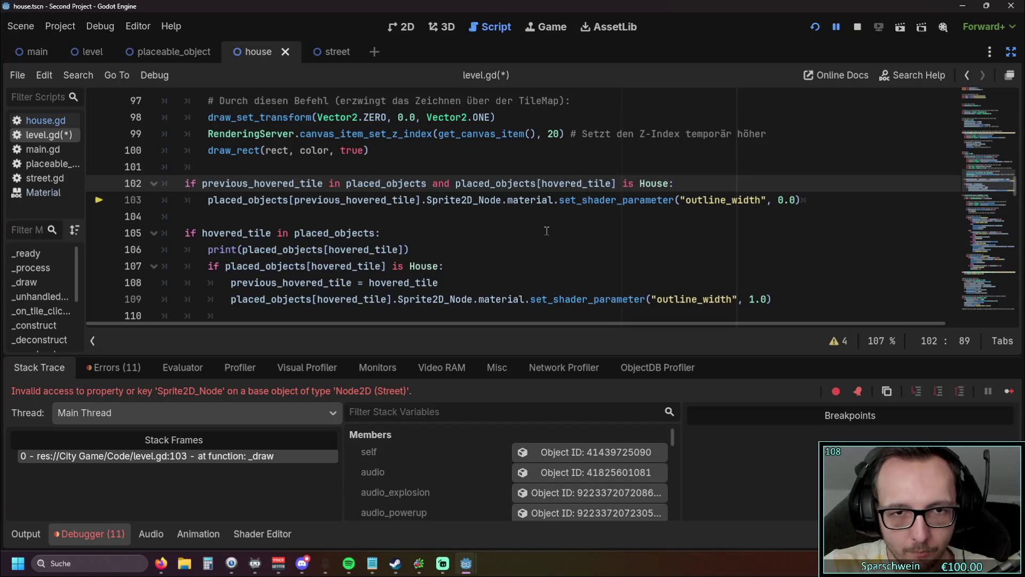
scroll(547, 230, "up", 1)
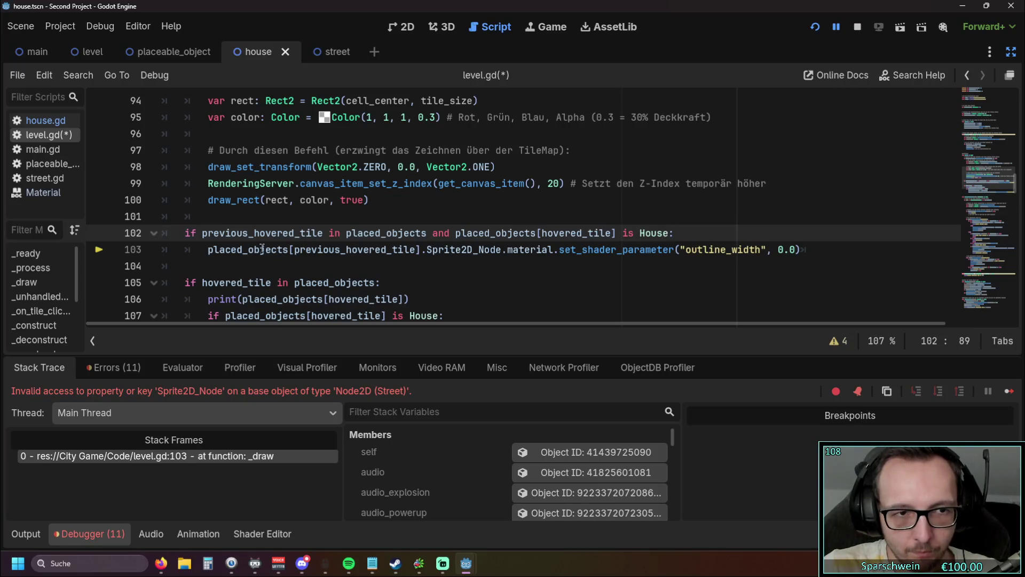
mouse_move(260, 245)
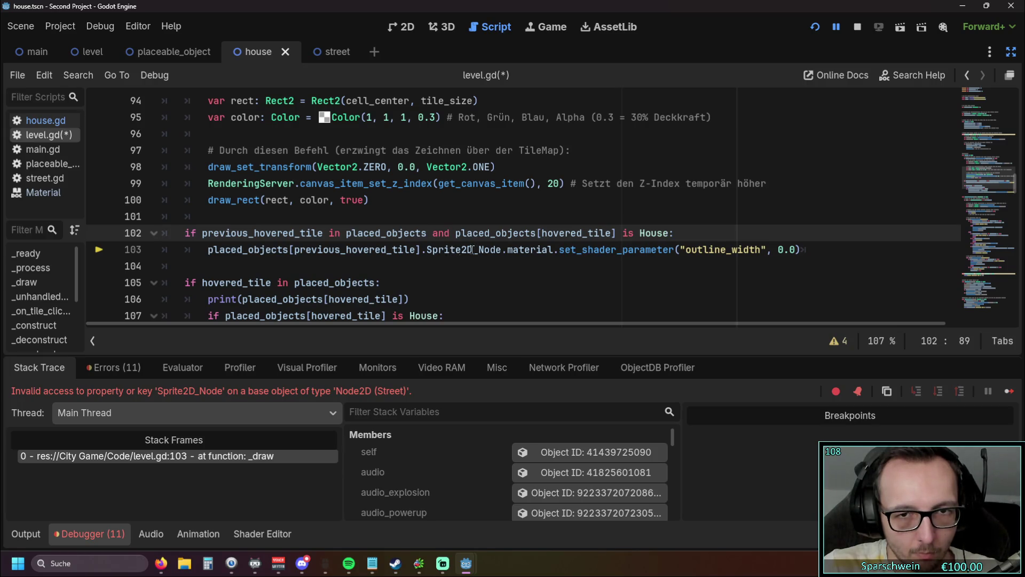
left_click(635, 233)
type("not")
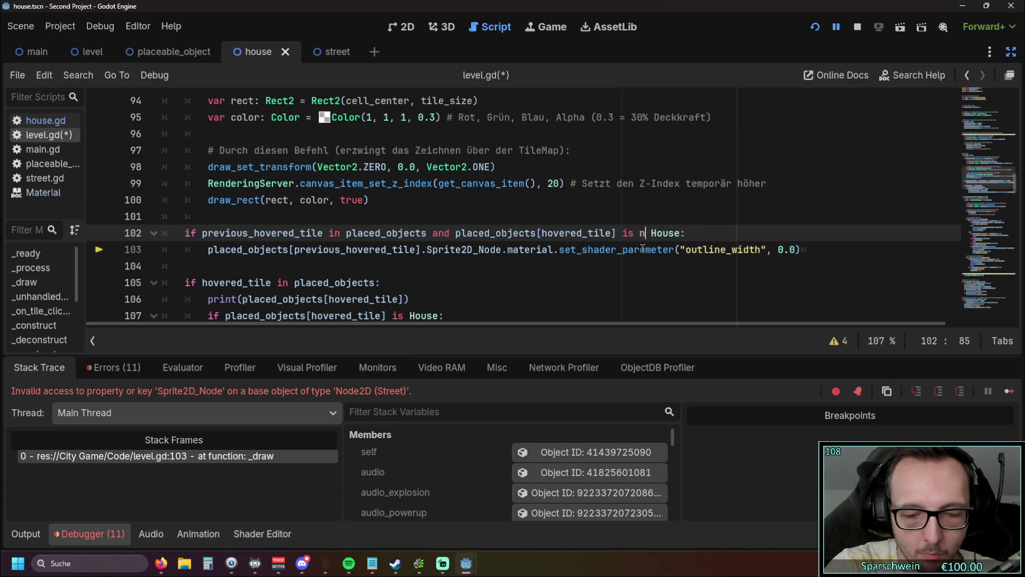
left_click(648, 249)
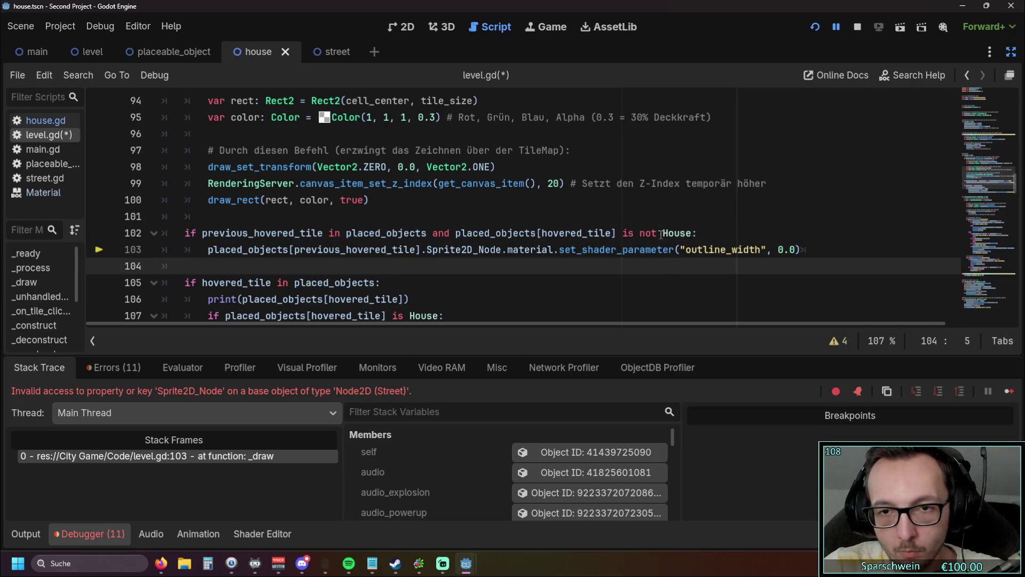
left_click_drag(663, 233, 692, 233)
type("Street")
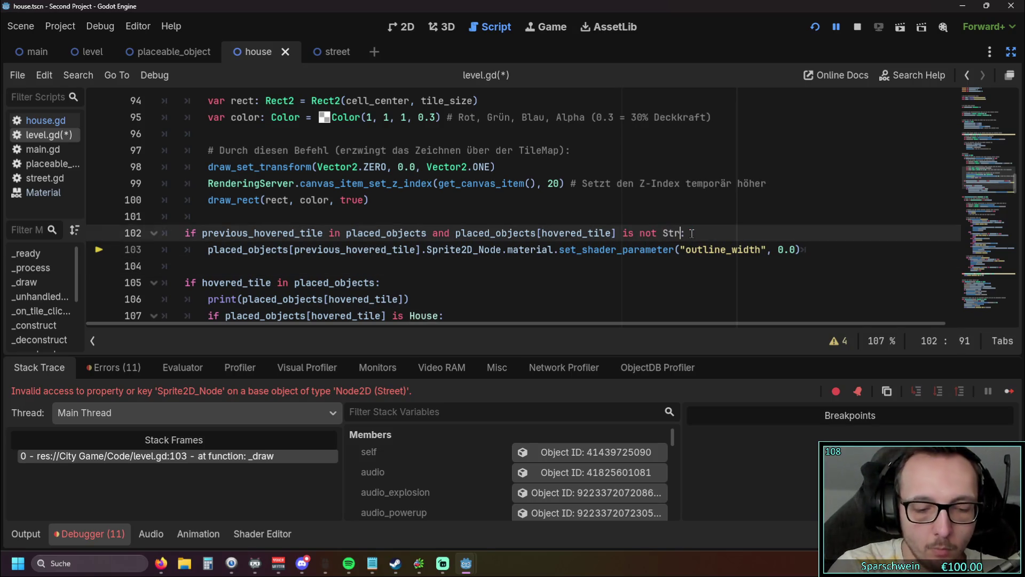
left_click(532, 277)
left_click(858, 26)
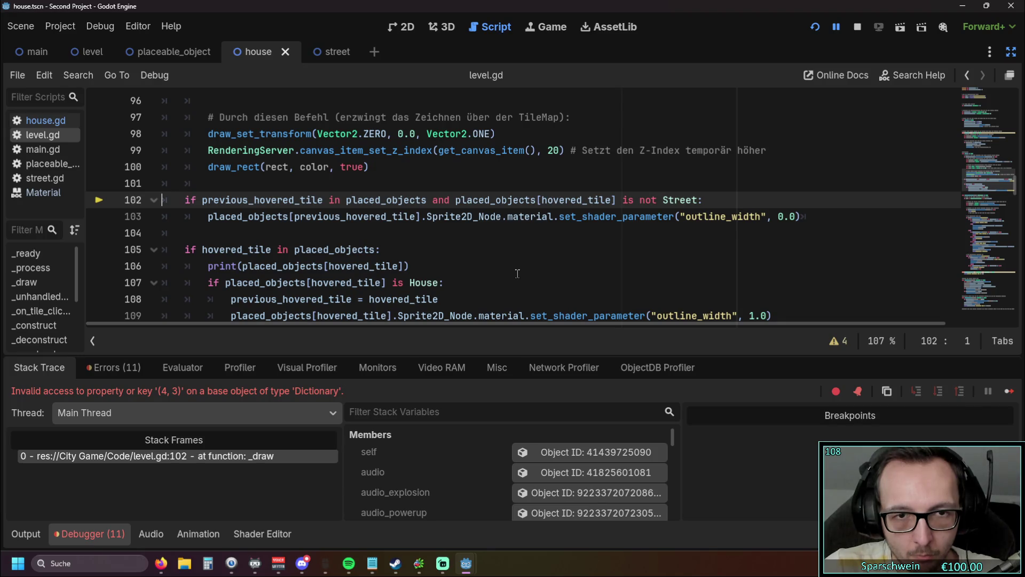
Split line 102's street check into a nested if, with the outline reset indented beneath it.
double_click(443, 199)
type("o")
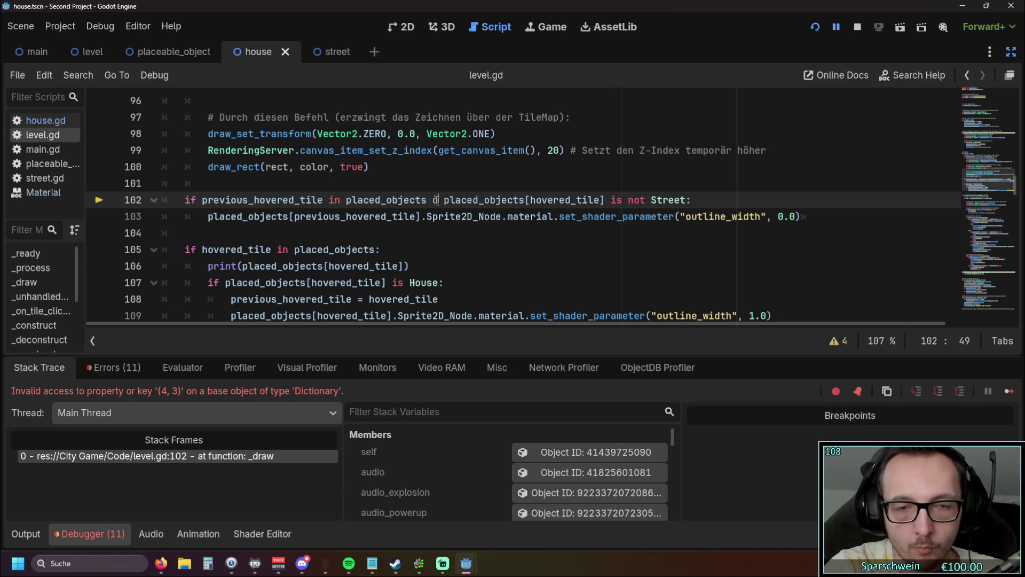
type("r")
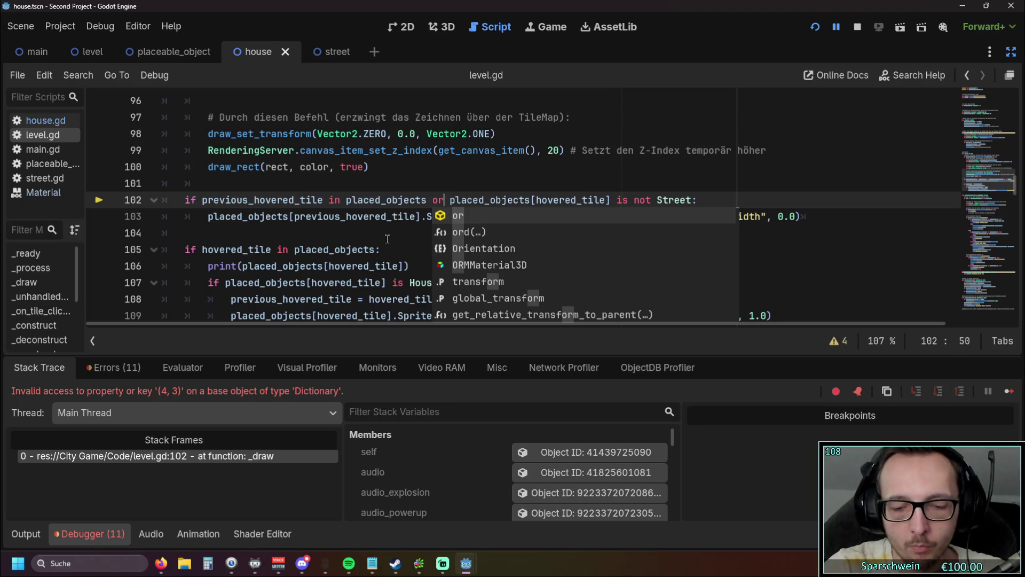
key("BackSpace")
key("BackSpace")
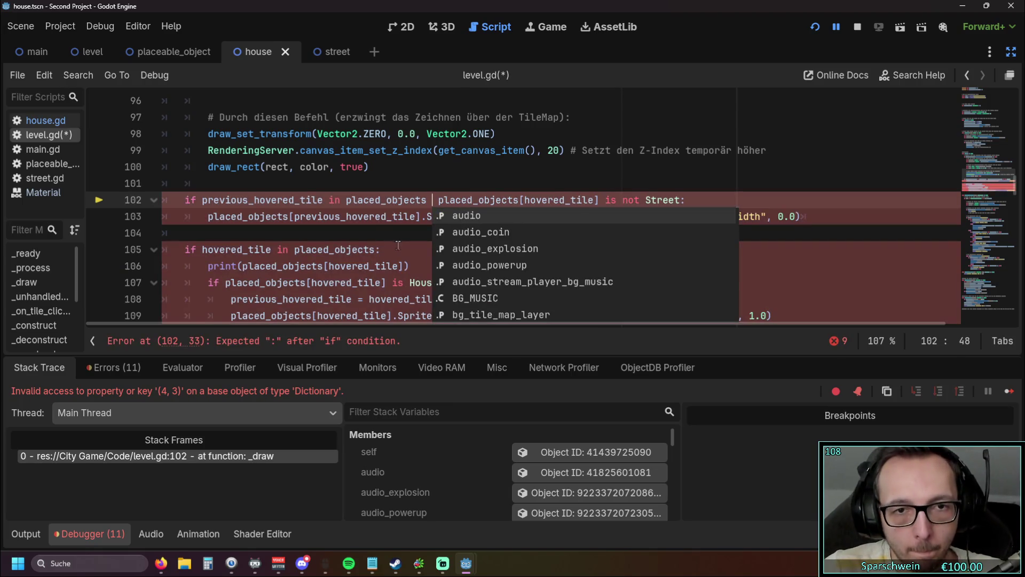
key("BackSpace")
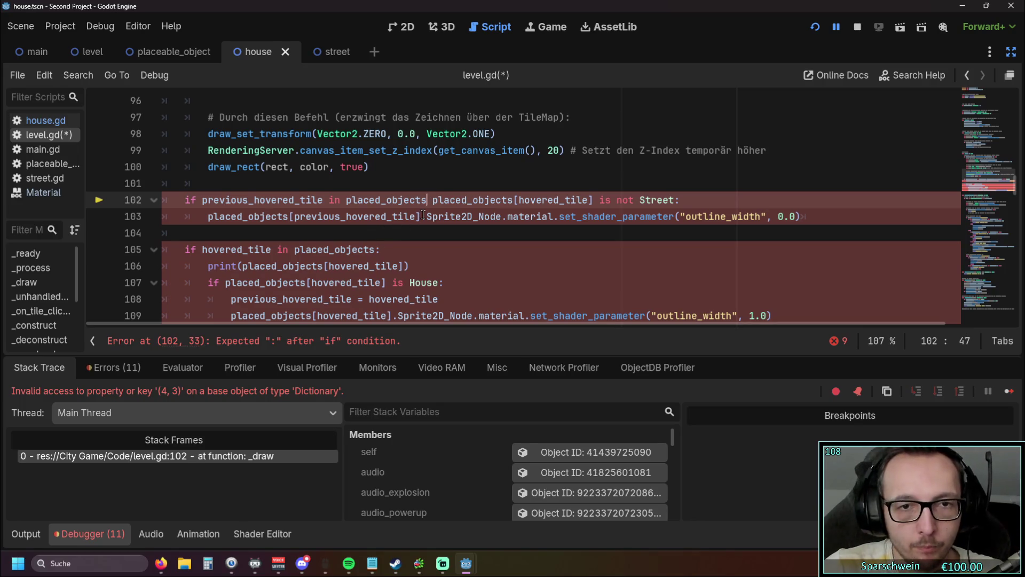
key("Return")
key("Tab")
type("if")
left_click(452, 249)
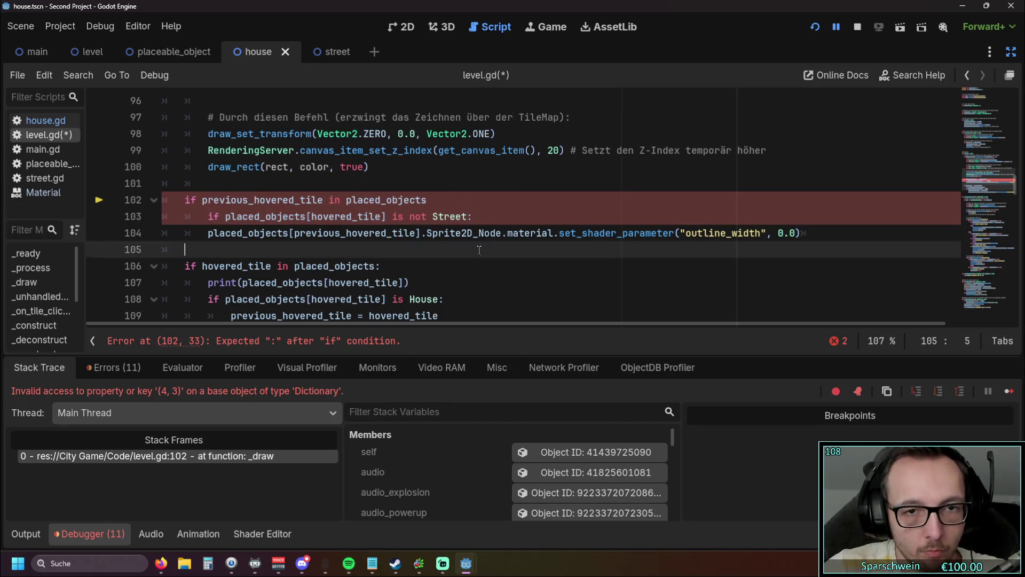
key("Up")
key("Tab")
key("Down")
type(":")
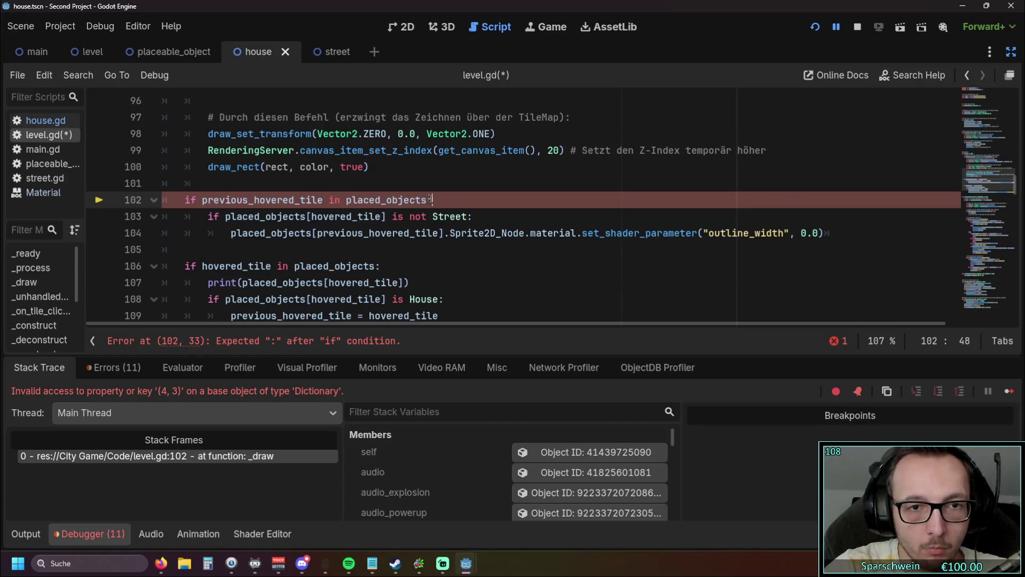
key("Down")
key("Down")
key("Down")
Run the game, then delete the nested 'is not Street' line, unindent the reset, and rerun.
left_click(812, 29)
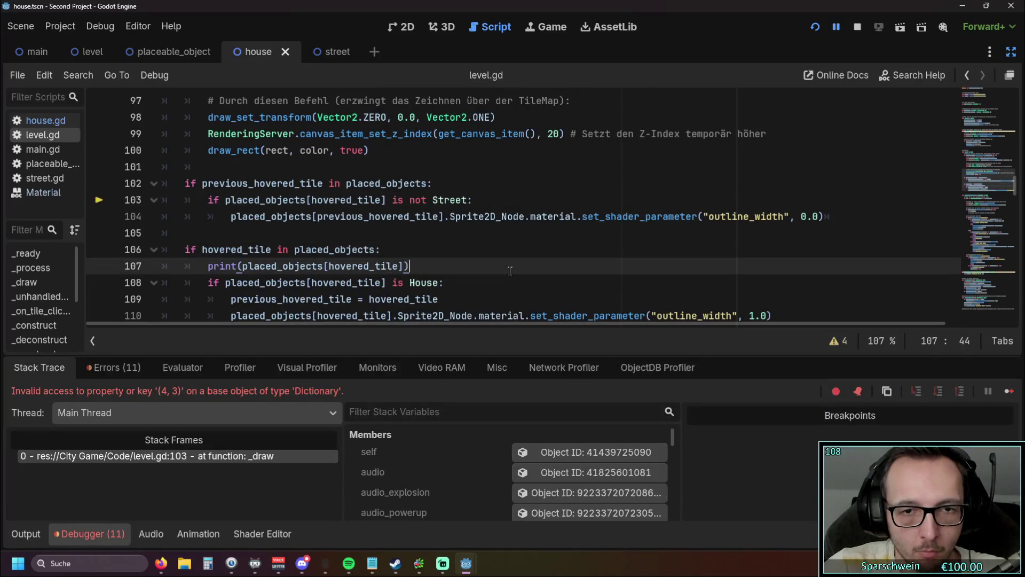
left_click_drag(473, 200, 114, 206)
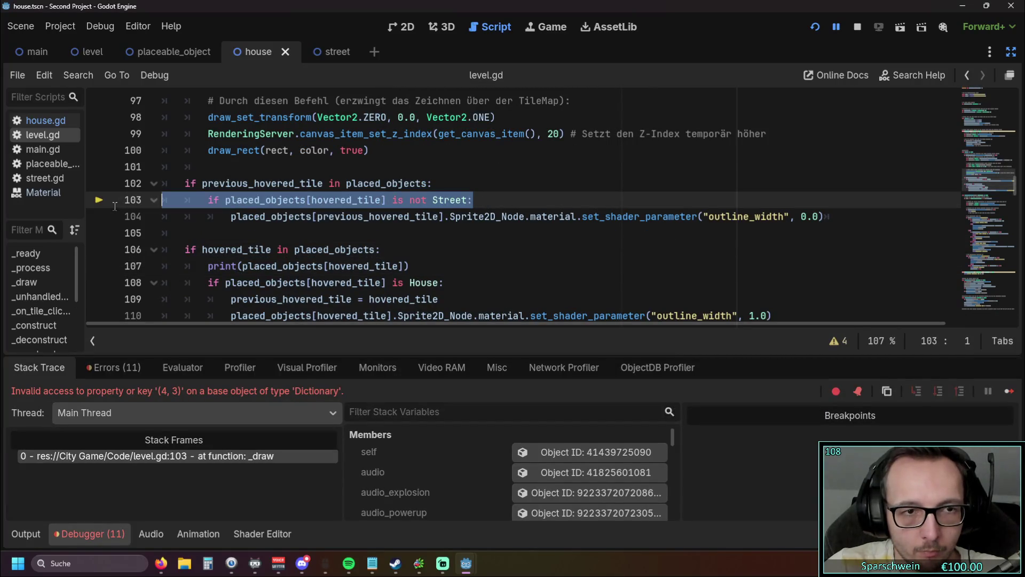
key("Delete")
key("Delete")
key("shift+Tab")
left_click(311, 233)
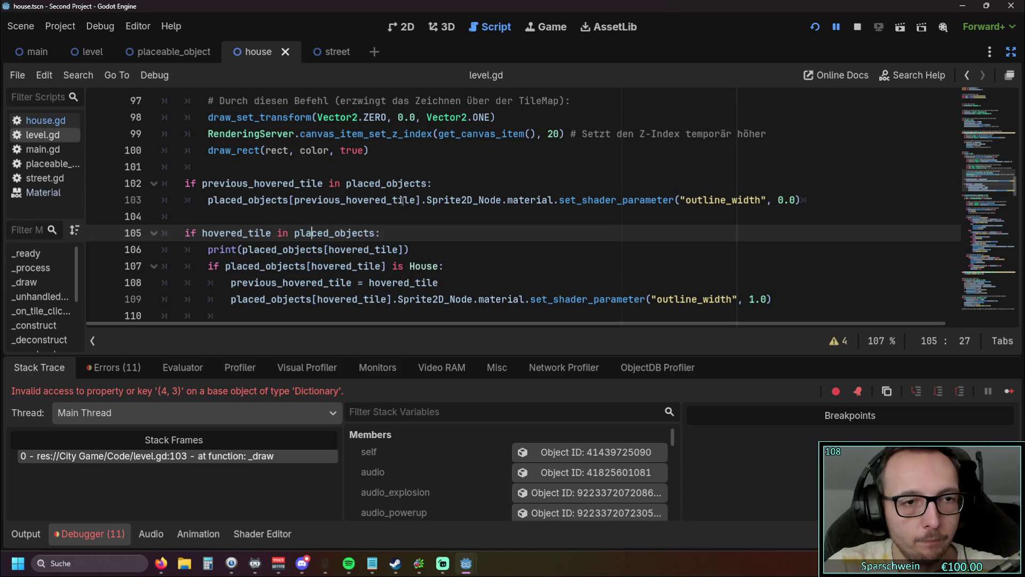
left_click(815, 26)
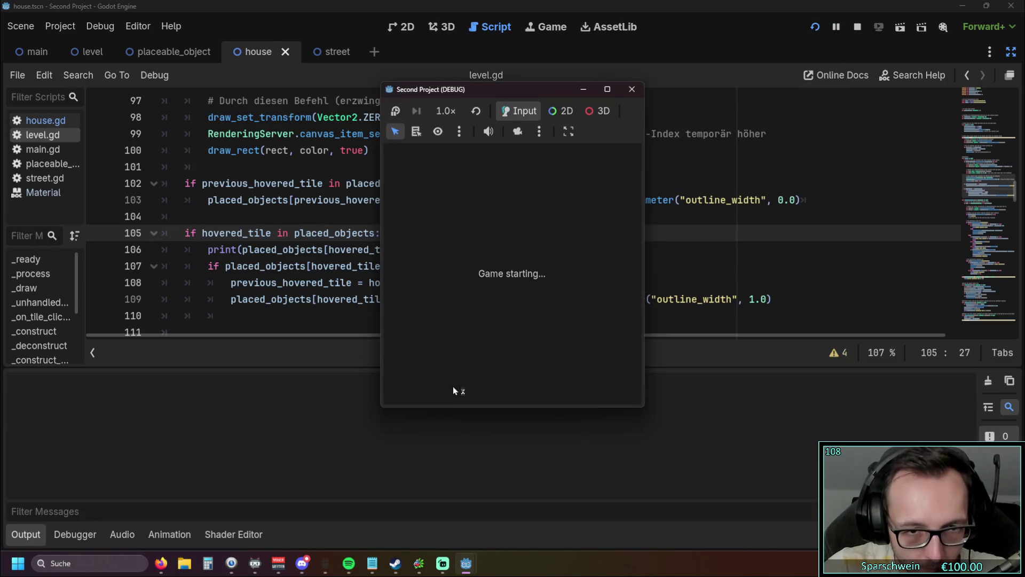
In the debug game, place two barrels and a street below them, triggering the crash.
left_click(482, 385)
left_click(489, 264)
left_click(511, 265)
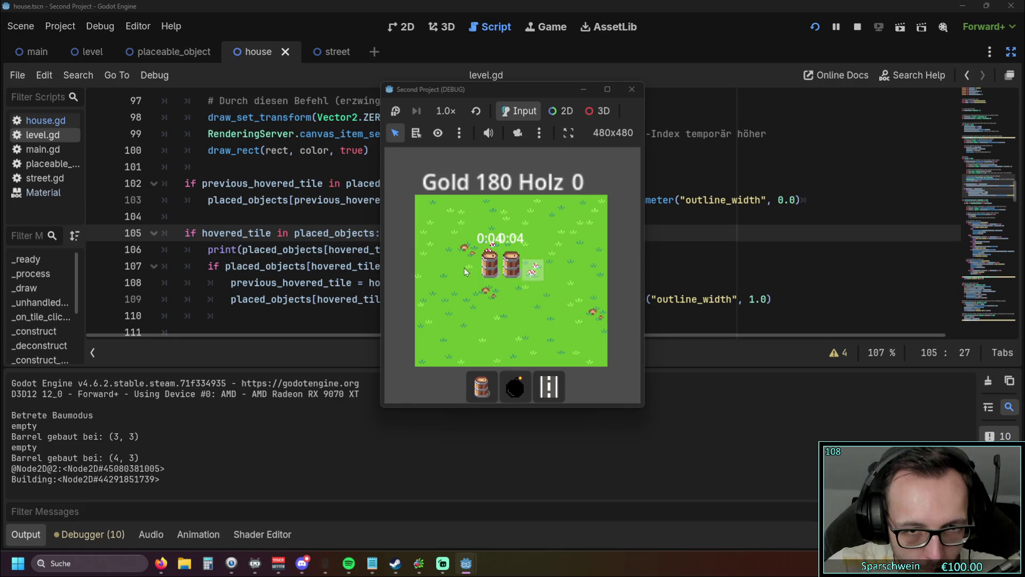
left_click(549, 385)
left_click(487, 295)
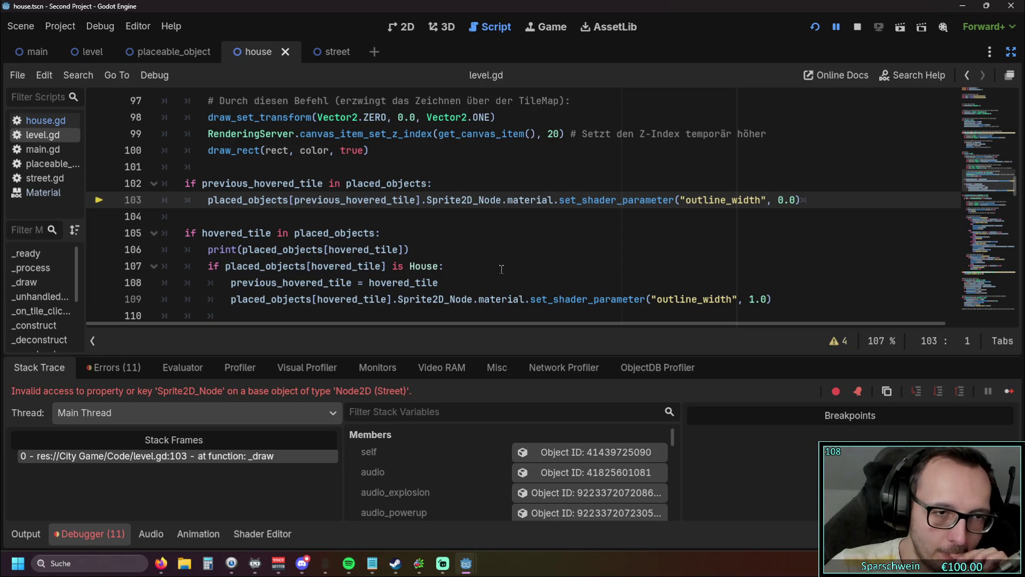
scroll(430, 262, "up", 1)
scroll(431, 262, "down", 1)
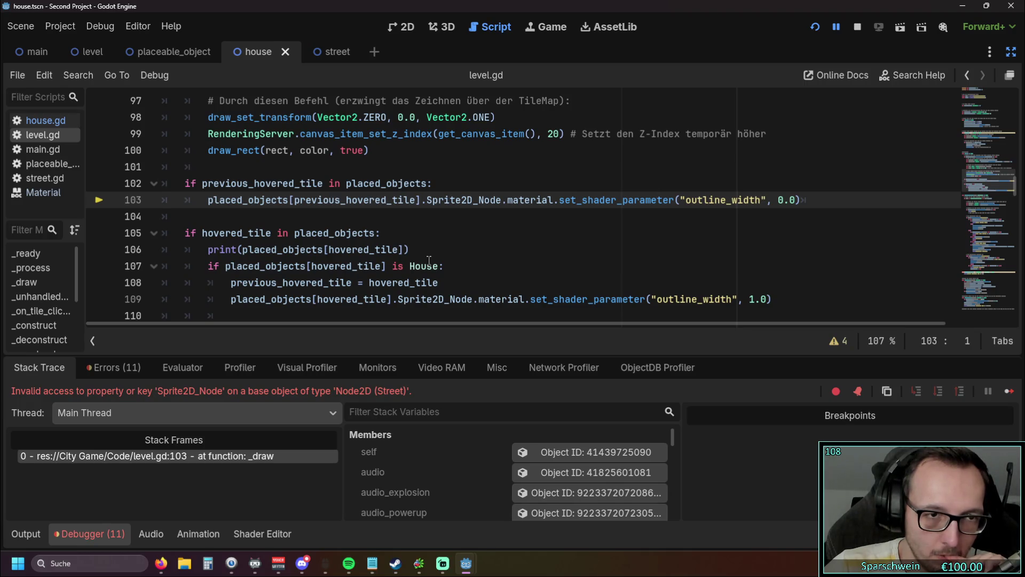
Restore the check on line 103 and remove 'not' so it reads 'is Street'.
left_click(437, 183)
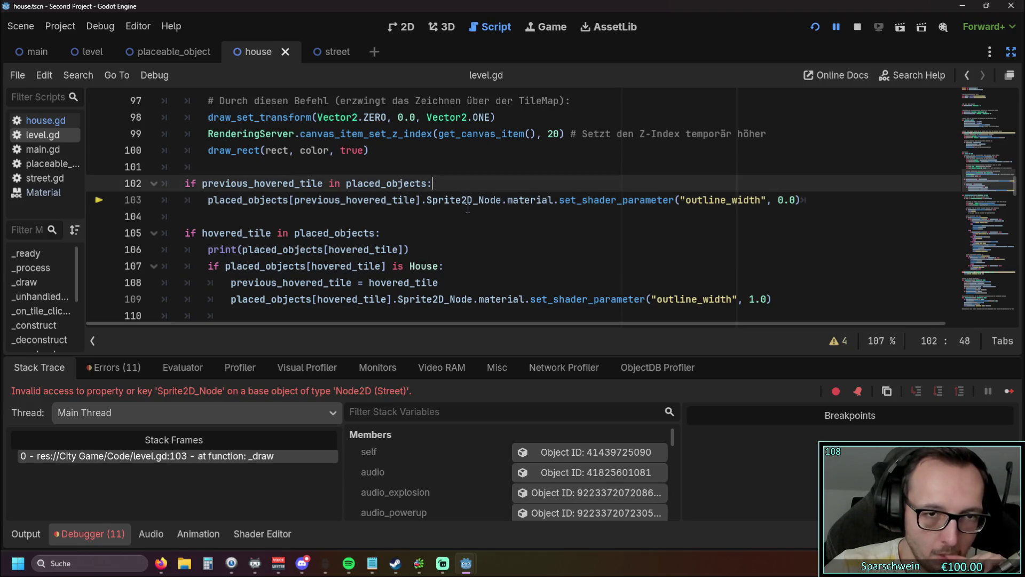
key("ctrl+shift+z")
key("ctrl+shift+z")
key("ctrl+shift+z")
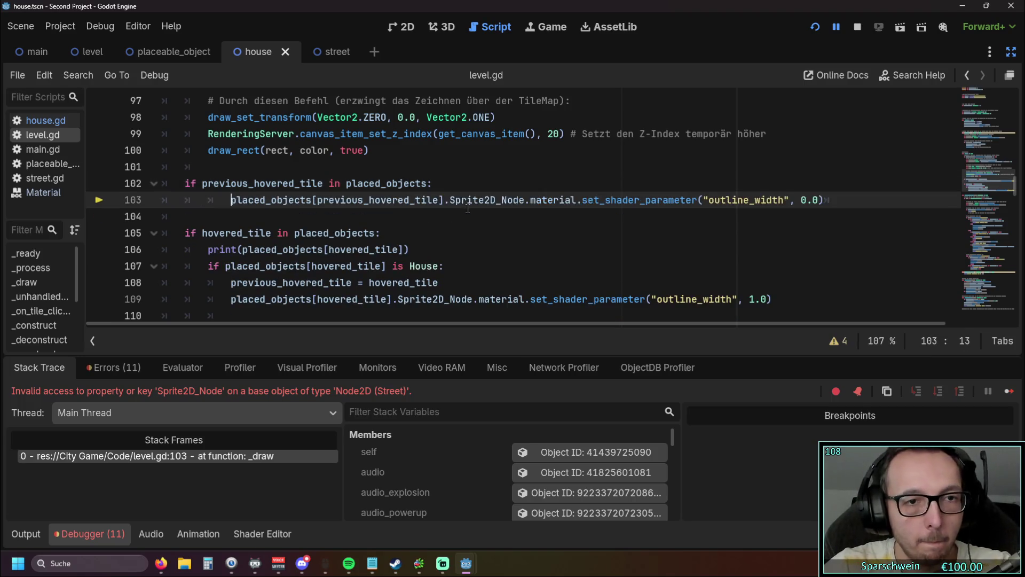
left_click(375, 233)
left_click_drag(411, 200, 429, 199)
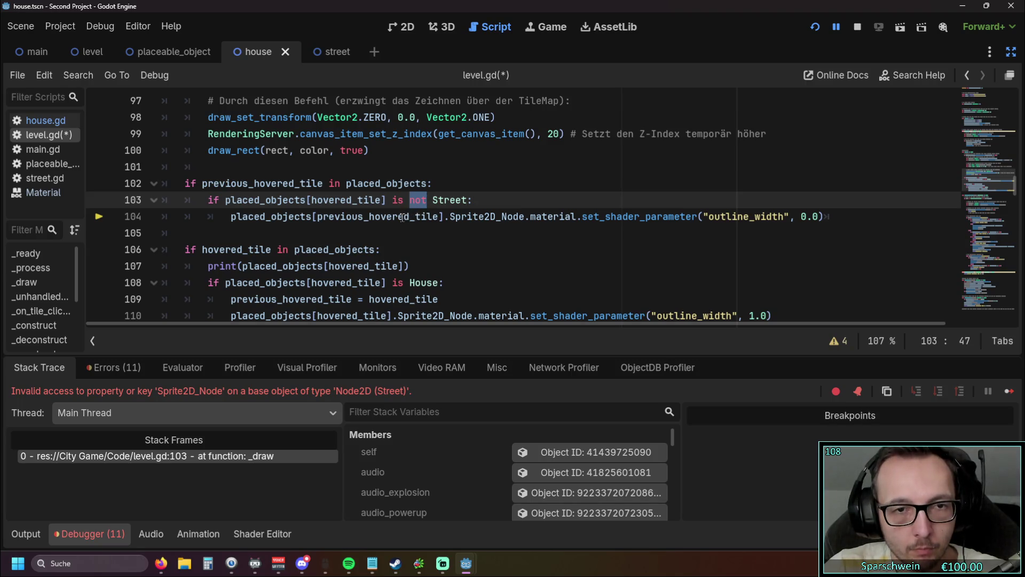
key("BackSpace")
key("BackSpace")
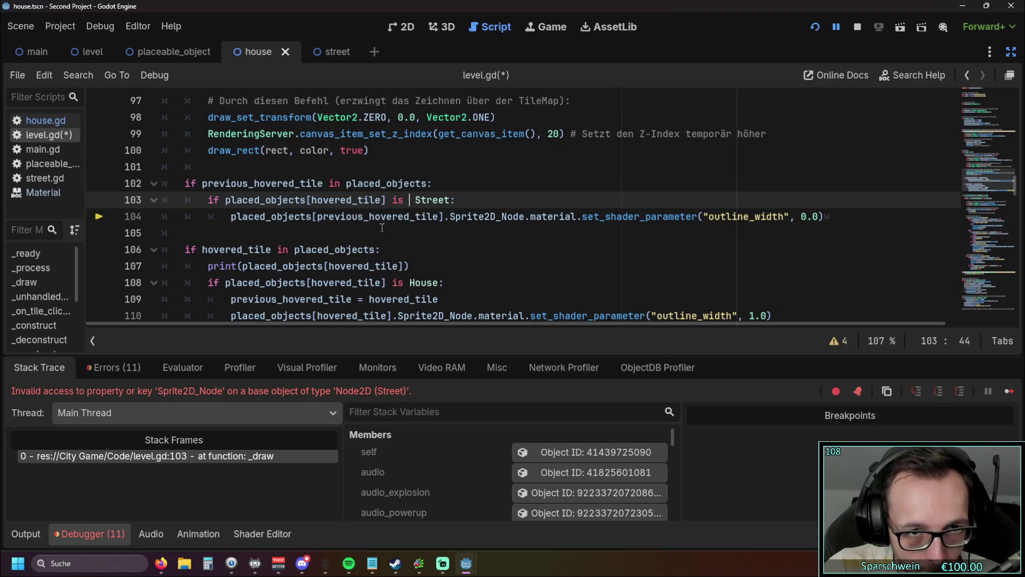
left_click(451, 199)
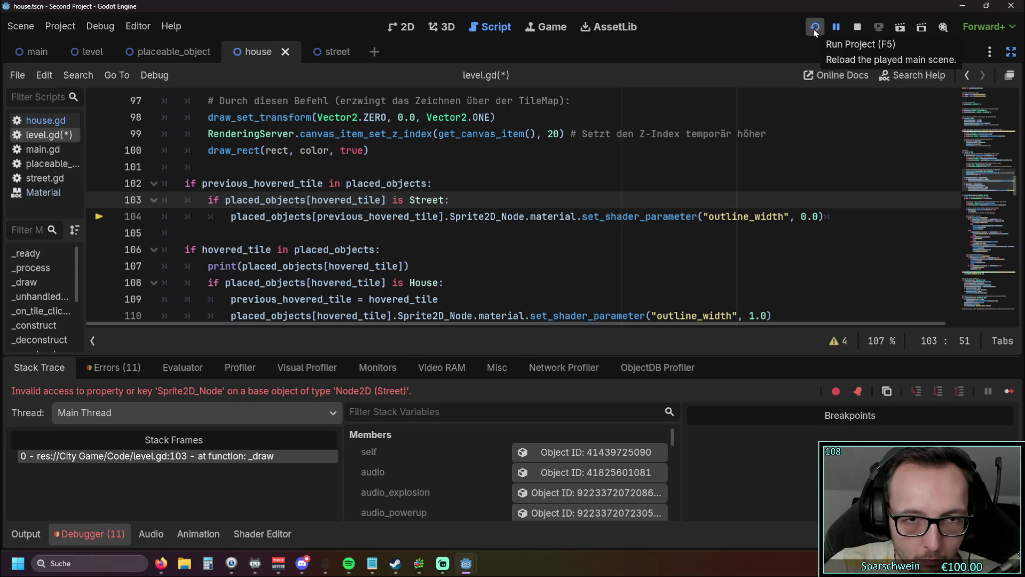
Add an indented 'return' under the Street check and run the game to test it.
key("Return")
type("re")
key("BackSpace")
key("BackSpace")
key("BackSpace")
key("BackSpace")
key("Tab")
key("Tab")
key("Tab")
type("return")
left_click(230, 233)
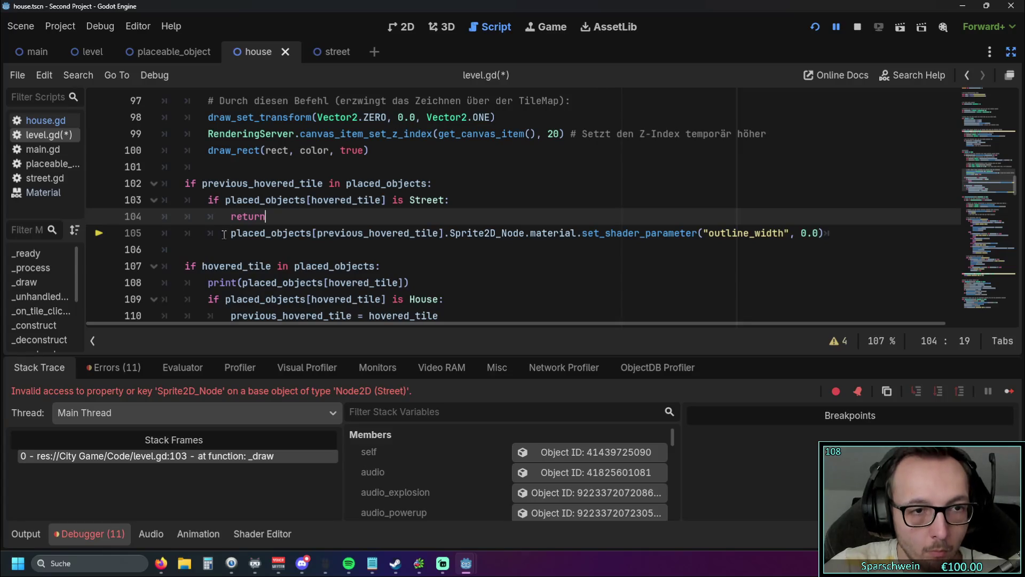
key("BackSpace")
key("BackSpace")
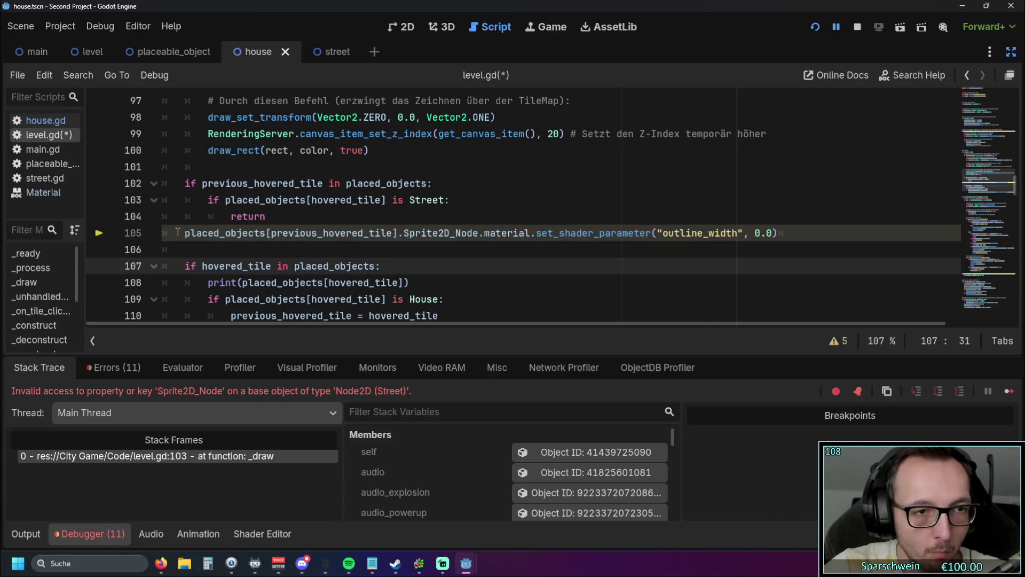
key("Tab")
left_click(380, 251)
left_click(814, 26)
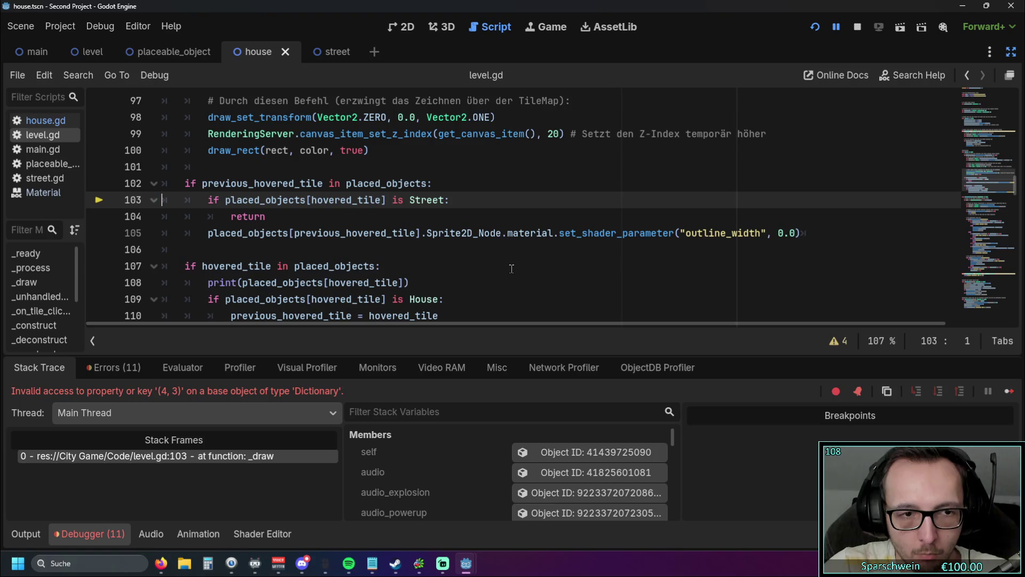
Delete the Street check and return lines, restoring the original outline reset.
left_click(447, 201)
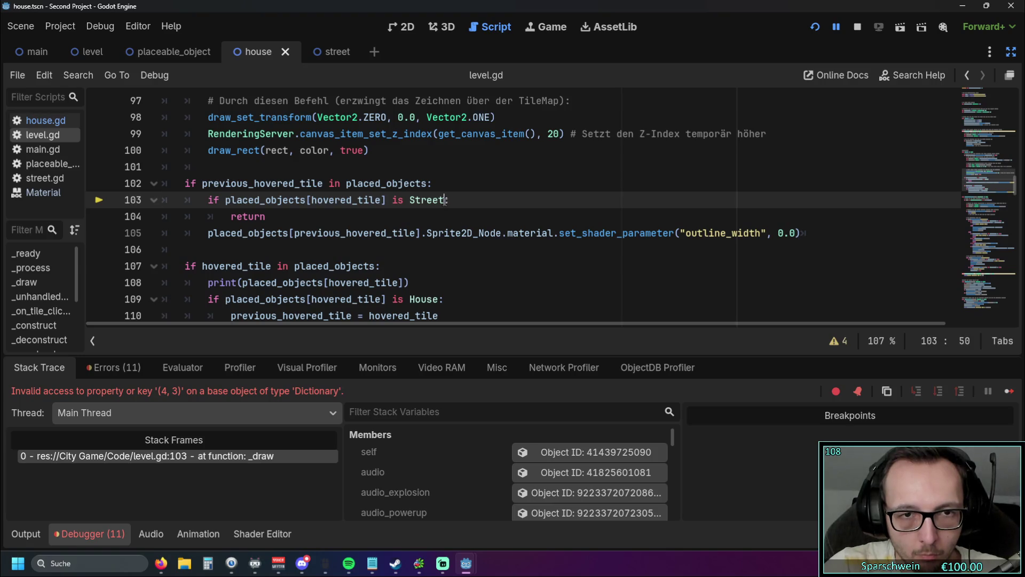
left_click(402, 200)
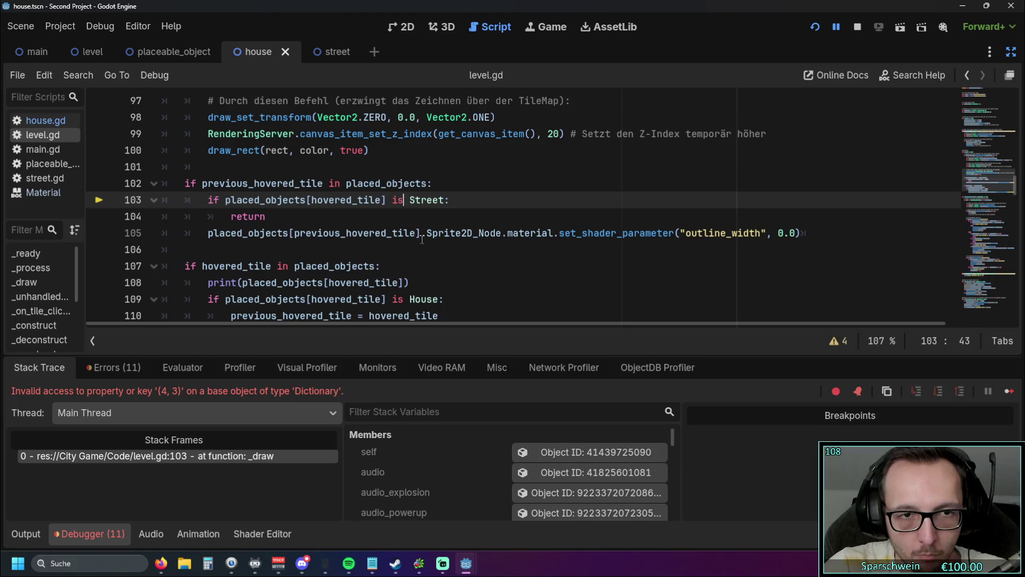
triple_click(446, 201)
key("BackSpace")
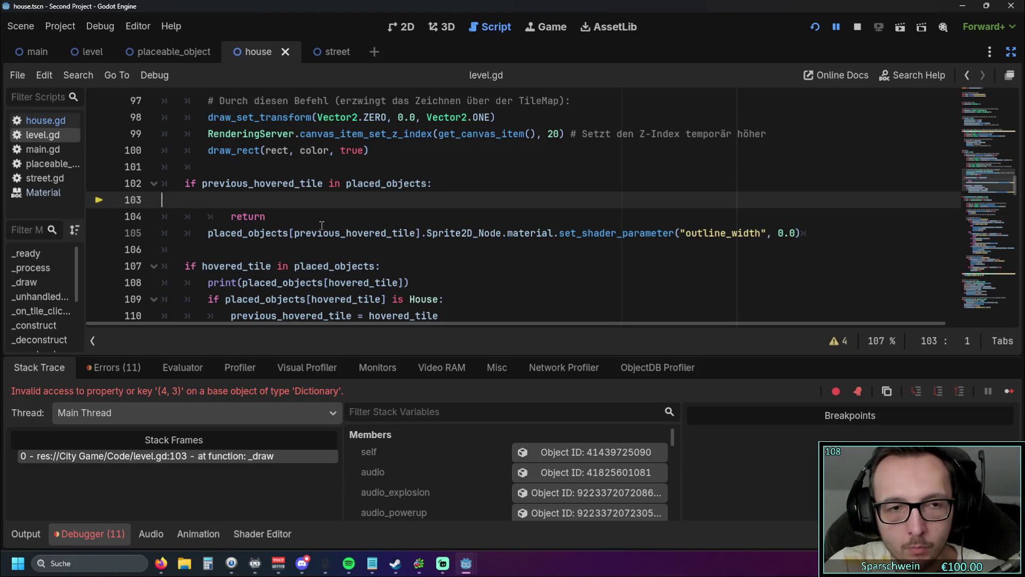
key("BackSpace")
triple_click(284, 199)
key("BackSpace")
left_click(253, 216)
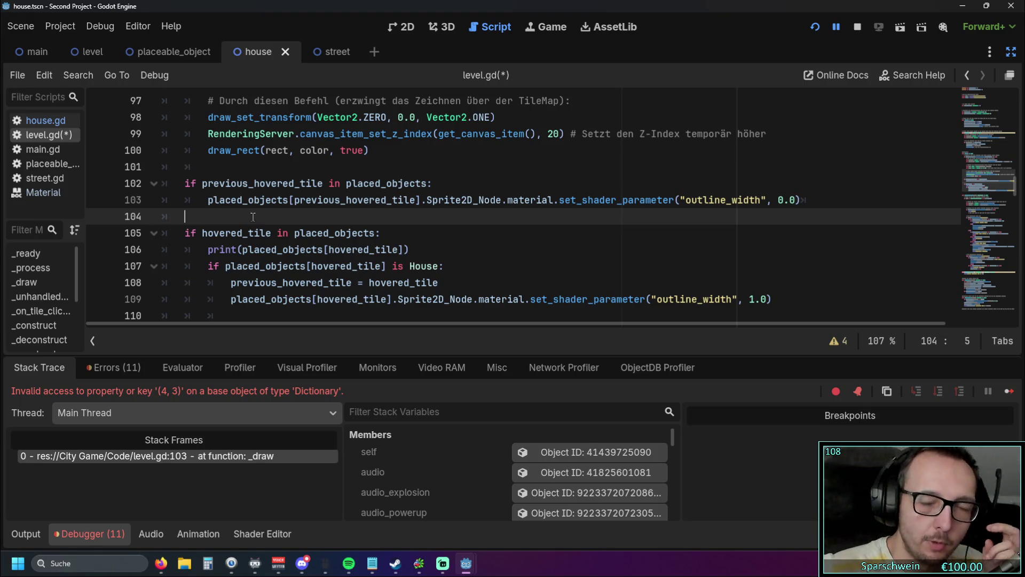
Rerun the game, place barrels at three tiles, then place a street to trigger the error.
left_click(814, 24)
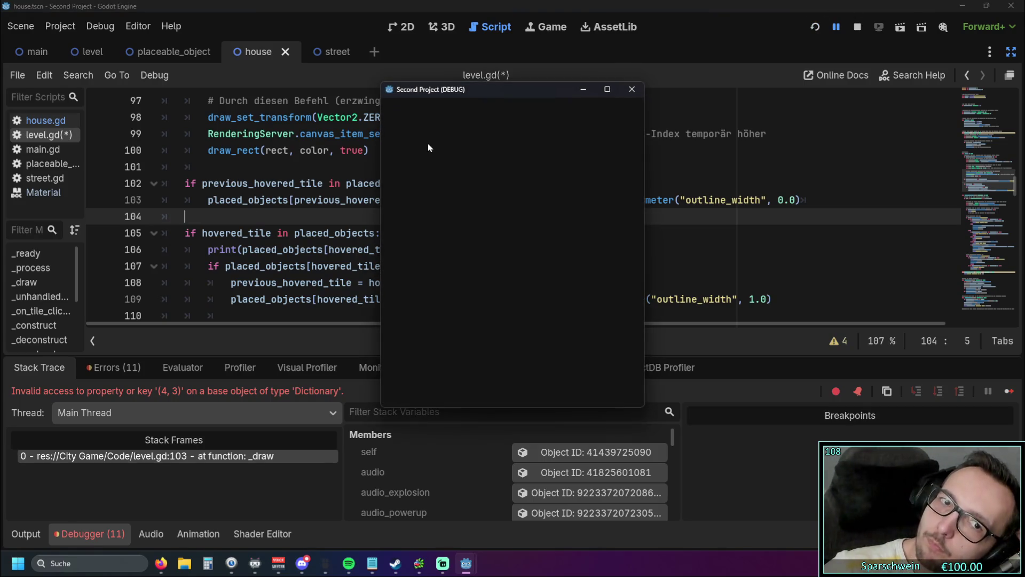
left_click(481, 385)
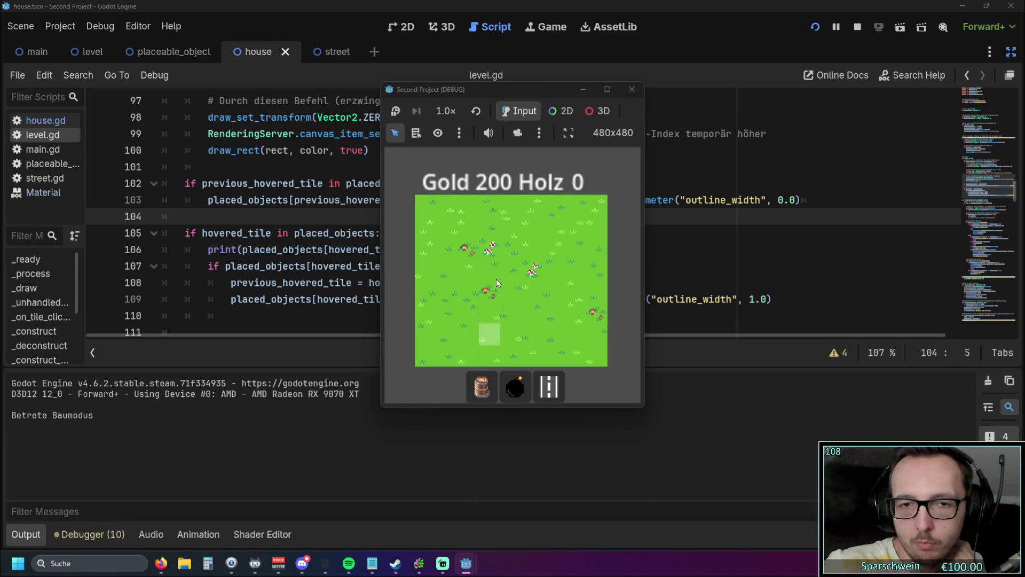
left_click(491, 267)
left_click(511, 274)
left_click(468, 293)
key("Escape")
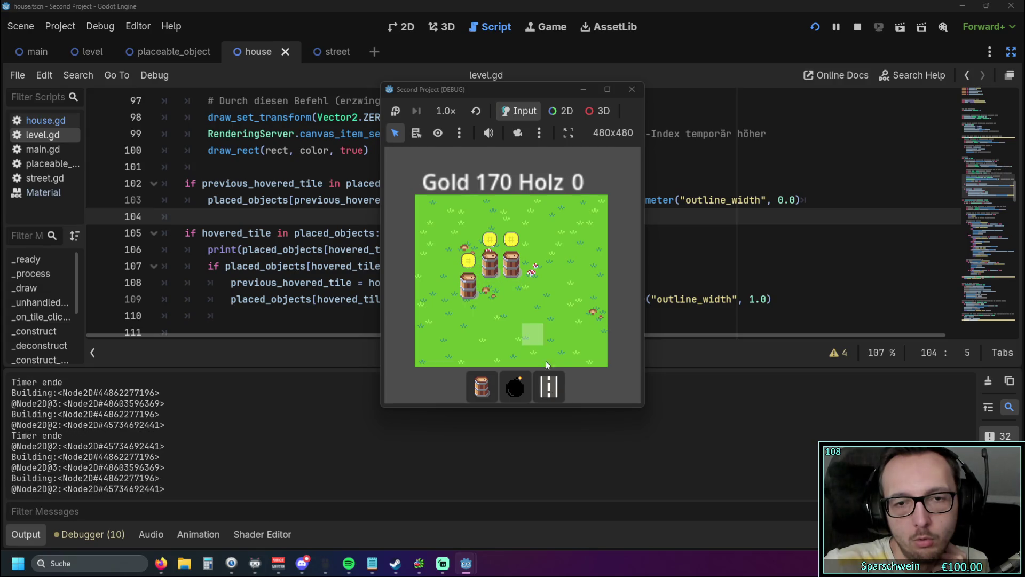
left_click(550, 398)
left_click(505, 301)
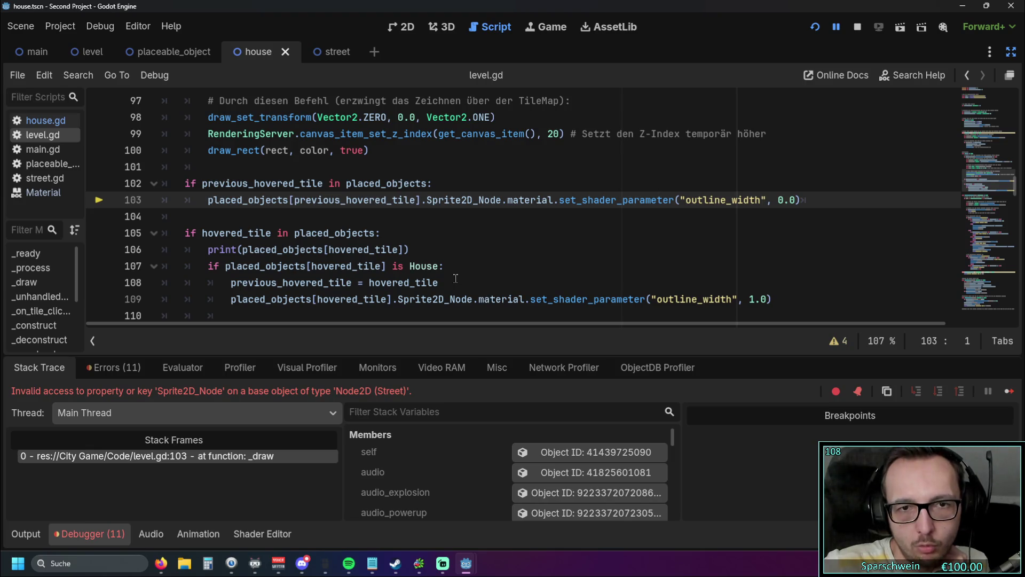
Switch to the street scene and open street.gd.
left_click(455, 260)
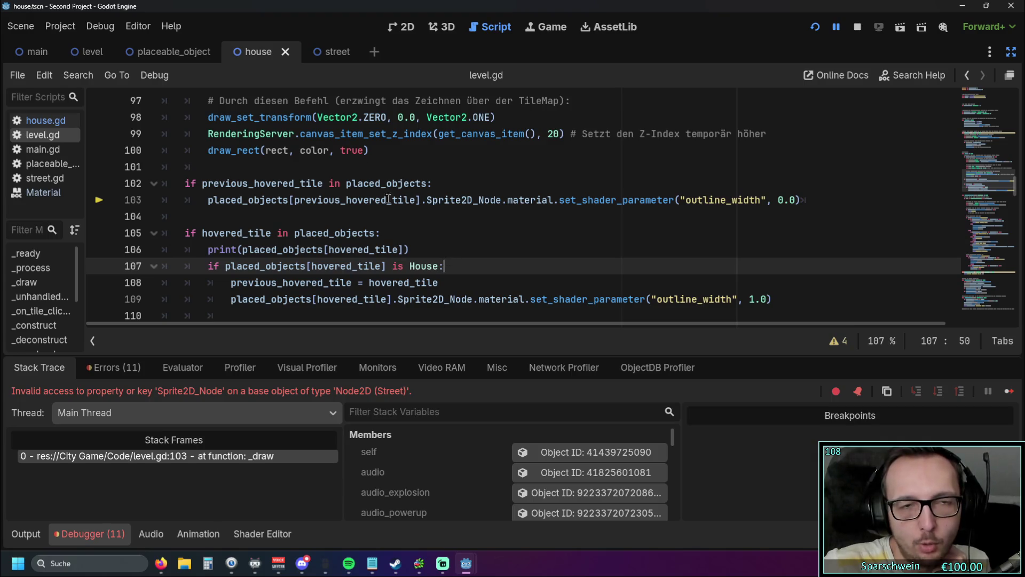
left_click(322, 53)
left_click(45, 178)
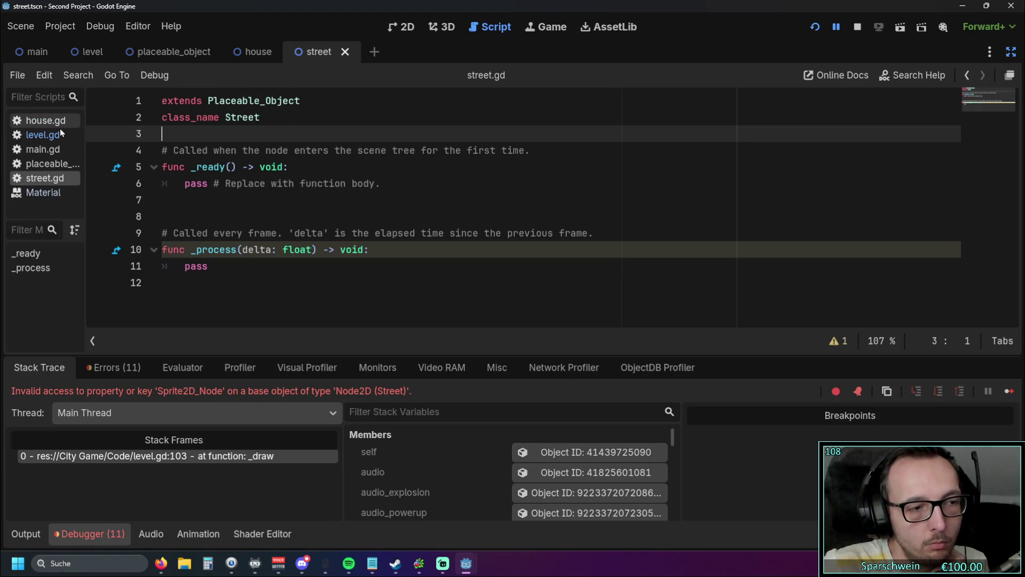
Visit the house scene, restore the side docks, and return to the level scene.
left_click(259, 52)
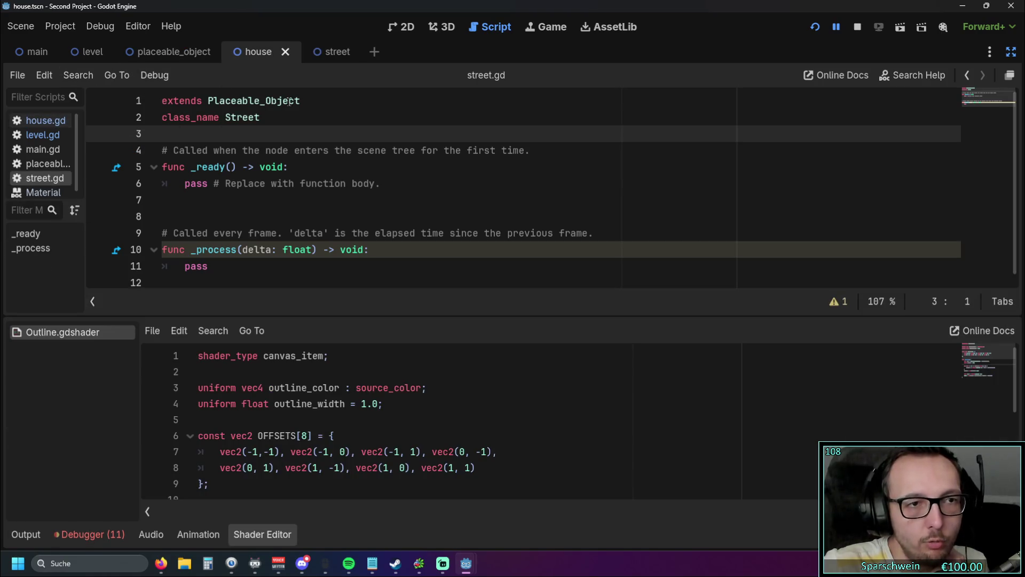
left_click(1011, 51)
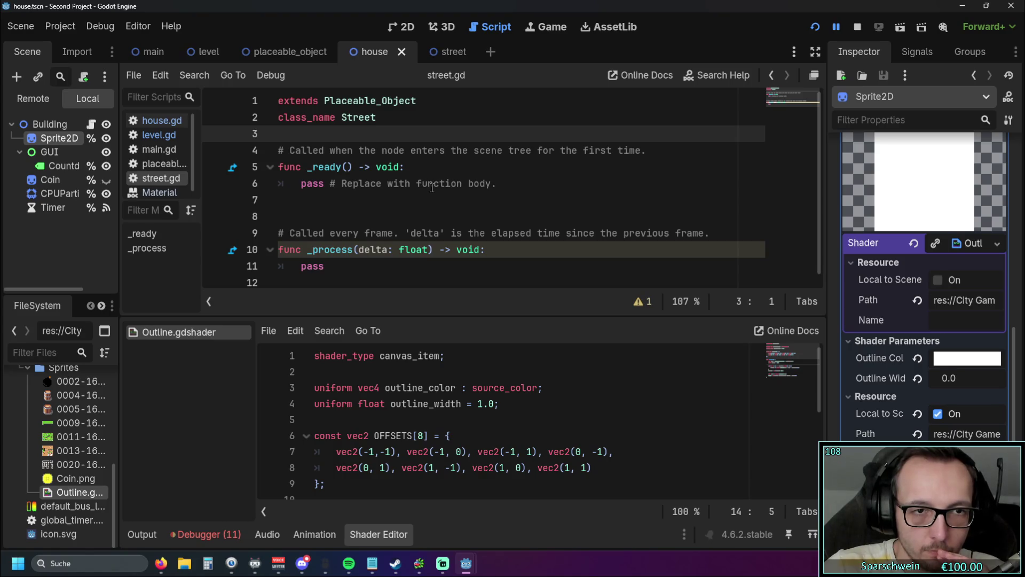
left_click(206, 52)
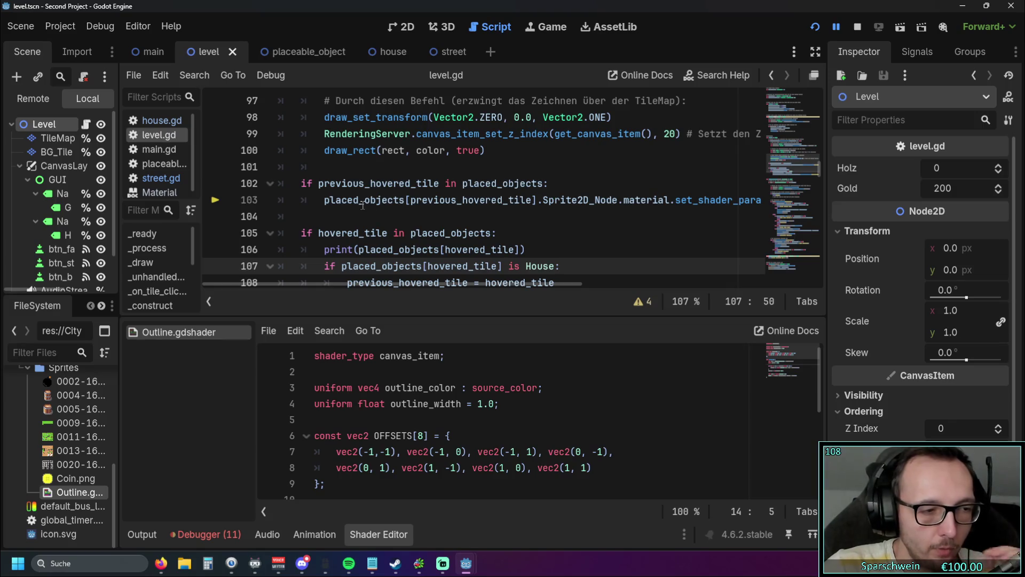
On a new line 103, build 'placed_objects[previous_hovered_tile].Sprite2D_Node != null' from the copied reference.
scroll(386, 208, "down", 1)
mouse_move(385, 209)
scroll(534, 219, "down", 1)
scroll(497, 179, "up", 4)
scroll(497, 179, "down", 2)
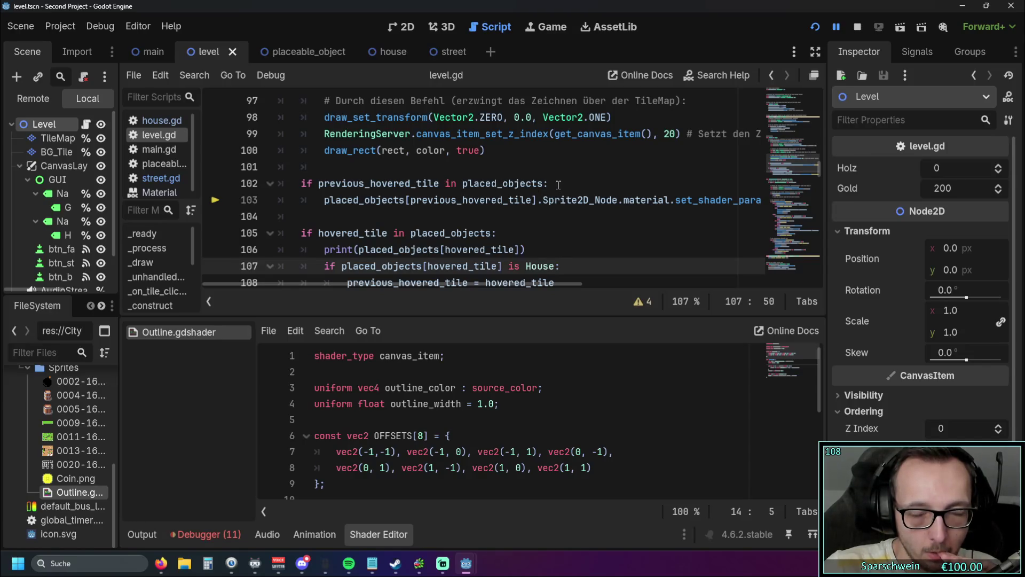
left_click(559, 184)
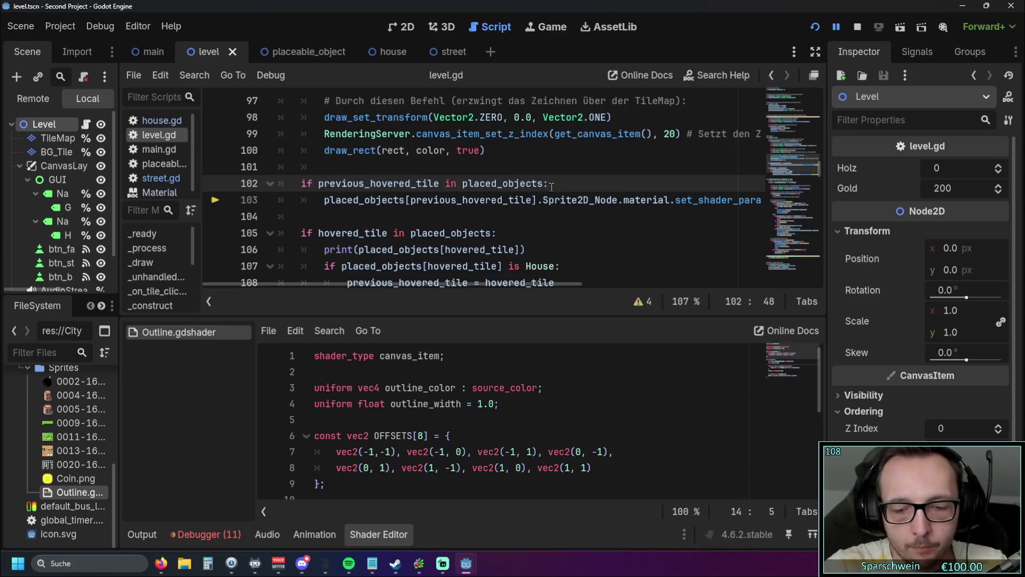
key("Return")
type("if")
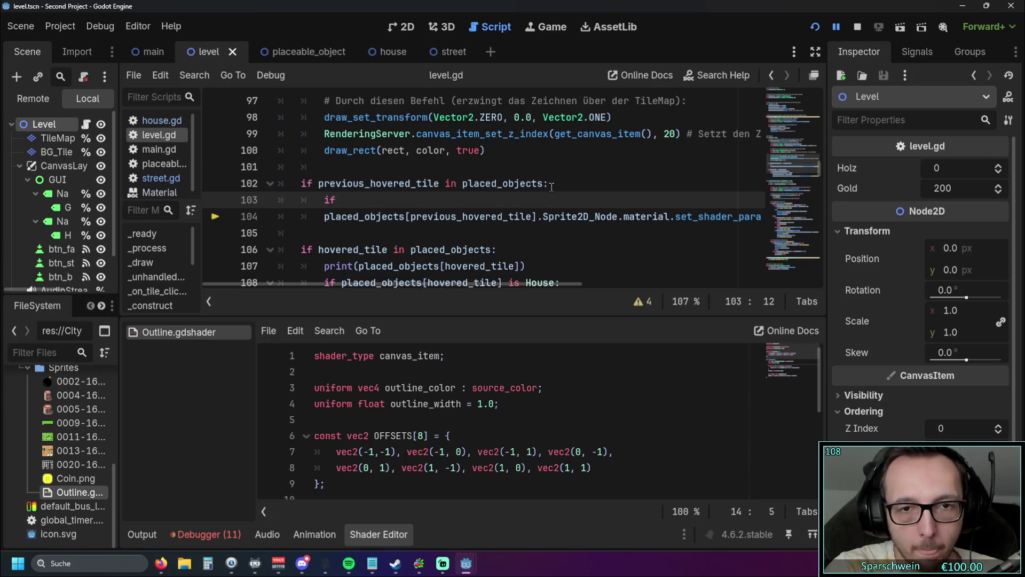
left_click_drag(543, 217, 618, 219)
key("ctrl+c")
left_click(371, 198)
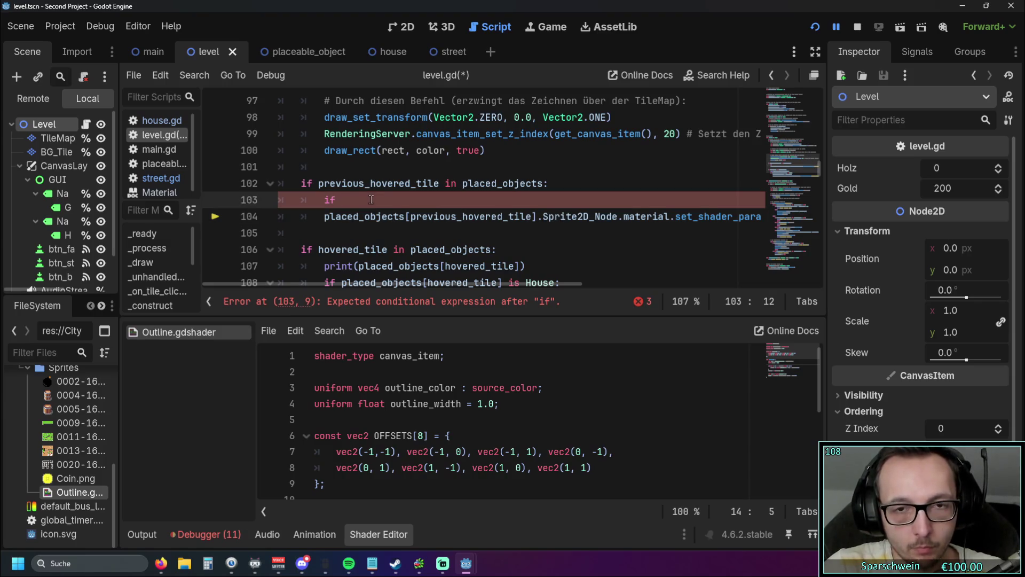
key("ctrl+v")
key("Down")
key("Down")
left_click_drag(325, 217, 619, 218)
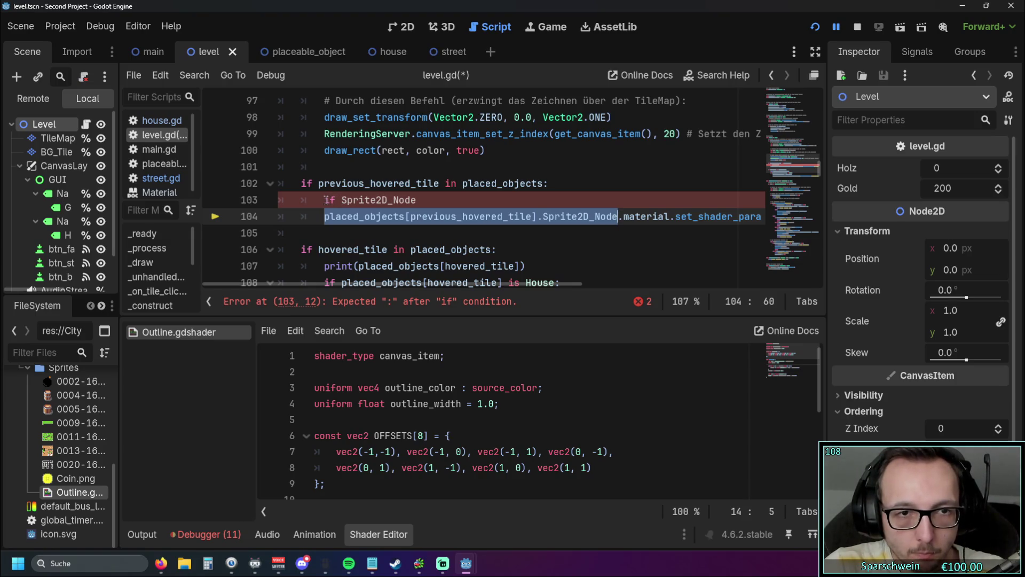
key("ctrl+c")
left_click_drag(325, 200, 417, 200)
key("ctrl+v")
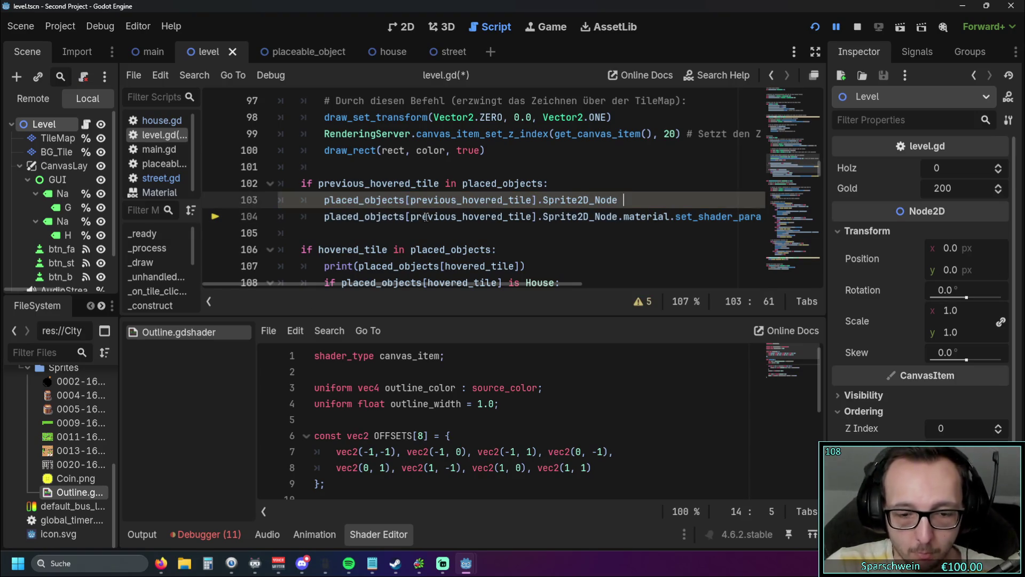
type("=")
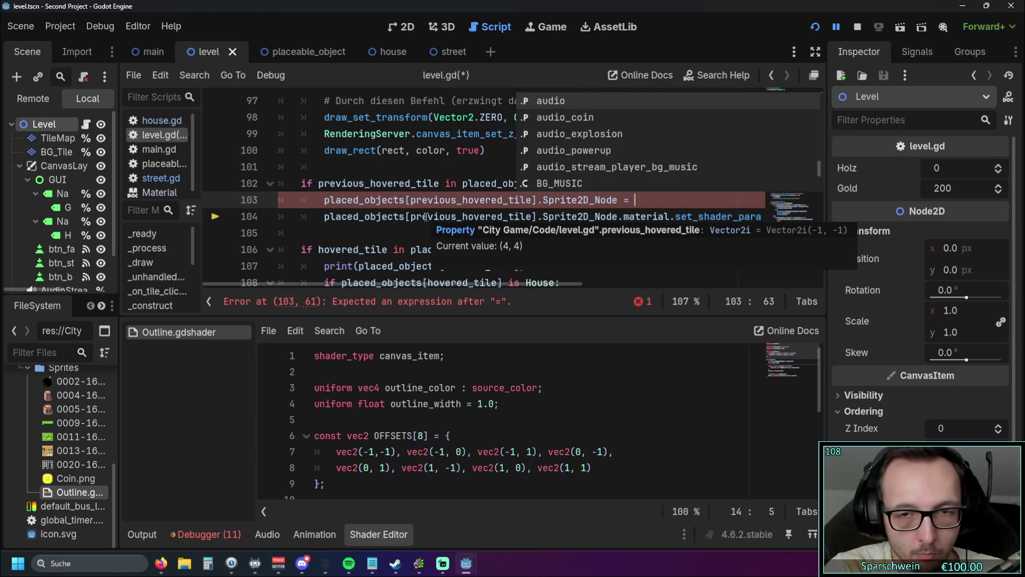
key("BackSpace")
key("BackSpace")
type("!")
key("BackSpace")
type("= null")
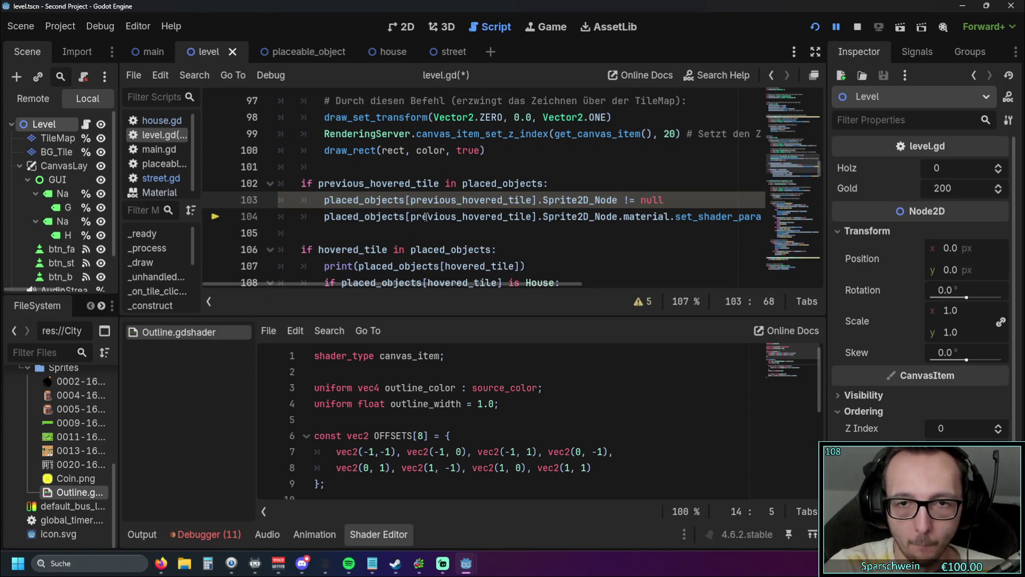
Prefix the line with 'if', end it with ':', and add an indented 'return' below.
left_click(322, 201)
type("if")
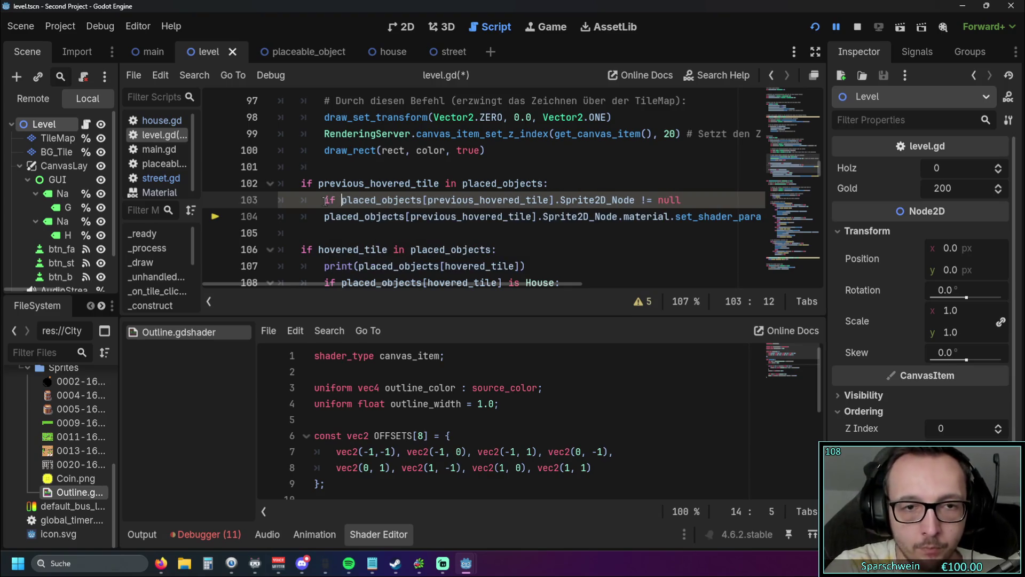
left_click(684, 200)
key("Return")
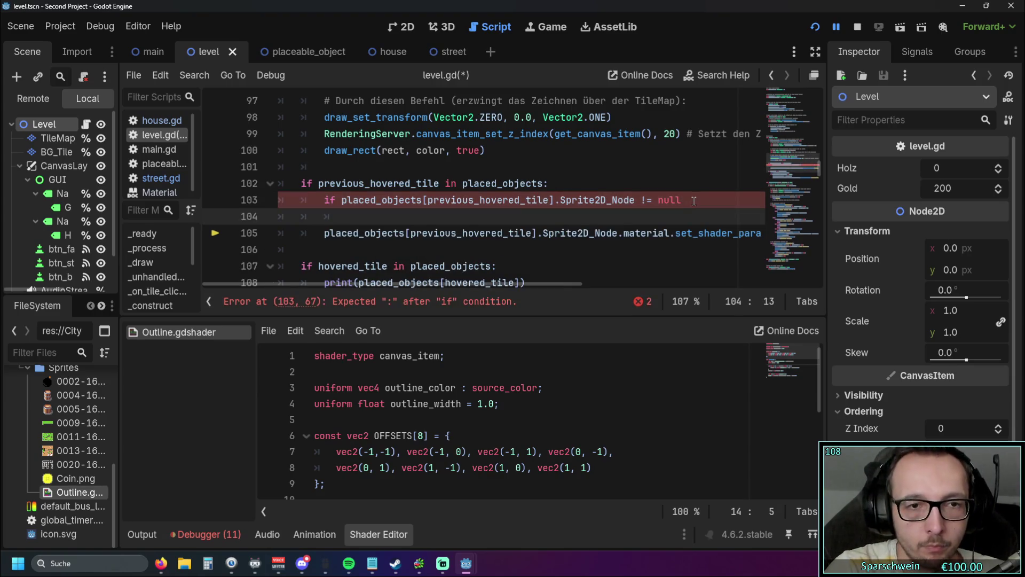
type("return")
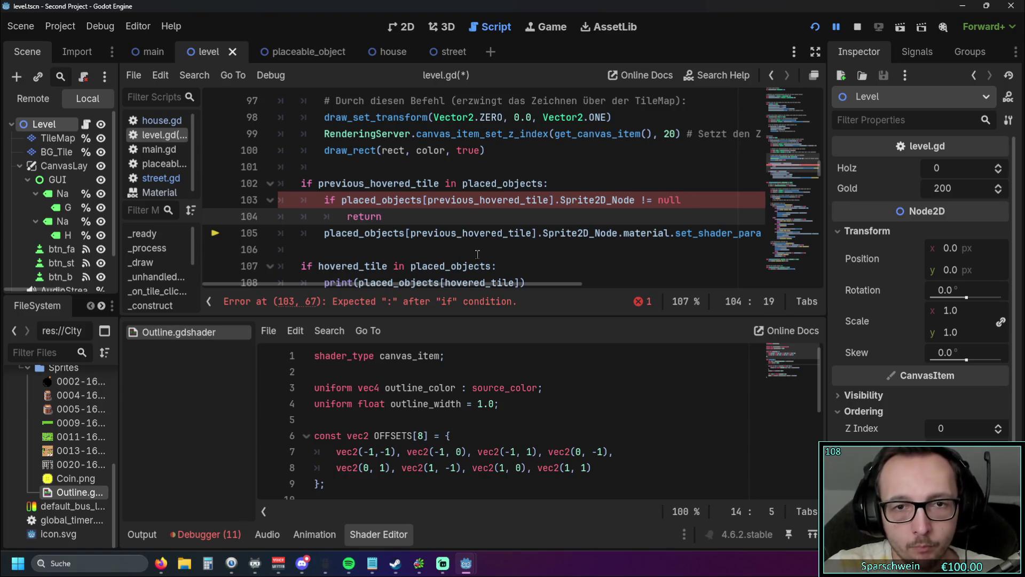
left_click(476, 252)
left_click(697, 202)
type(":")
left_click_drag(545, 246, 542, 238)
left_click(529, 249)
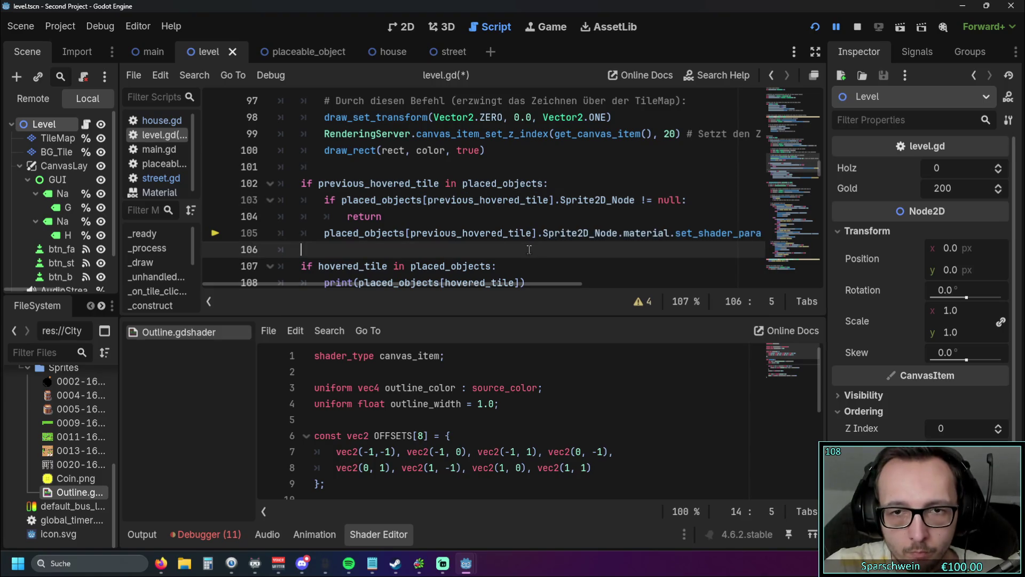
mouse_move(476, 283)
left_mouse_down()
mouse_move(488, 284)
mouse_move(464, 284)
left_mouse_up()
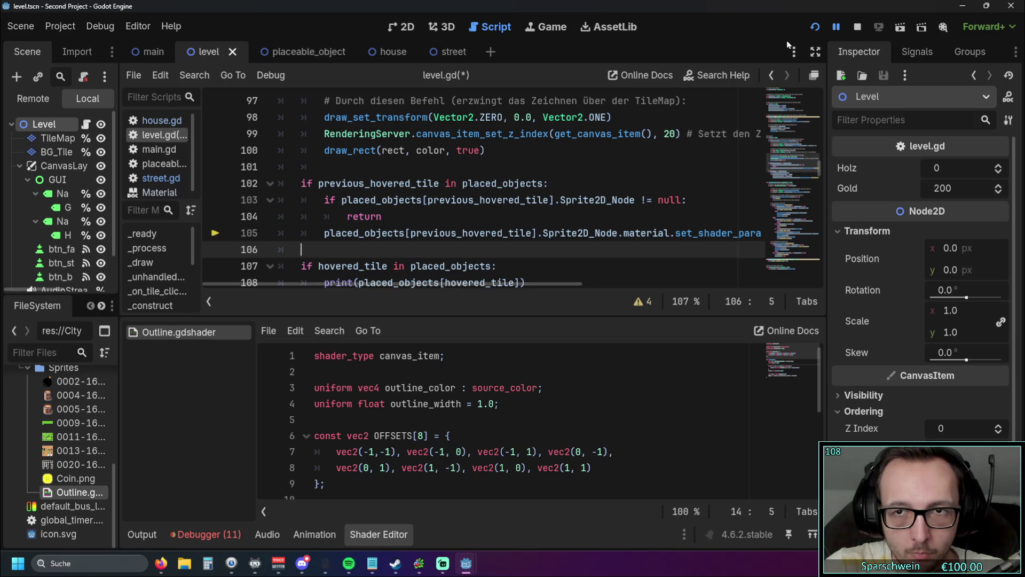
Test-run the game, place two barrels side by side, and close the game window.
left_click(815, 27)
left_click(482, 385)
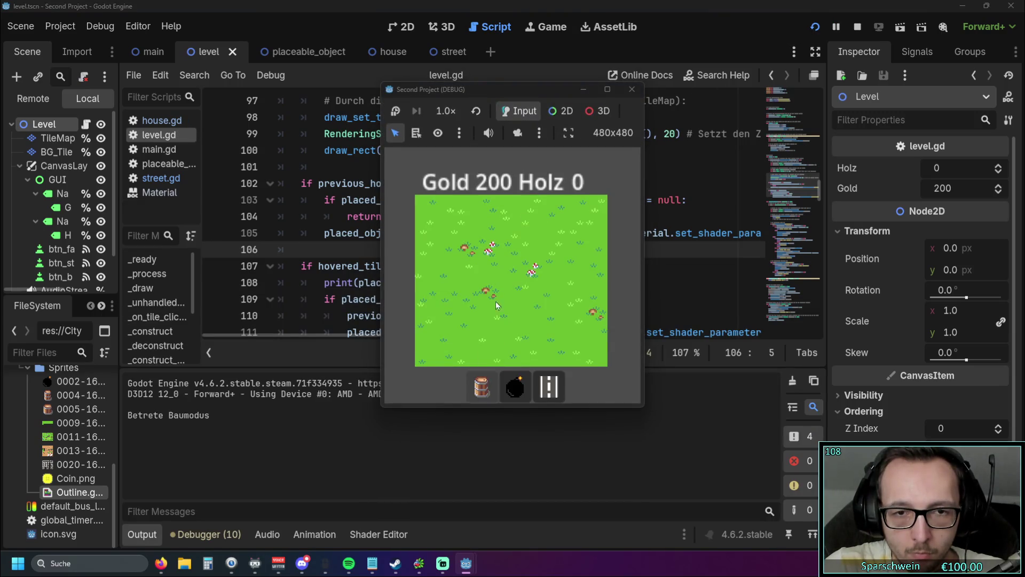
left_click(489, 289)
left_click(511, 288)
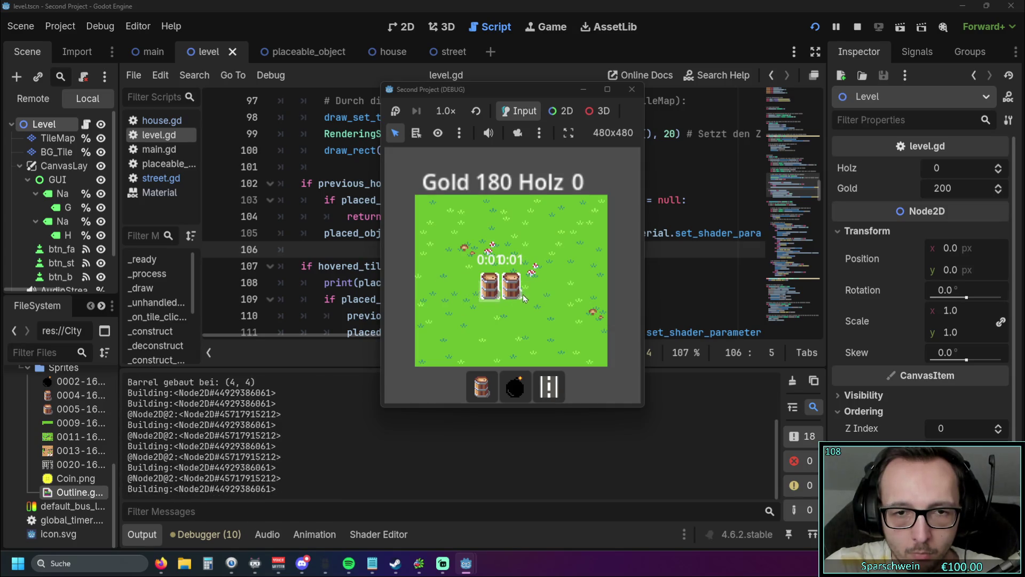
left_click(632, 89)
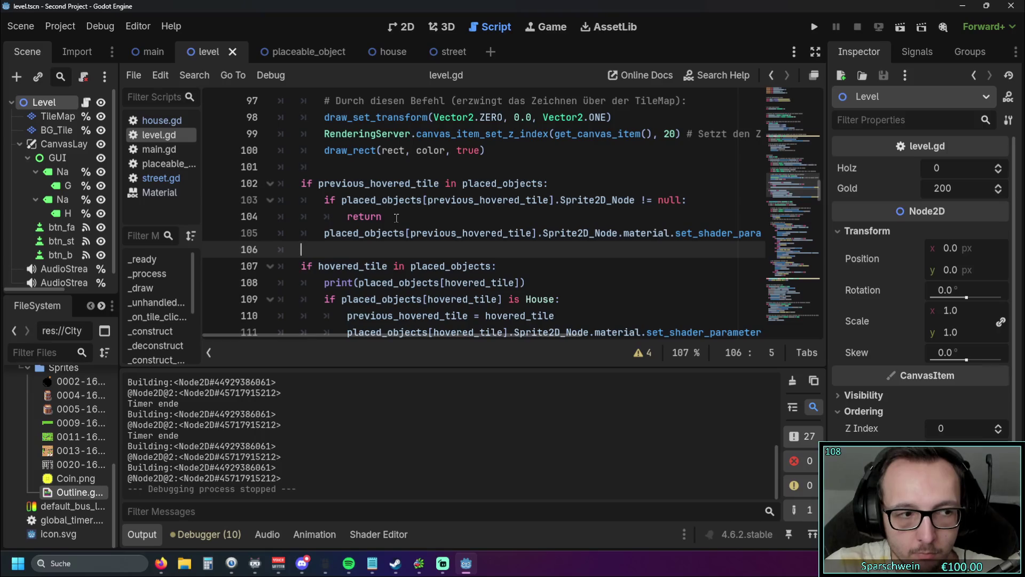
Delete the null check and return lines from level.gd, then switch to the street scene.
left_click_drag(395, 218, 255, 201)
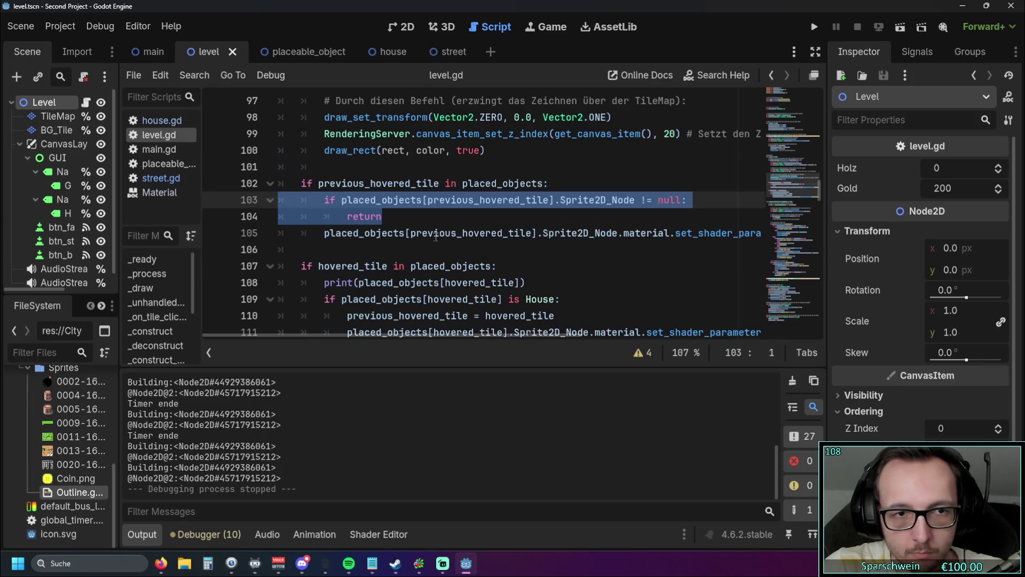
key("BackSpace")
key("BackSpace")
left_click(393, 214)
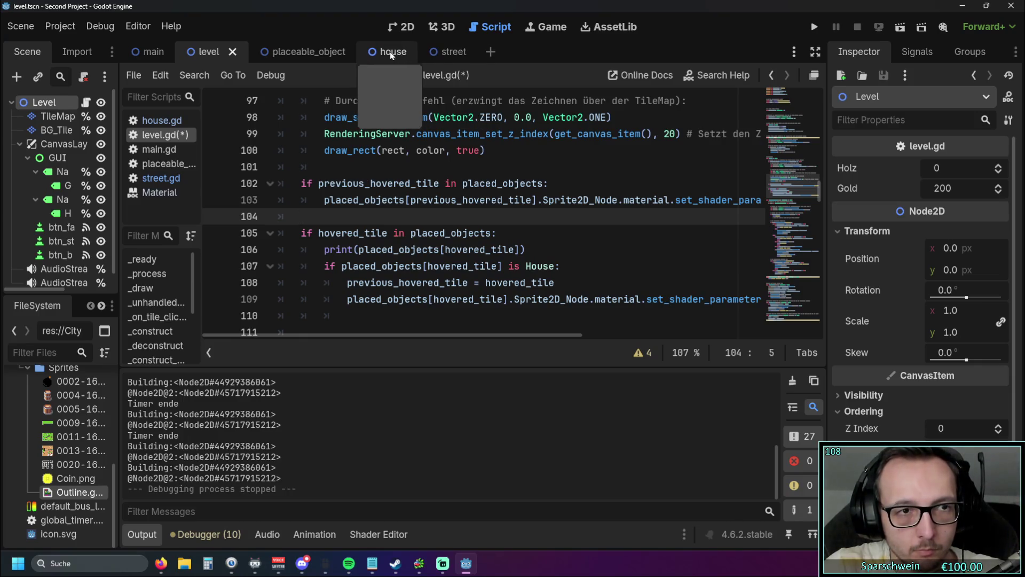
left_click(438, 53)
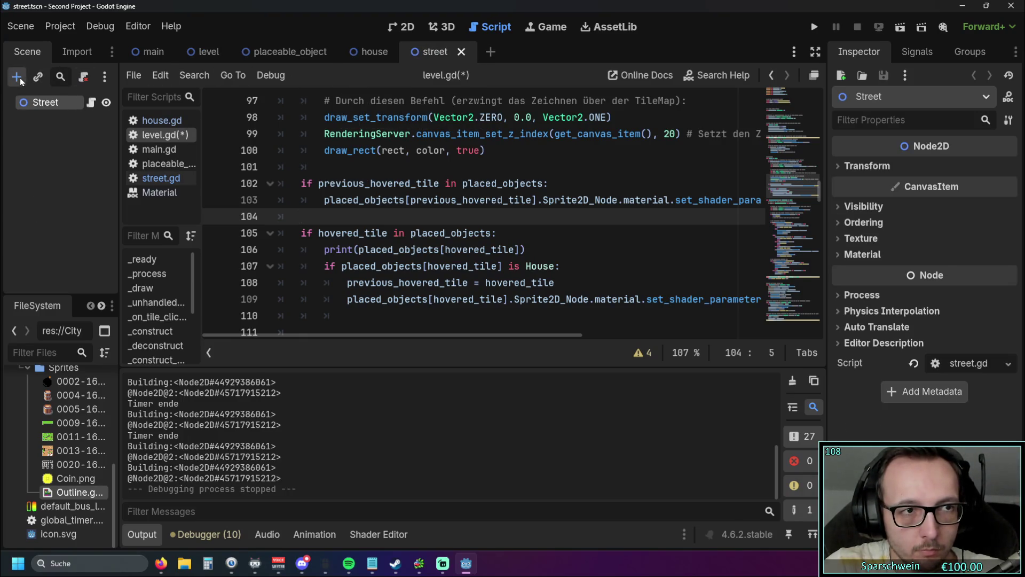
Add a Sprite2D child node under the Street root.
left_click(17, 76)
type("sprite")
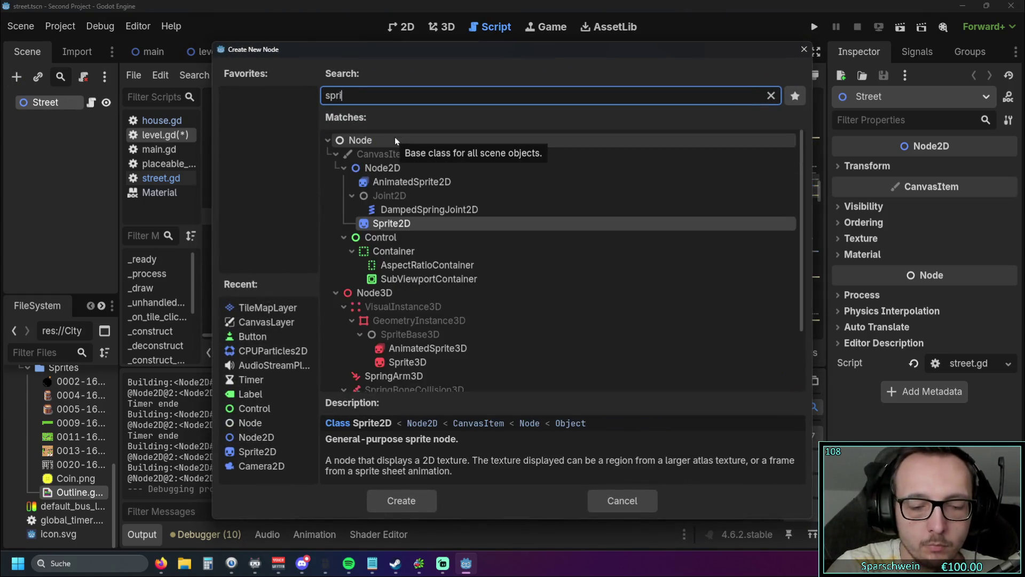
left_click(384, 182)
double_click(388, 195)
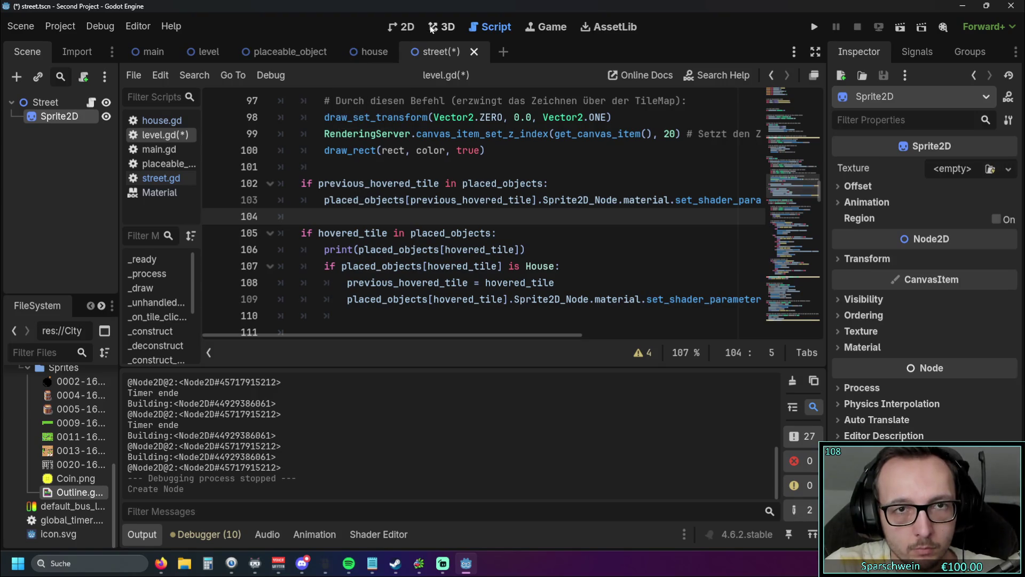
Save and run with F5, place barrels at (3,3) and (4,3), and inspect the Sprite2D_Node error.
key("F5")
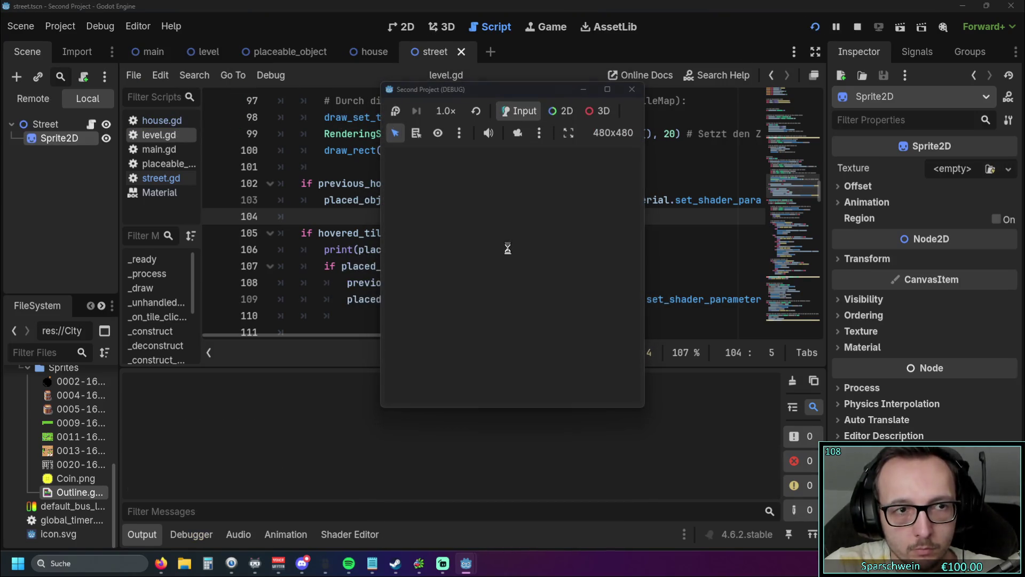
left_click(482, 385)
left_click(489, 270)
left_click(511, 270)
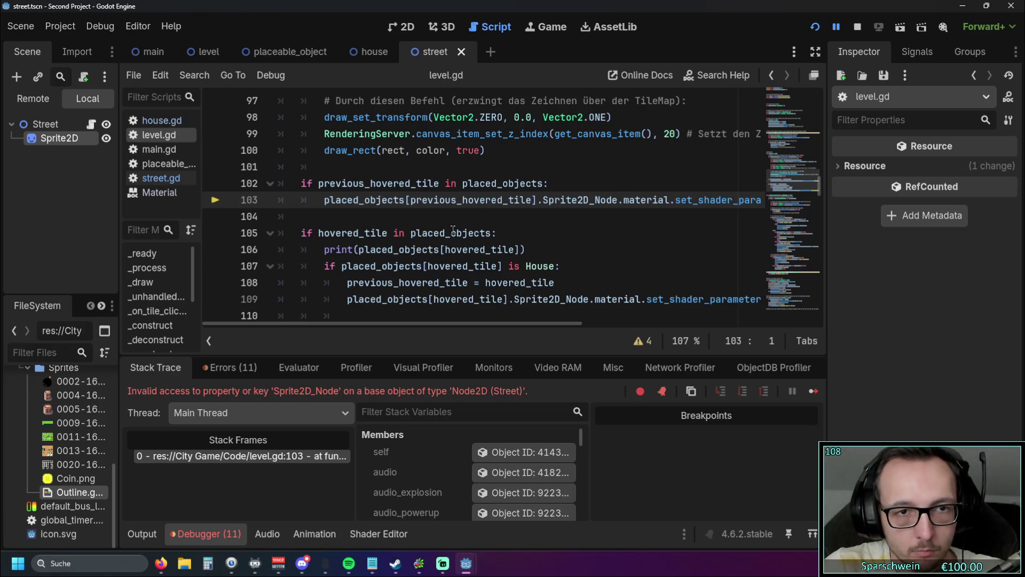
scroll(452, 230, "up", 8)
scroll(456, 230, "down", 5)
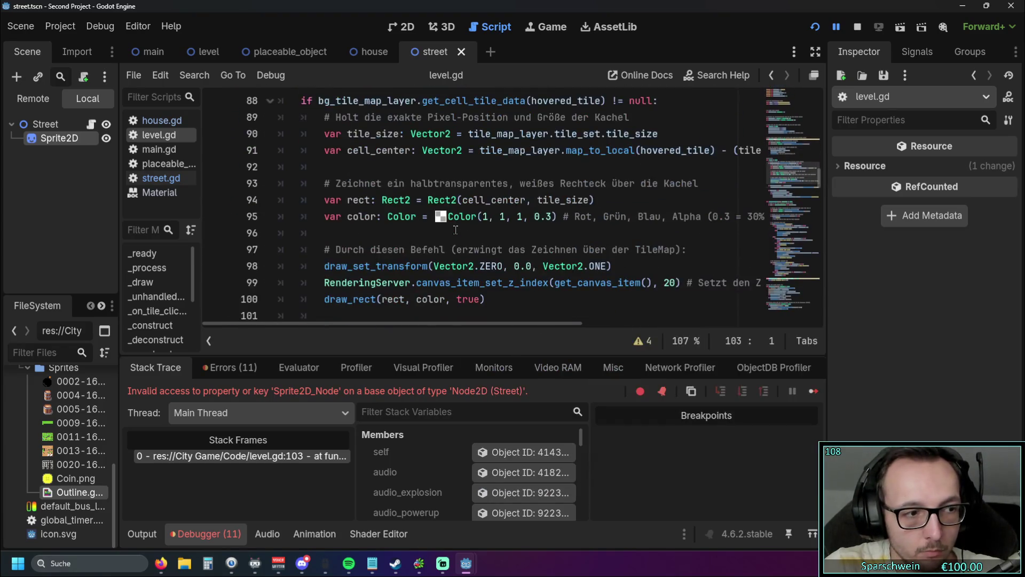
scroll(455, 230, "down", 1)
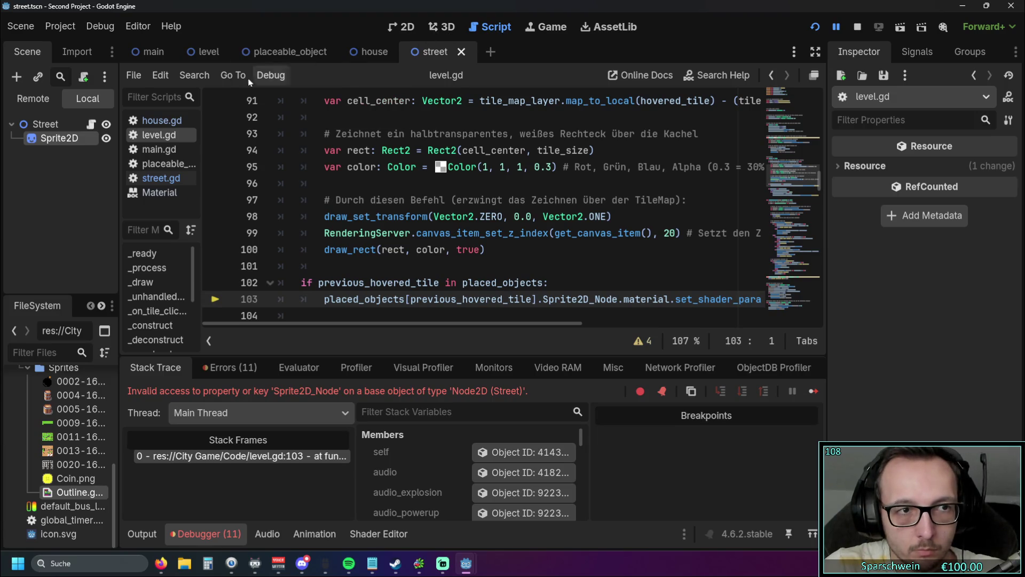
Delete the Sprite2D node from Street and return to the level scene.
left_click(56, 138)
key("Delete")
left_click(514, 300)
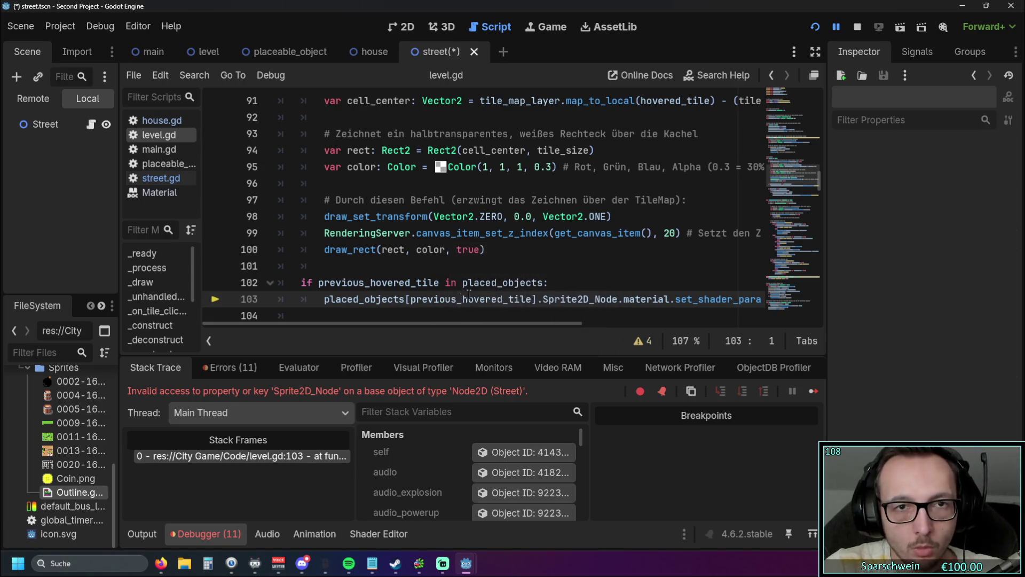
left_click(206, 52)
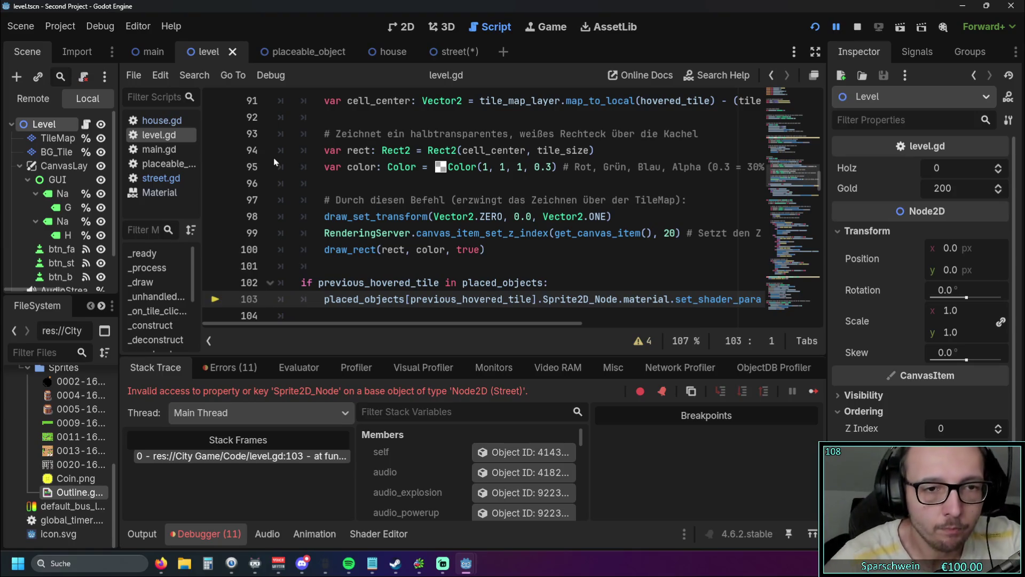
Rerun the game, build barrels at (3, 3) and (4, 3) leaving 180 gold, then close it.
scroll(270, 160, "down", 2)
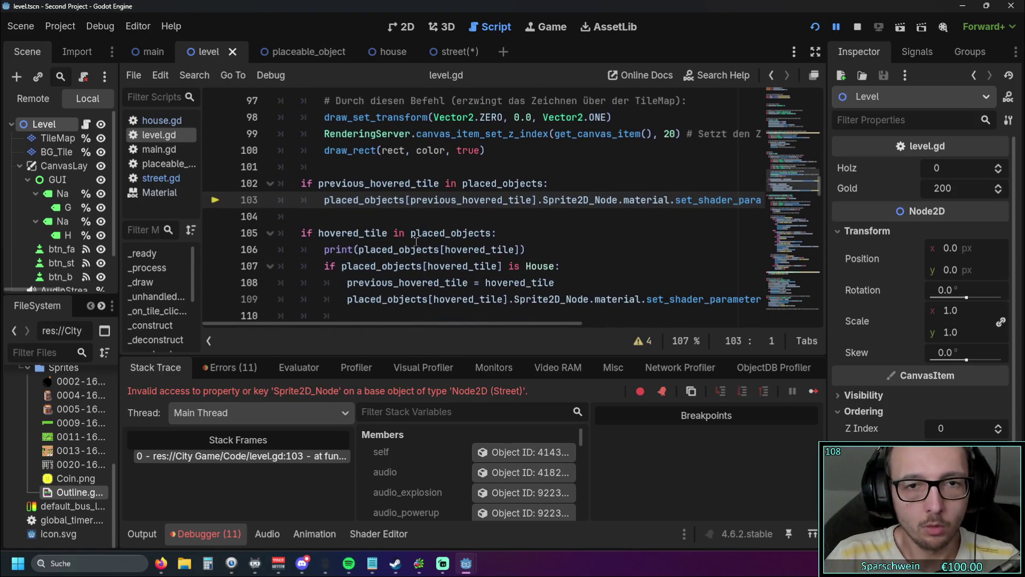
mouse_move(416, 240)
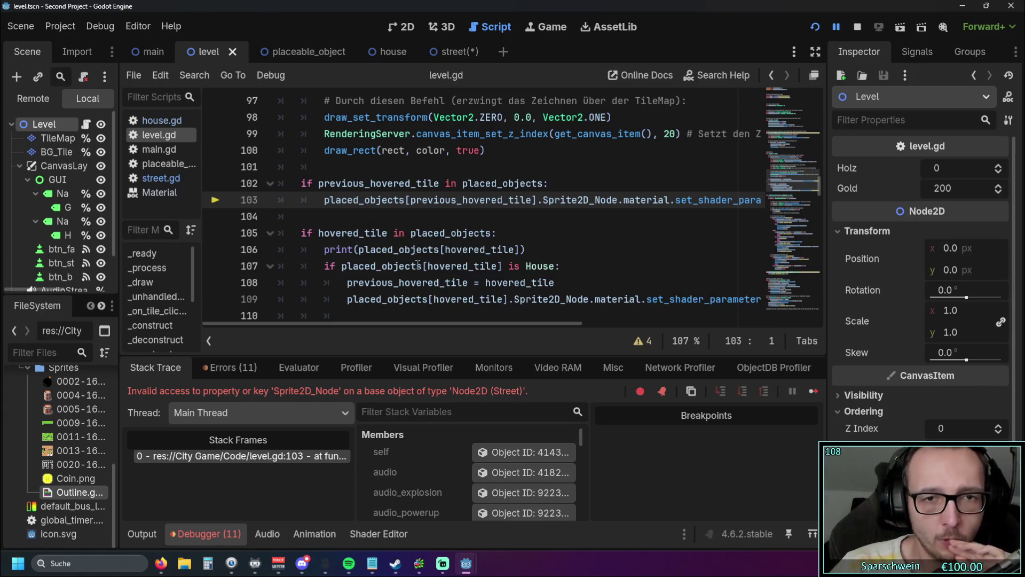
scroll(443, 240, "up", 1)
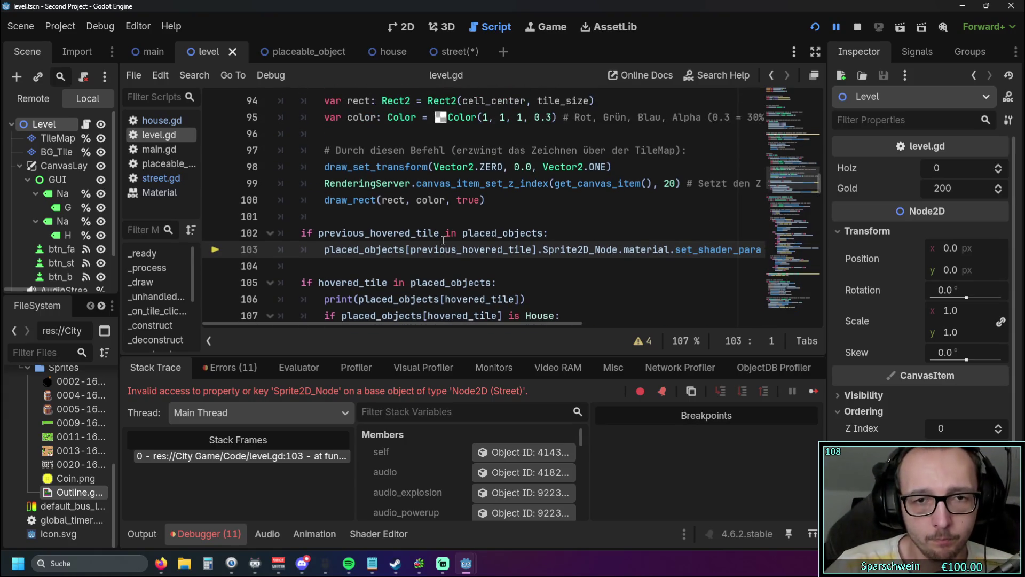
mouse_move(389, 325)
left_mouse_down()
mouse_move(517, 322)
mouse_move(315, 328)
left_mouse_up()
left_click(521, 282)
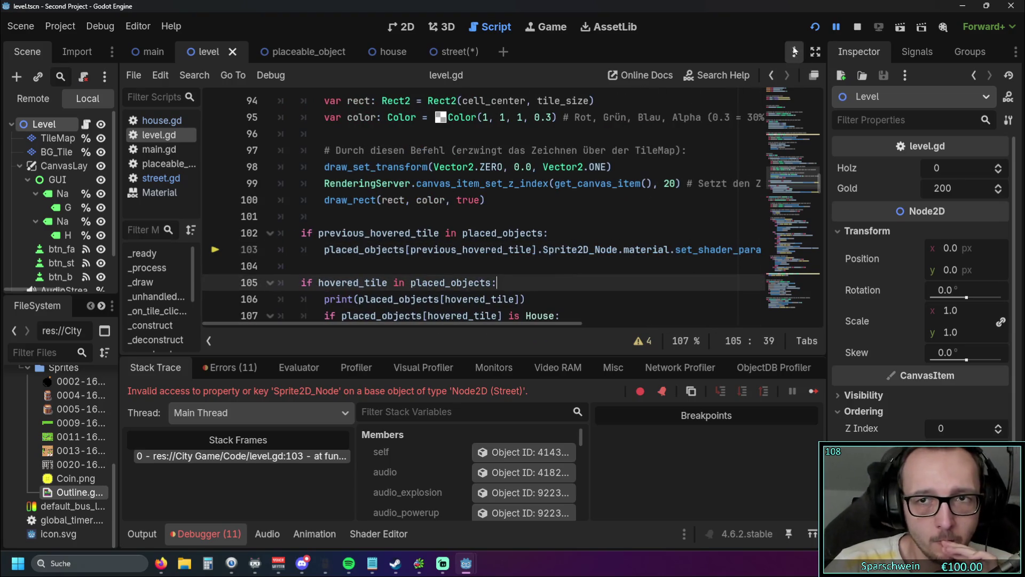
left_click(815, 28)
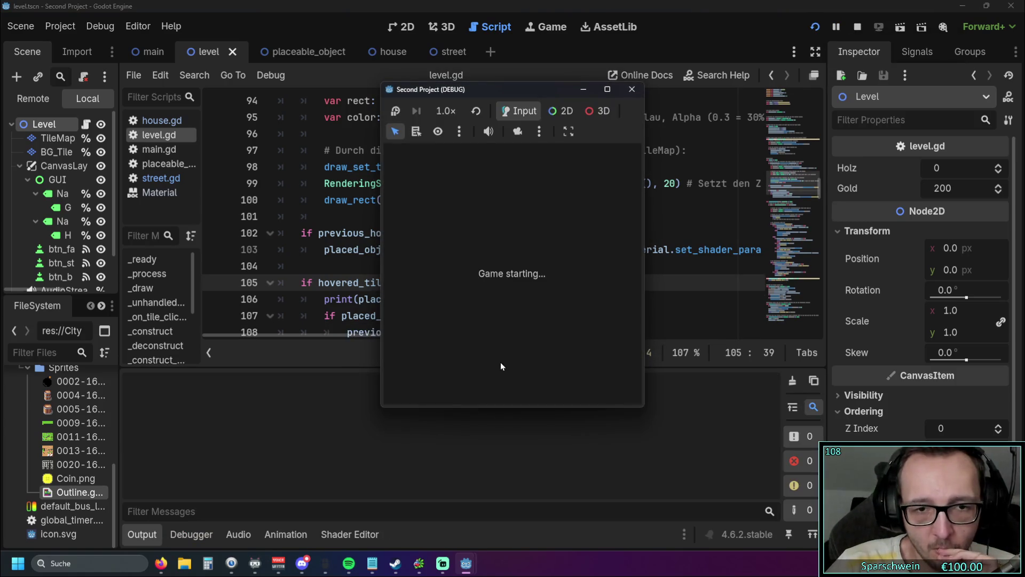
left_click(482, 386)
left_click(483, 272)
left_click(505, 272)
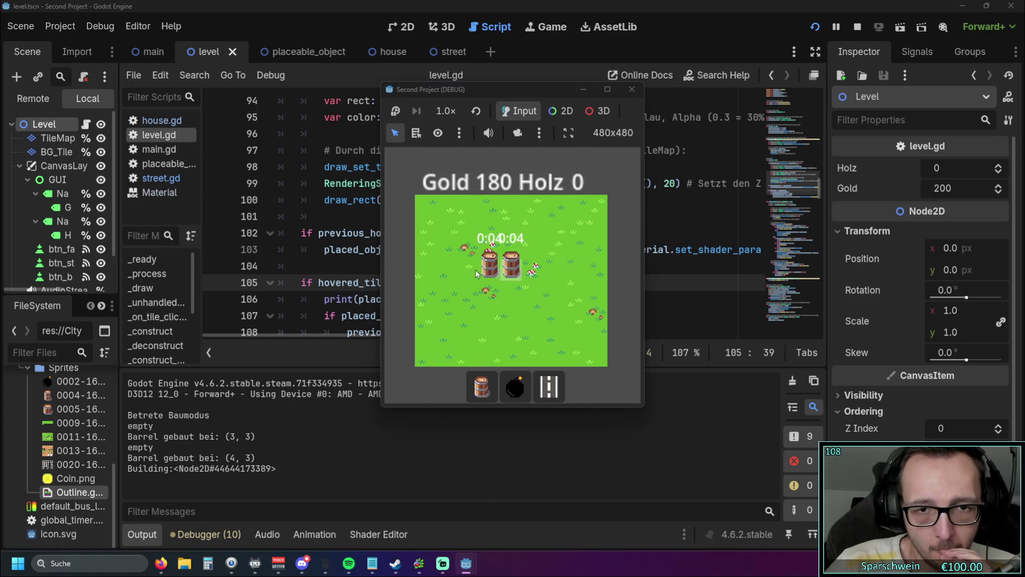
left_click(631, 89)
Review the level.gd code around line 106.
scroll(597, 166, "down", 1)
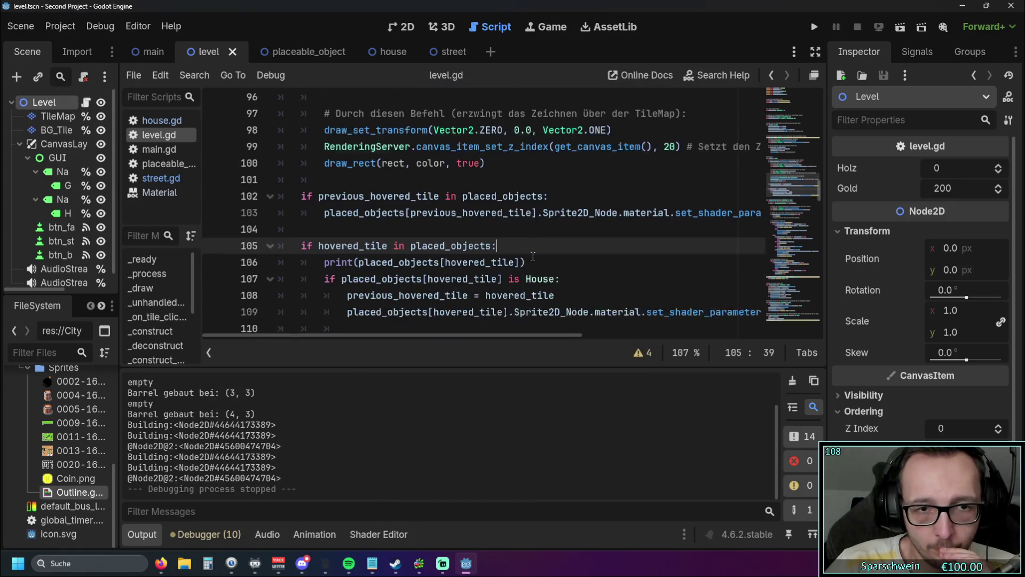
left_click(561, 248)
scroll(586, 269, "up", 1)
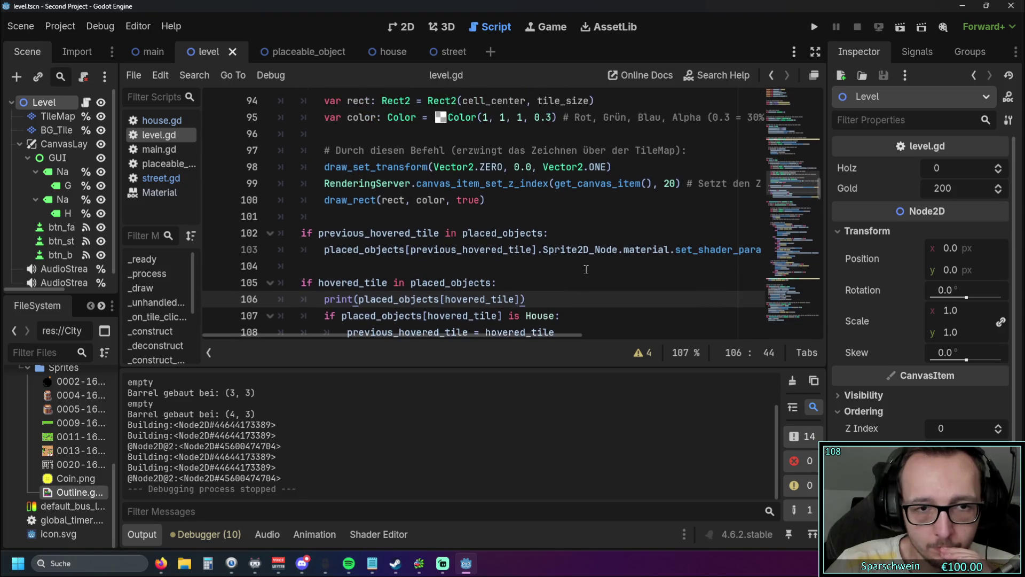
Add ' and placed_objects[hovered_tile] is House' to the outline condition on line 102.
left_click_drag(342, 319, 556, 317)
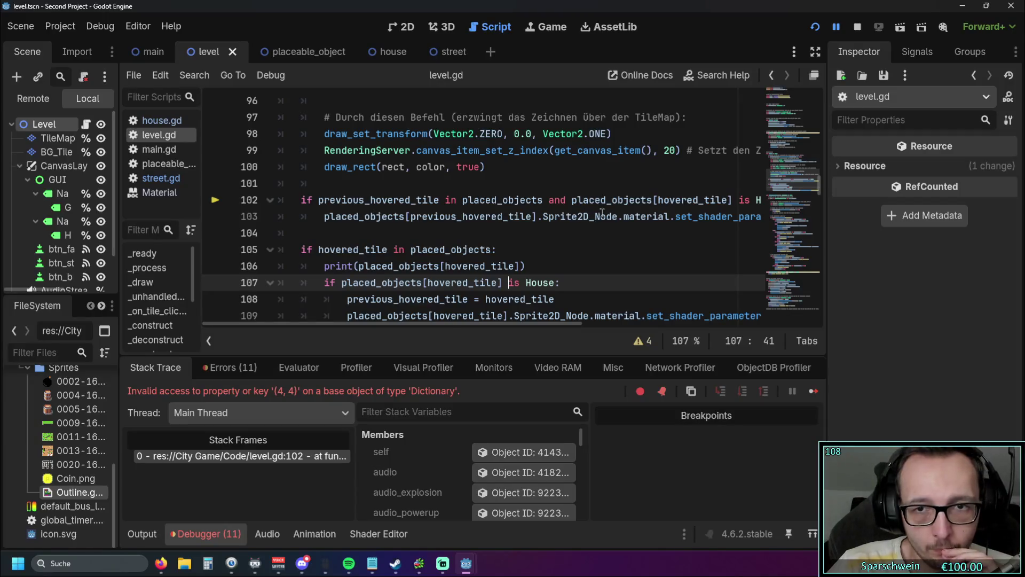
left_click_drag(450, 324, 516, 321)
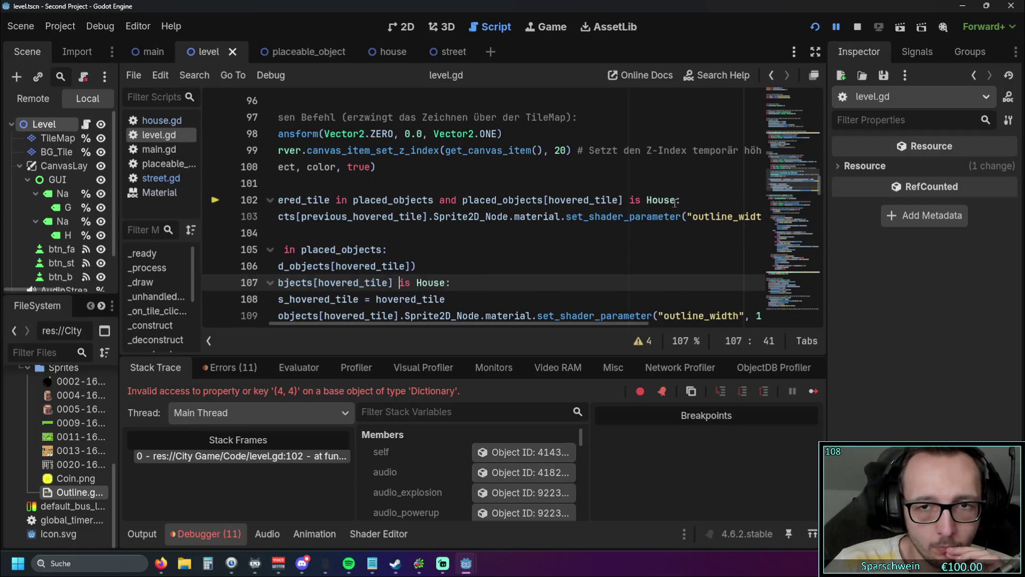
left_click_drag(676, 200, 433, 199)
key("ctrl+c")
key("BackSpace")
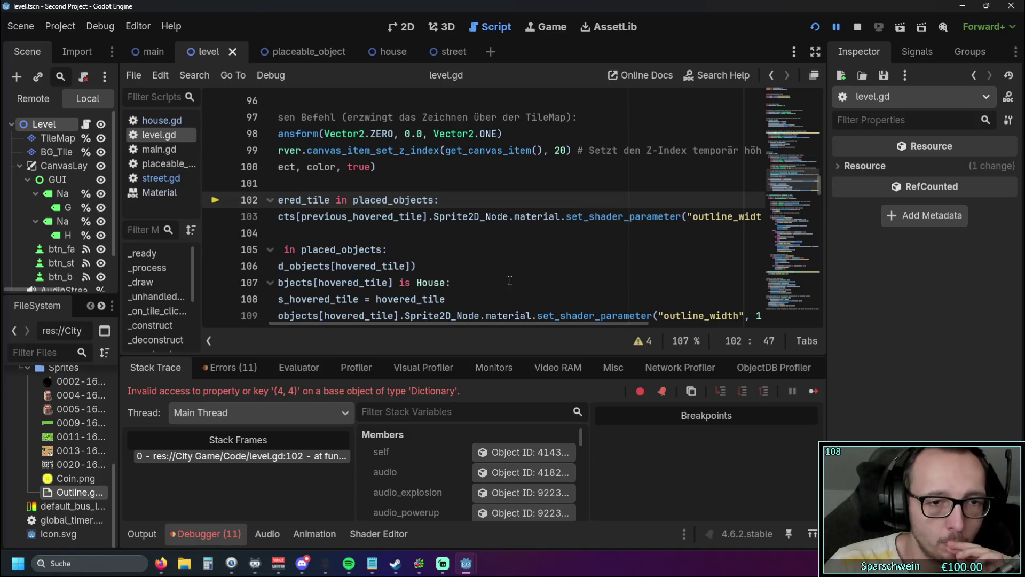
left_click_drag(430, 324, 364, 324)
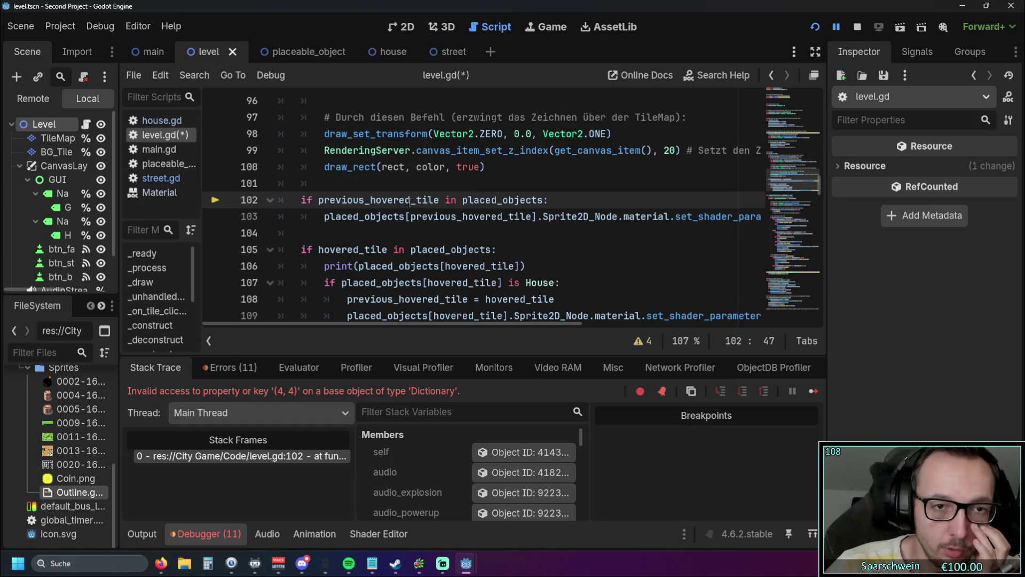
mouse_move(355, 221)
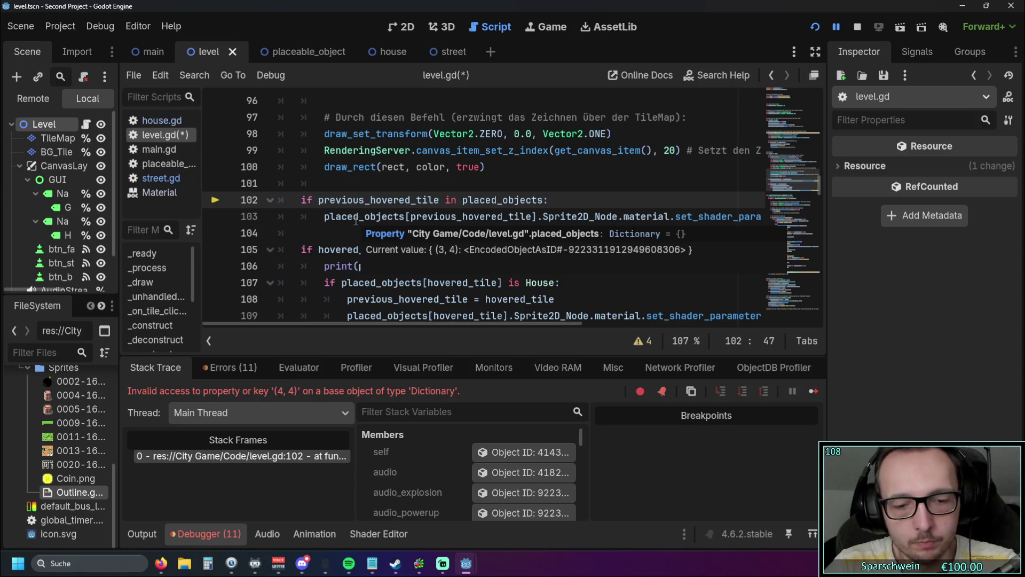
key("ctrl+v")
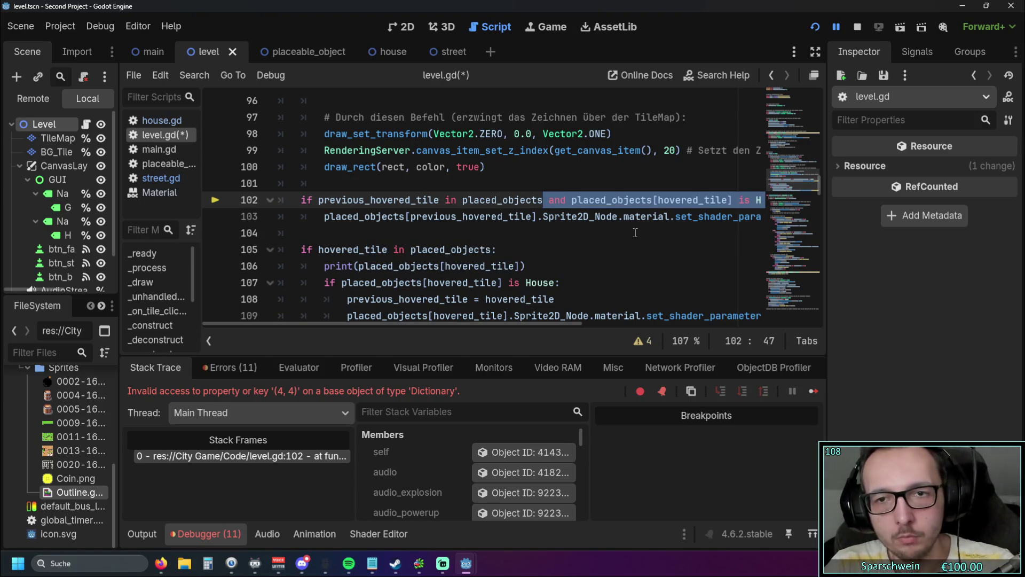
Save level.gd, compare the hovered_tile references on lines 102-103, and relaunch the game.
left_click(635, 233)
key("ctrl+s")
left_click_drag(410, 217, 530, 219)
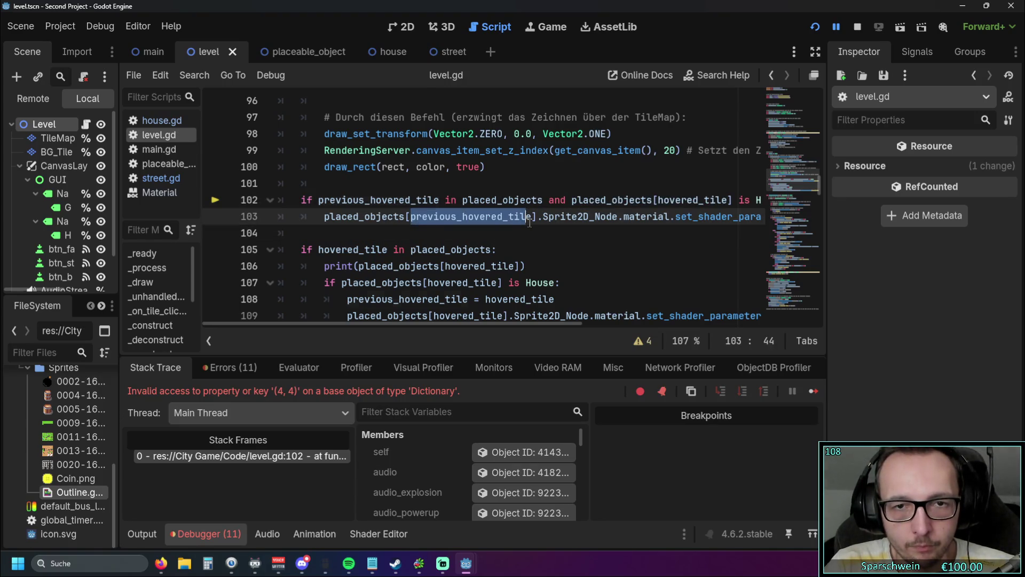
double_click(662, 199)
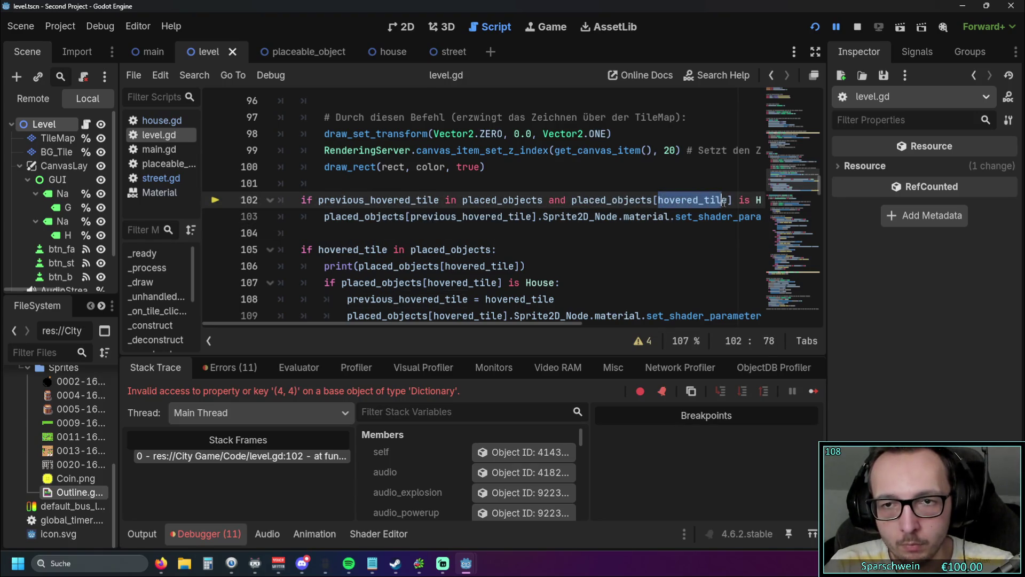
left_click(623, 251)
left_click(815, 27)
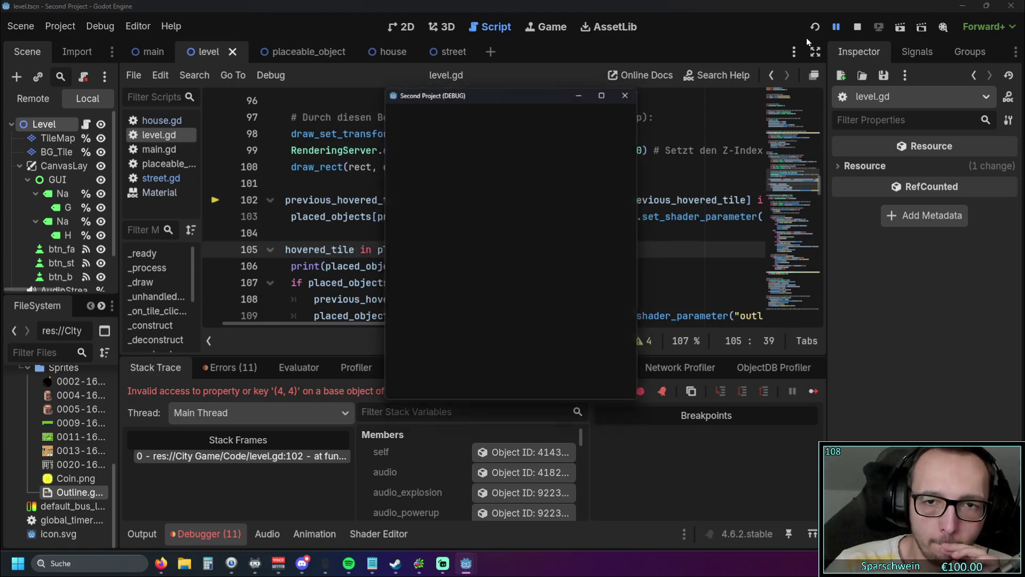
Place three barrels on the grass, including one at tile (5,9).
left_click(482, 385)
left_click(469, 289)
left_click(489, 288)
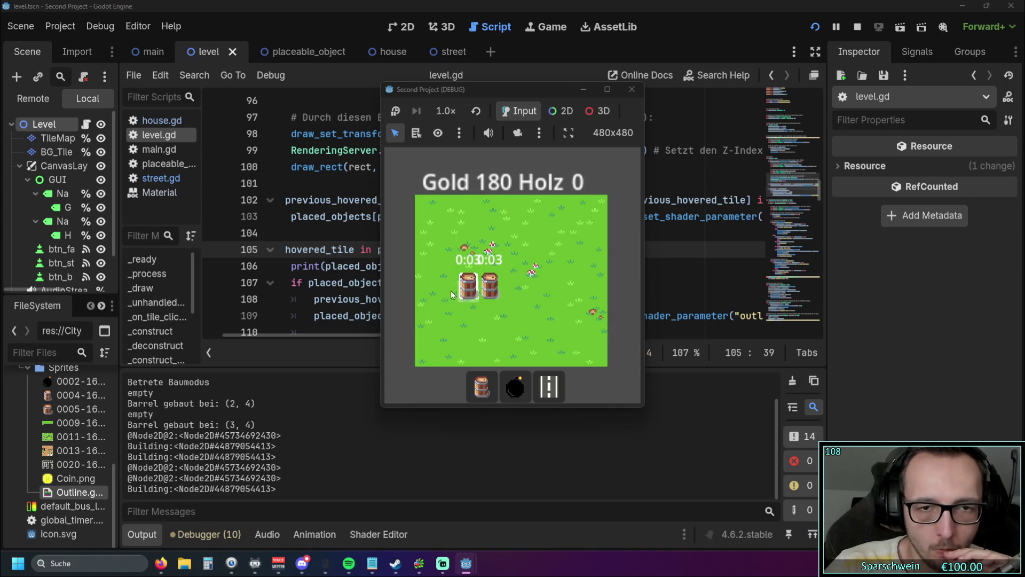
left_click(532, 394)
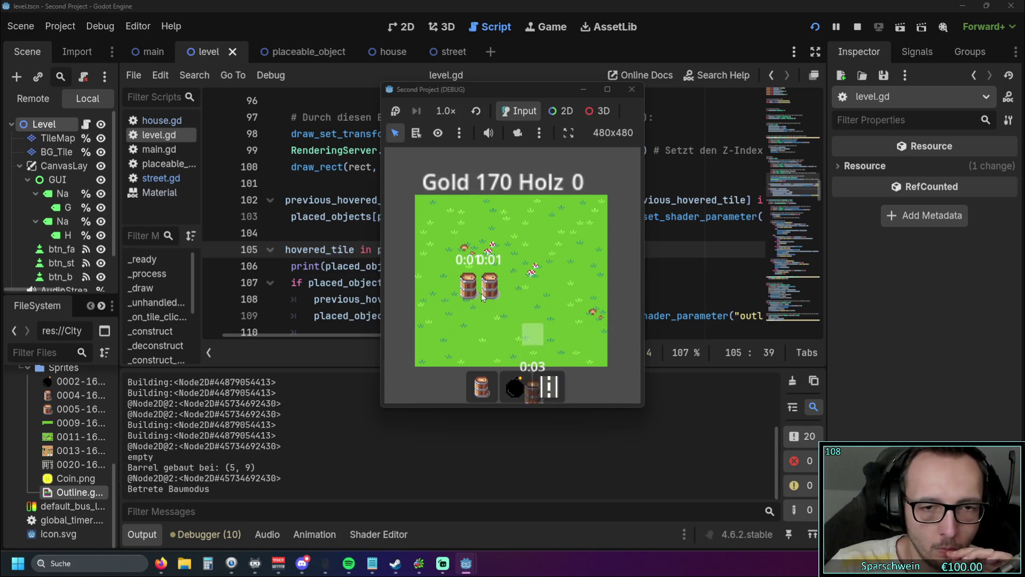
Lay streets at (3,5) and from (4,5) up to (4,3), then click a placed street.
left_click(489, 317)
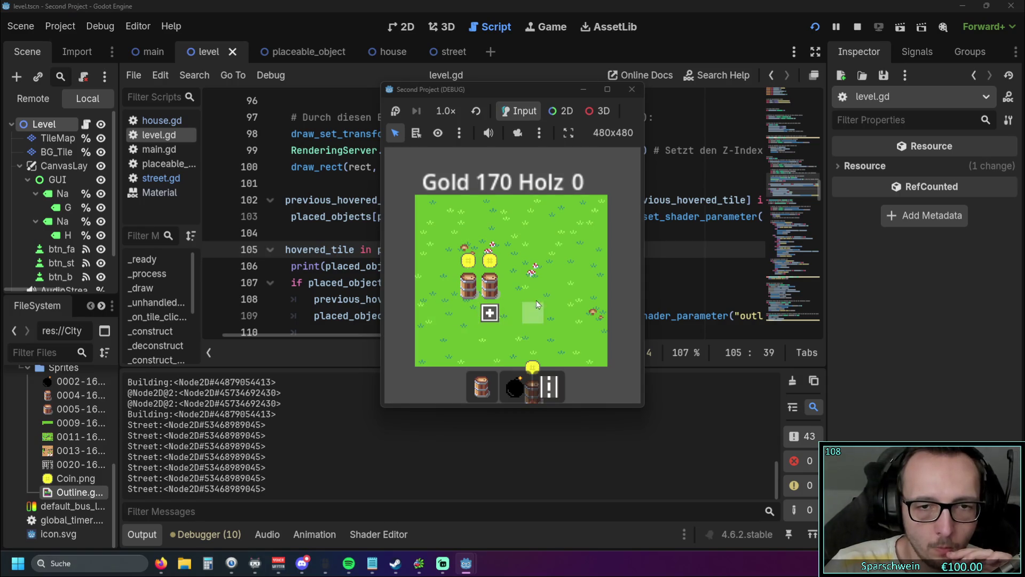
left_click(512, 324)
left_click(549, 385)
mouse_move(490, 312)
left_mouse_down()
mouse_move(510, 275)
mouse_move(449, 270)
mouse_move(447, 306)
mouse_move(492, 313)
left_mouse_up()
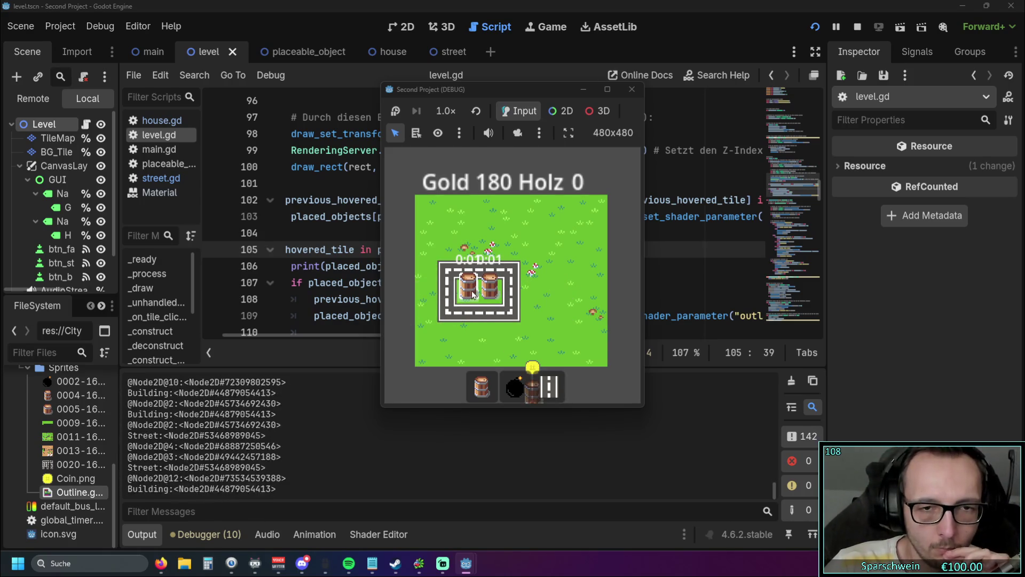
left_click(454, 291)
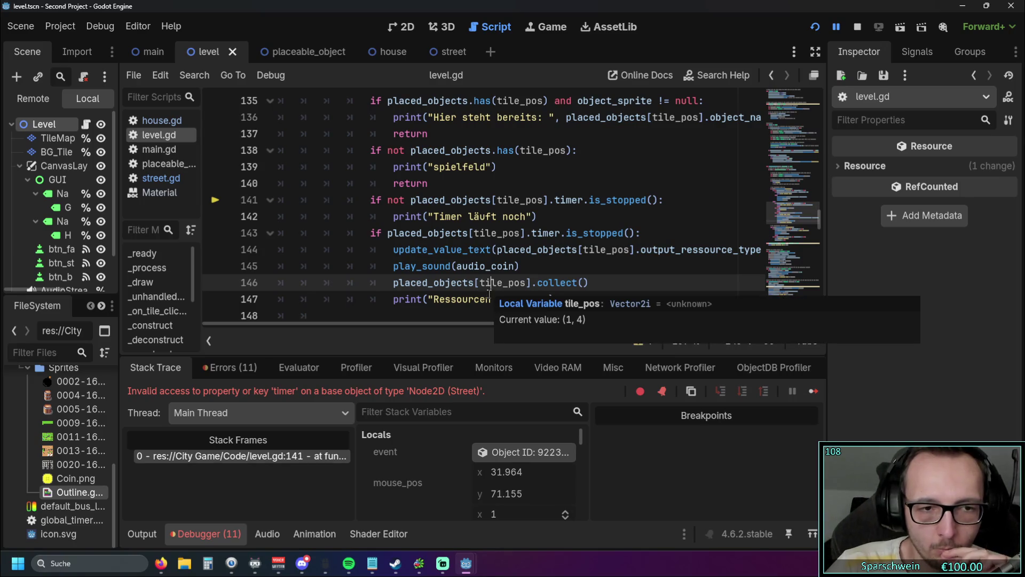
Restart the game with F5 and place two barrels, one at (4,4).
key("F5")
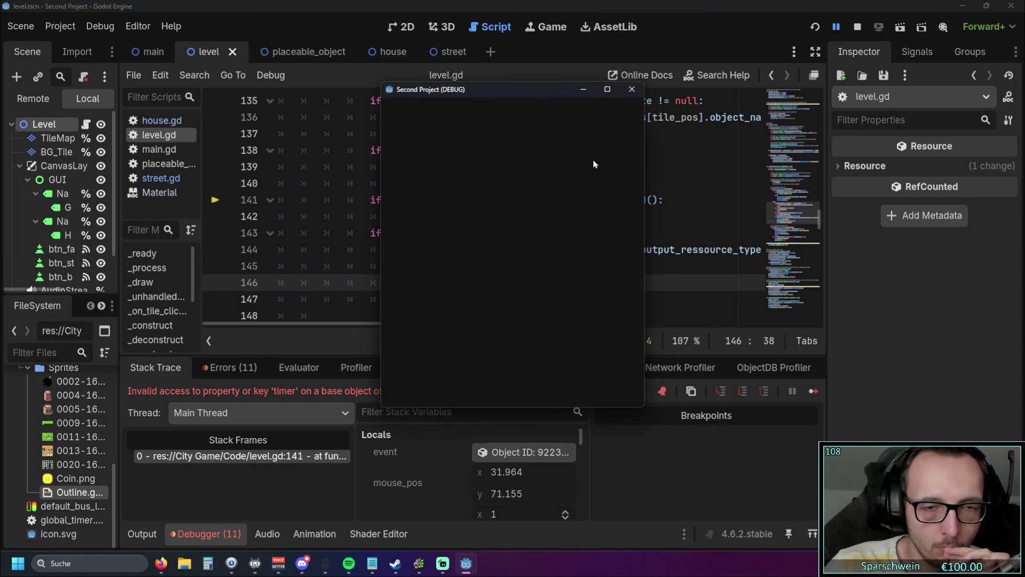
left_click(492, 383)
left_click(490, 289)
left_click(490, 289)
Lay streets from (3,5) to (5,4), then click the (5,4) street to trigger the timer error.
left_click(512, 289)
left_click(549, 385)
left_click(491, 314)
left_click(511, 314)
left_click(533, 314)
left_click(533, 289)
left_click(533, 267)
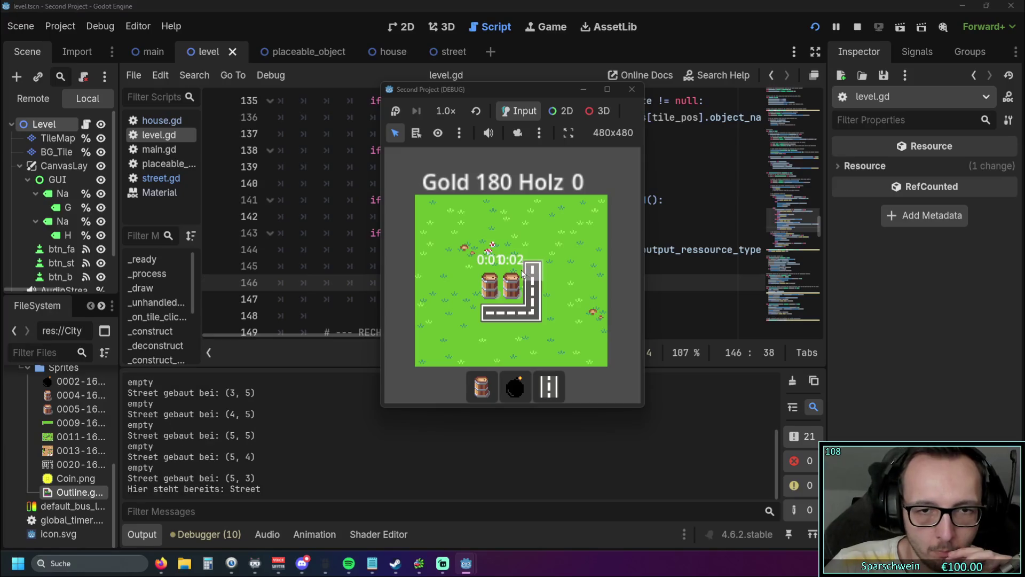
left_click(533, 267)
right_click(554, 272)
left_click(538, 292)
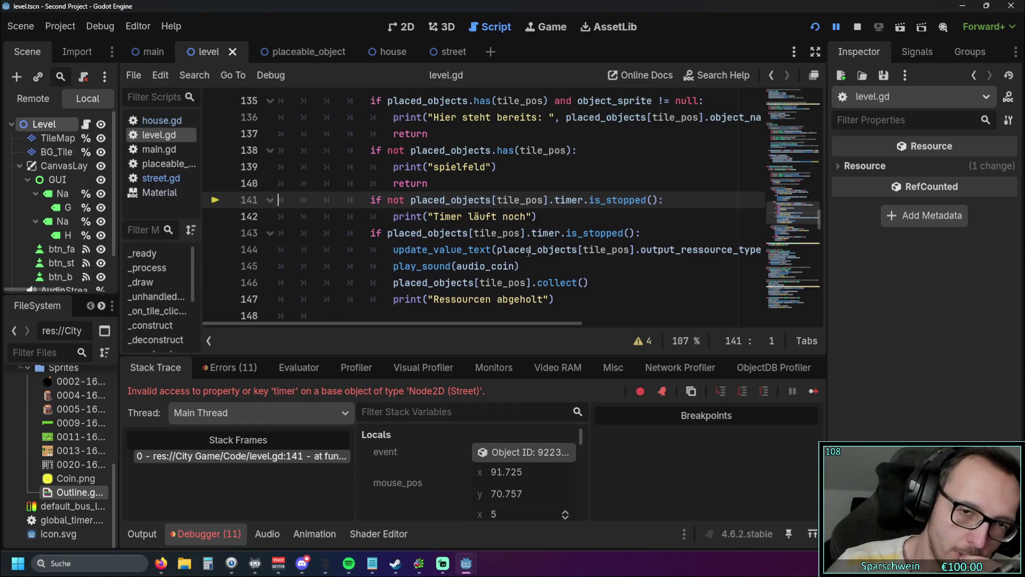
Insert a blank line above the timer check at line 141 of level.gd.
scroll(529, 251, "up", 1)
scroll(526, 248, "down", 1)
scroll(548, 259, "up", 1)
scroll(534, 263, "down", 1)
mouse_move(463, 326)
left_mouse_down()
mouse_move(497, 324)
mouse_move(431, 321)
left_mouse_up()
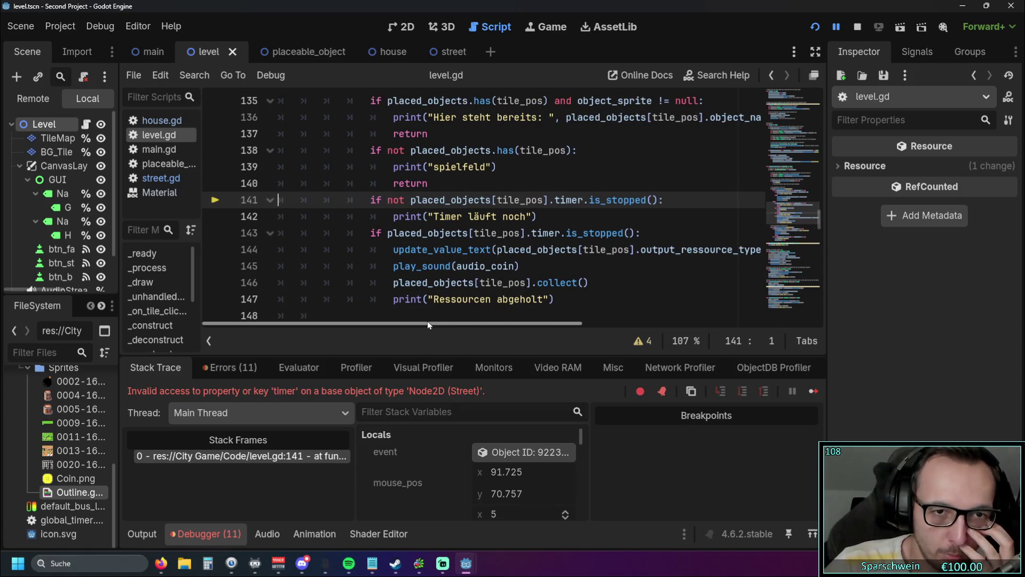
scroll(438, 278, "up", 1)
scroll(438, 279, "down", 1)
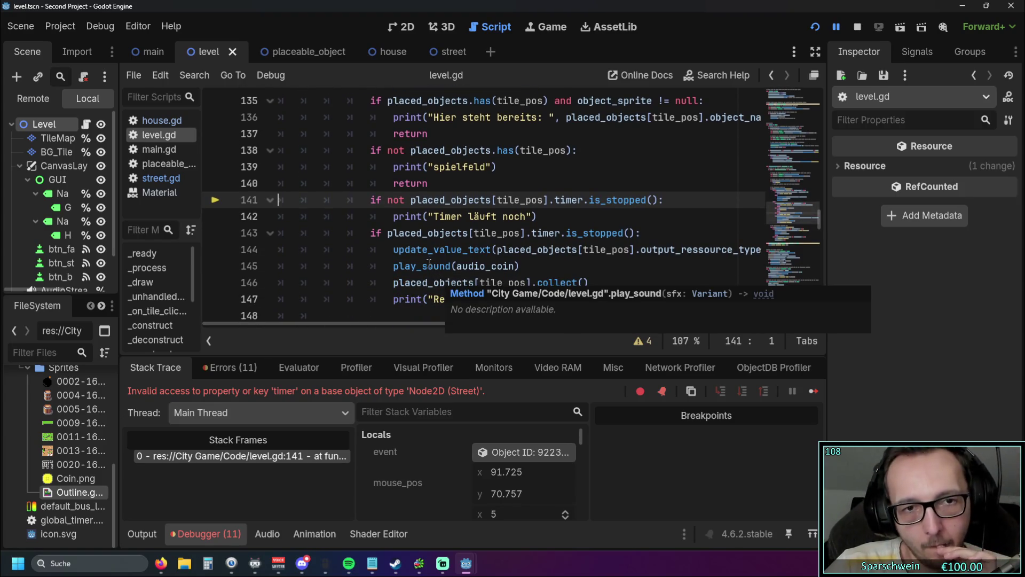
scroll(427, 259, "up", 1)
scroll(424, 251, "down", 1)
scroll(425, 254, "up", 1)
scroll(424, 254, "down", 1)
scroll(382, 247, "up", 1)
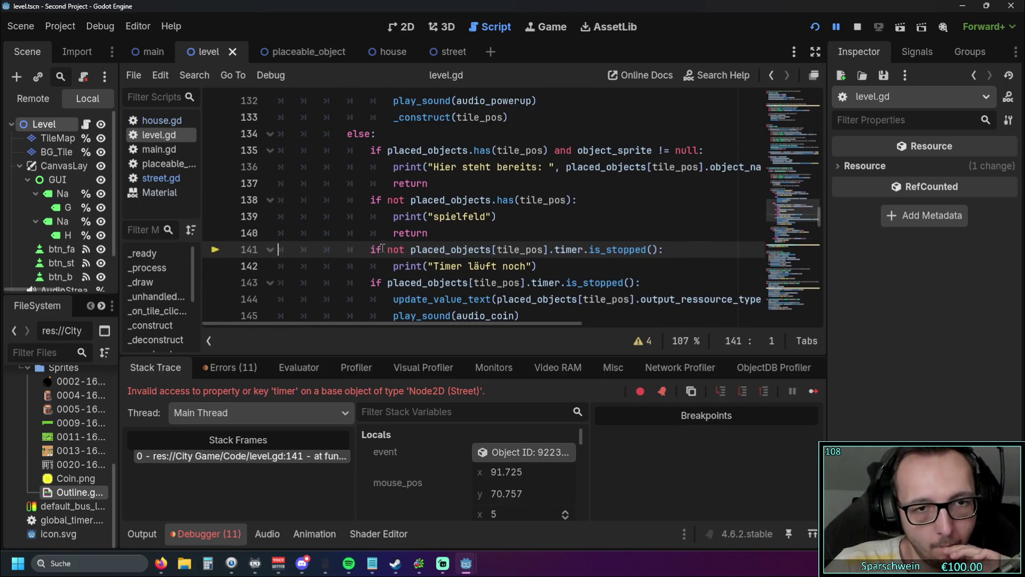
scroll(382, 247, "down", 1)
left_click(371, 201)
key("Return")
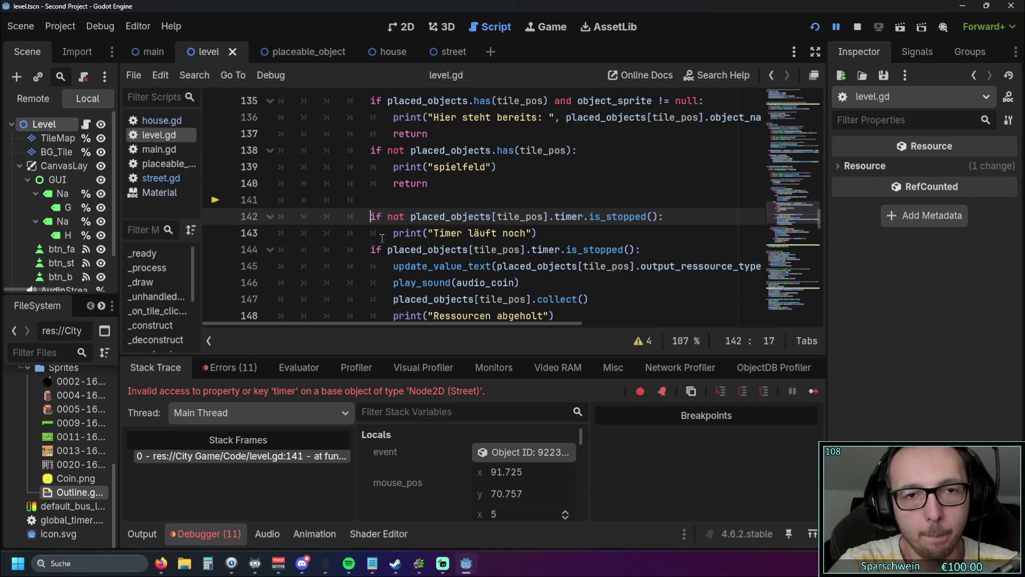
Delete the blank line and the 'Timer läuft noch' check from level.gd.
key("Tab")
key("Down")
key("Tab")
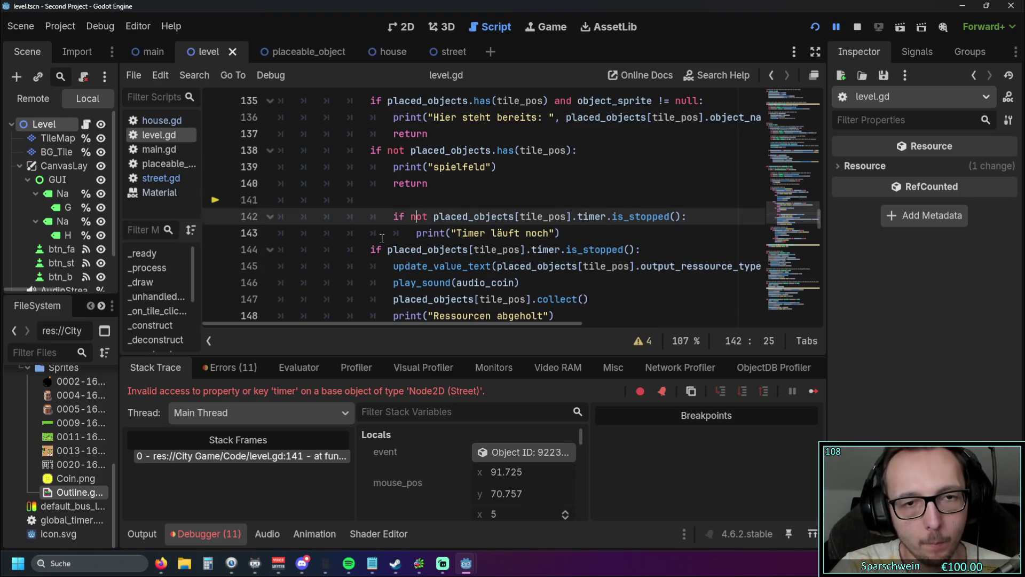
key("Up")
key("Up")
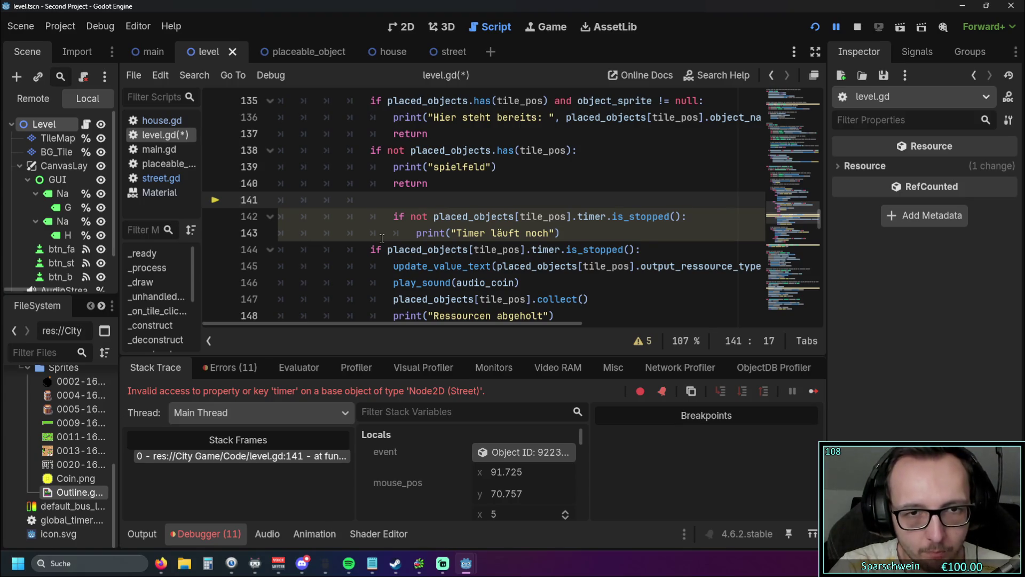
left_click(589, 234, "shift")
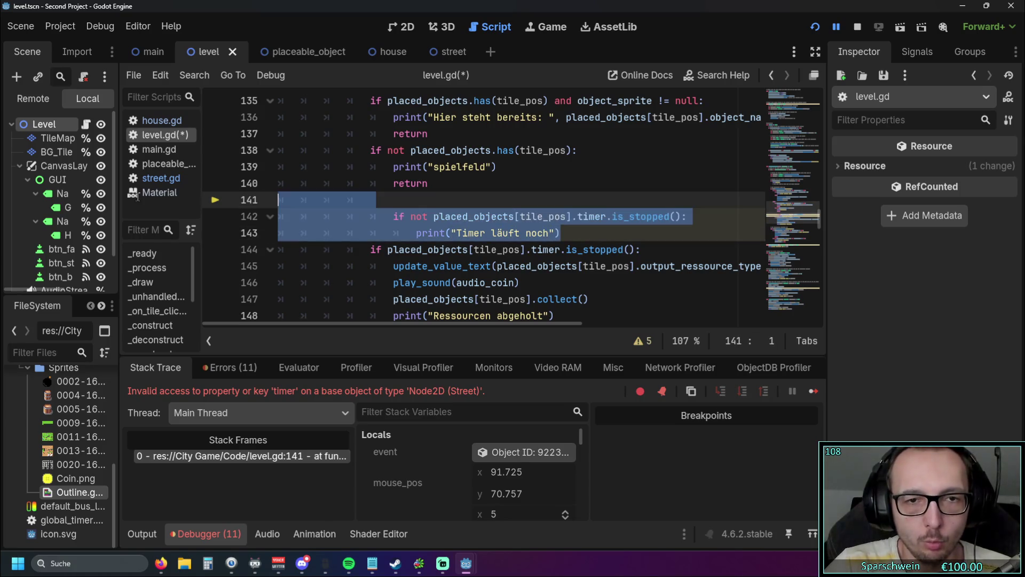
key("BackSpace")
key("BackSpace")
Relaunch the game, build a street at (3,3), and click it to test.
left_click(815, 27)
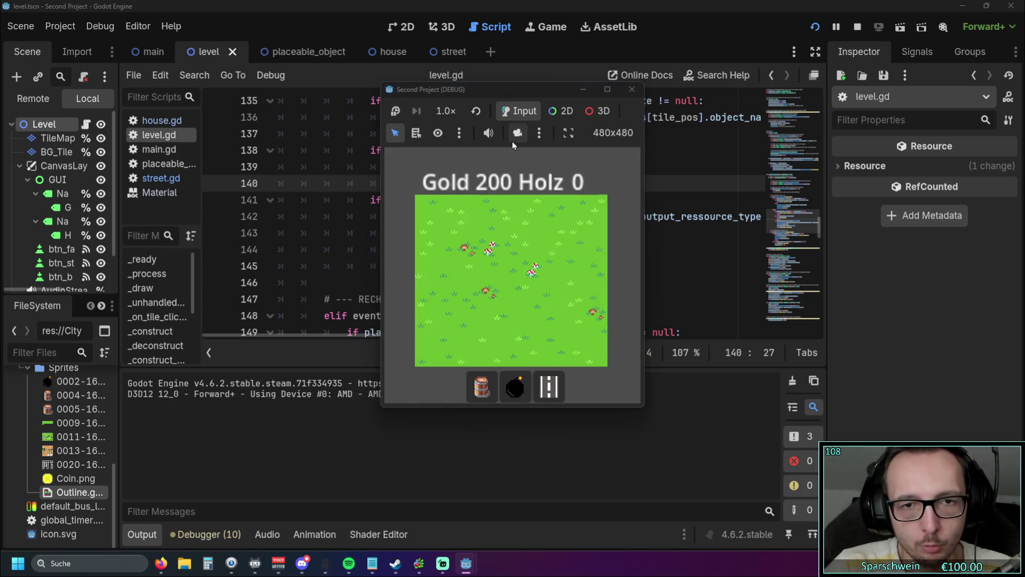
left_click(548, 386)
left_click(490, 270)
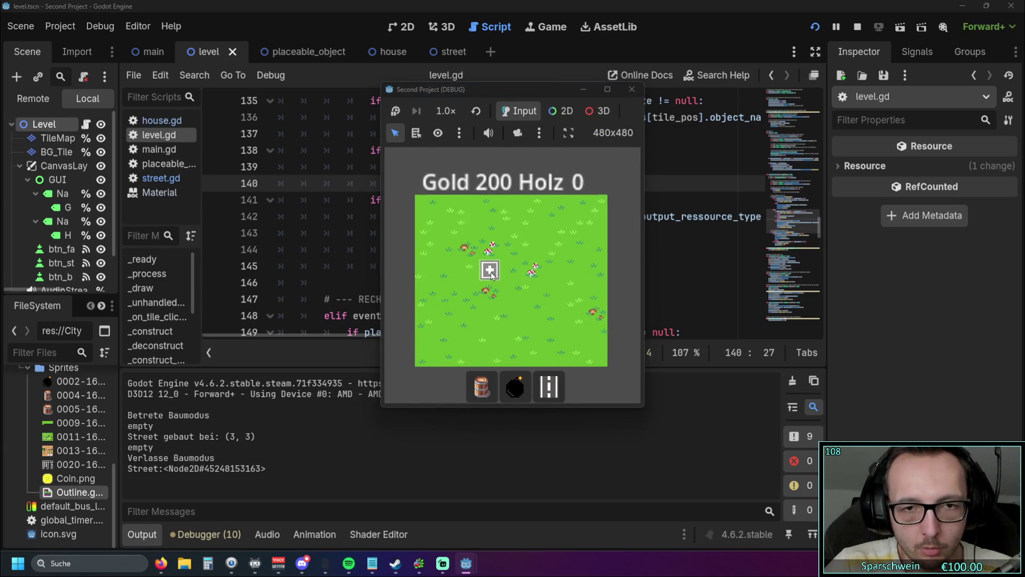
left_click(490, 269)
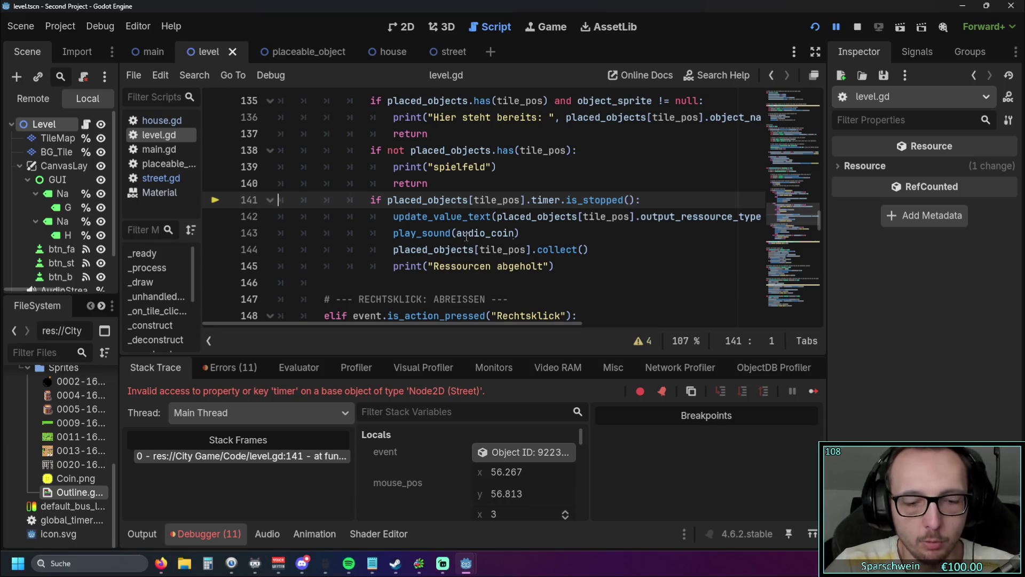
Restore the deleted timer check lines and indent the collect block one level.
key("ctrl+v")
key("Tab")
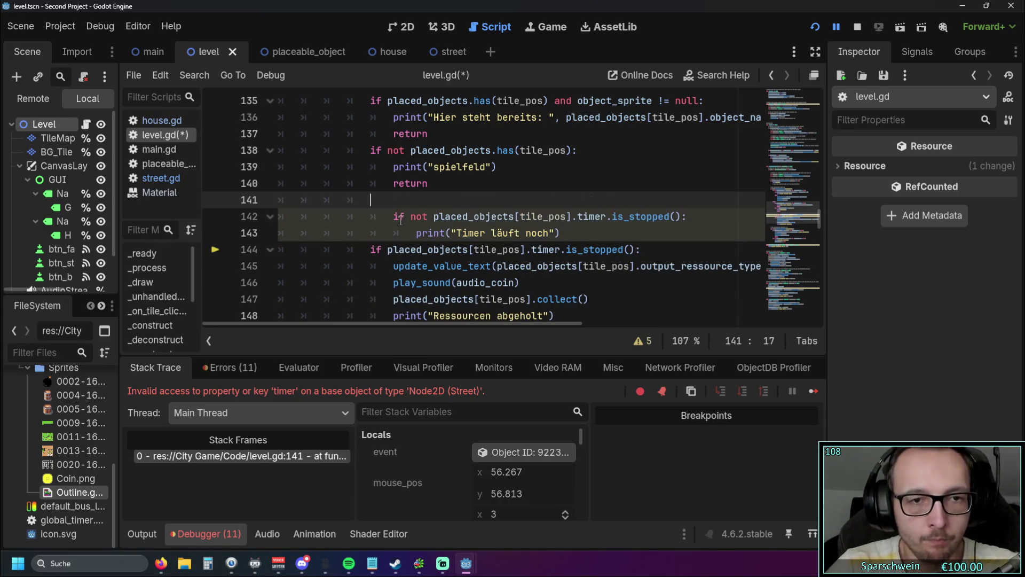
left_click(374, 249)
scroll(375, 249, "down", 1)
key("Tab")
key("Down")
key("Tab")
key("Down")
key("Tab")
key("Down")
key("Tab")
scroll(393, 249, "up", 1)
Write 'if placed_objects[tile_pos] = HOUSE:' on blank line 141.
left_click(377, 198)
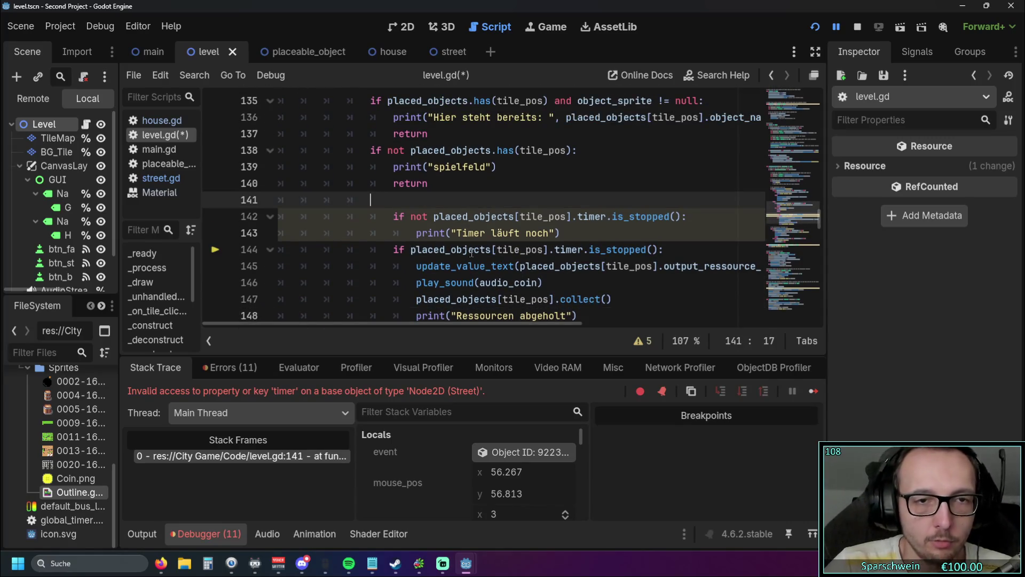
type("if")
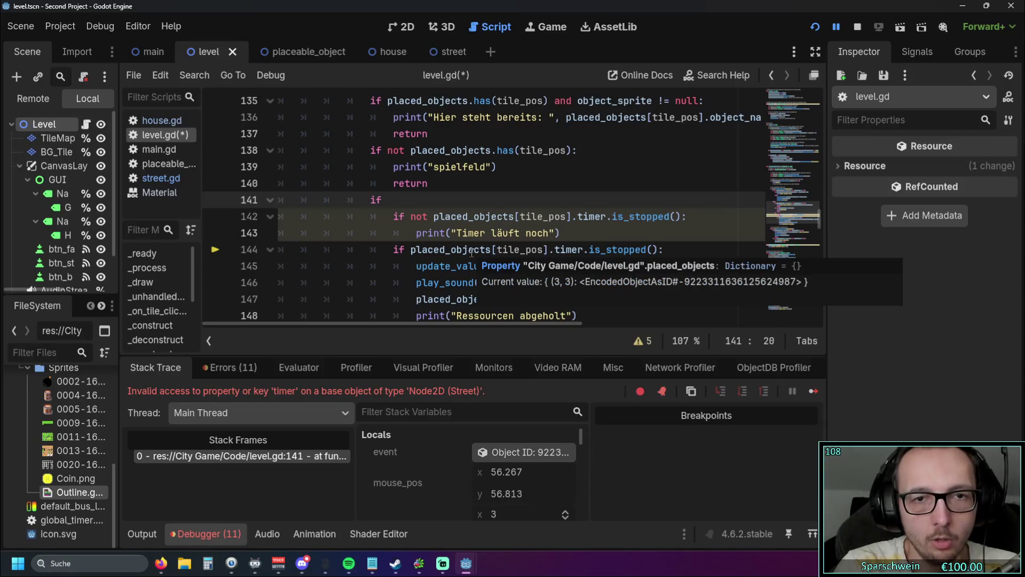
scroll(470, 248, "up", 1)
scroll(434, 216, "down", 1)
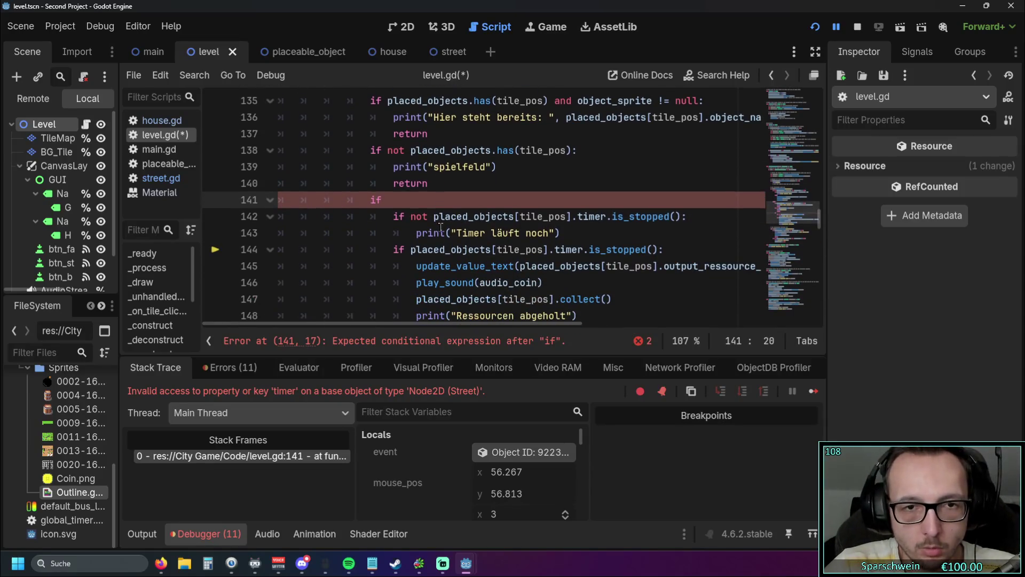
left_click_drag(434, 216, 571, 216)
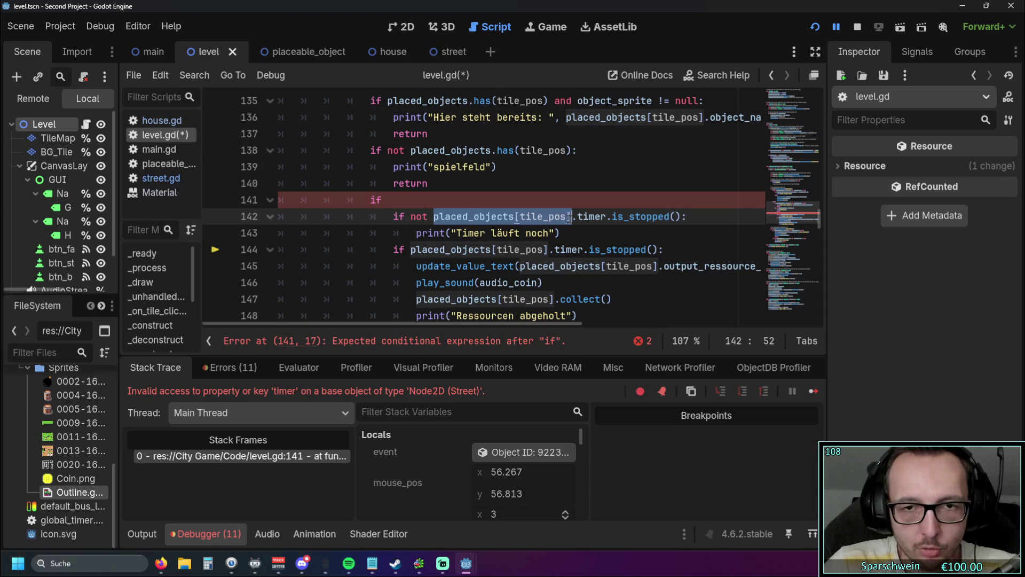
key("ctrl+c")
key("Up")
key("ctrl+v")
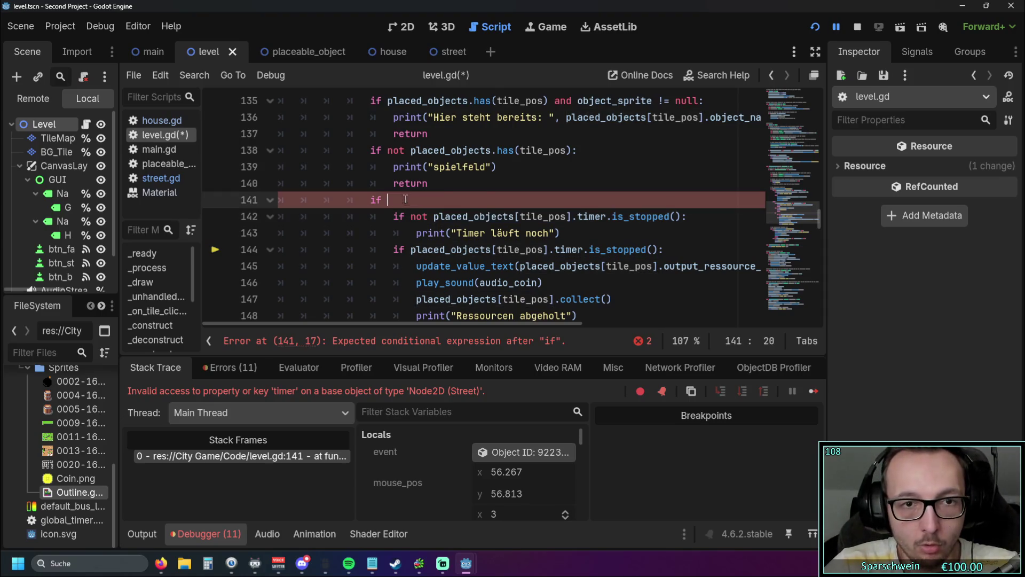
type("=")
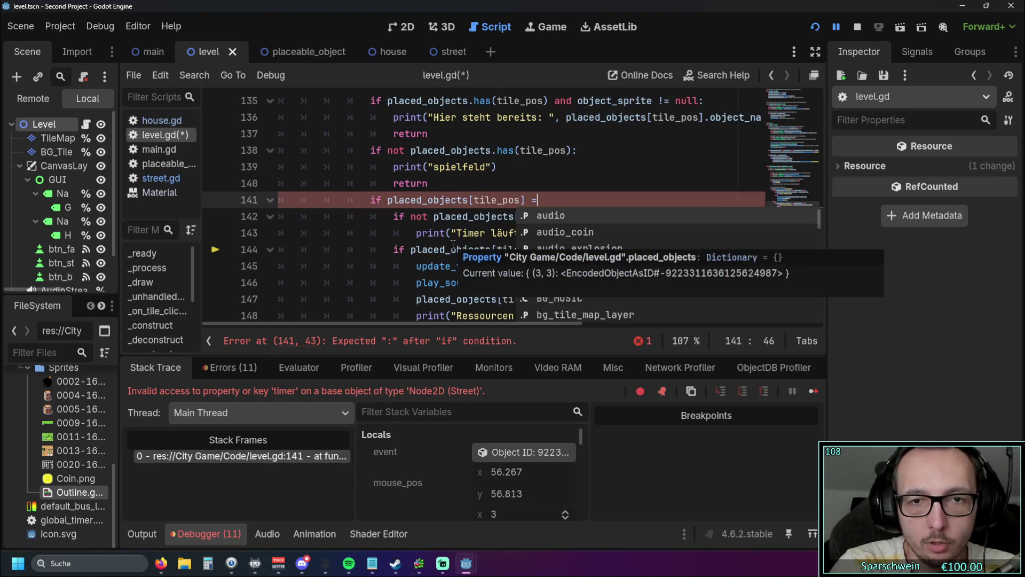
type(" H")
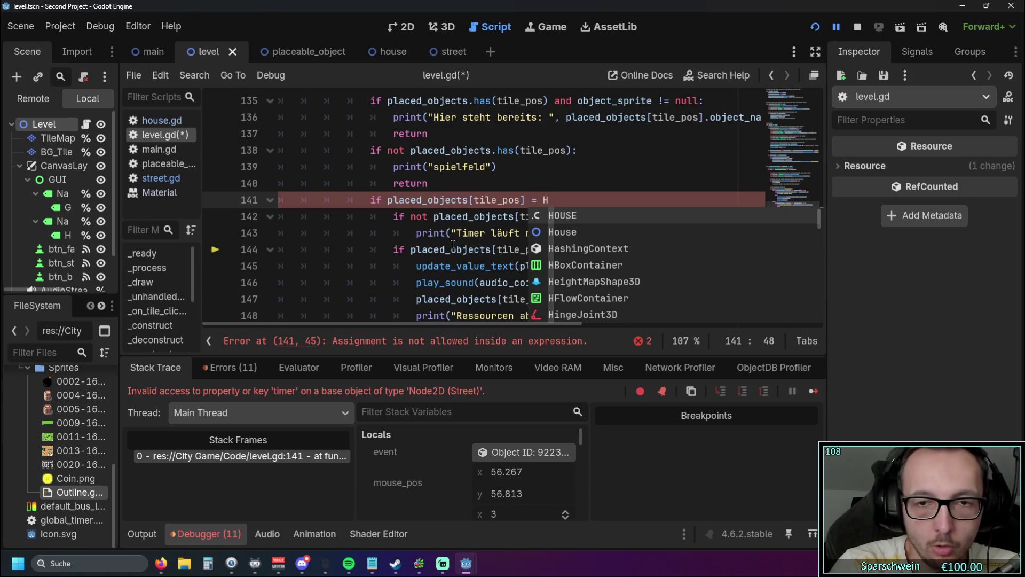
key("Return")
type(":")
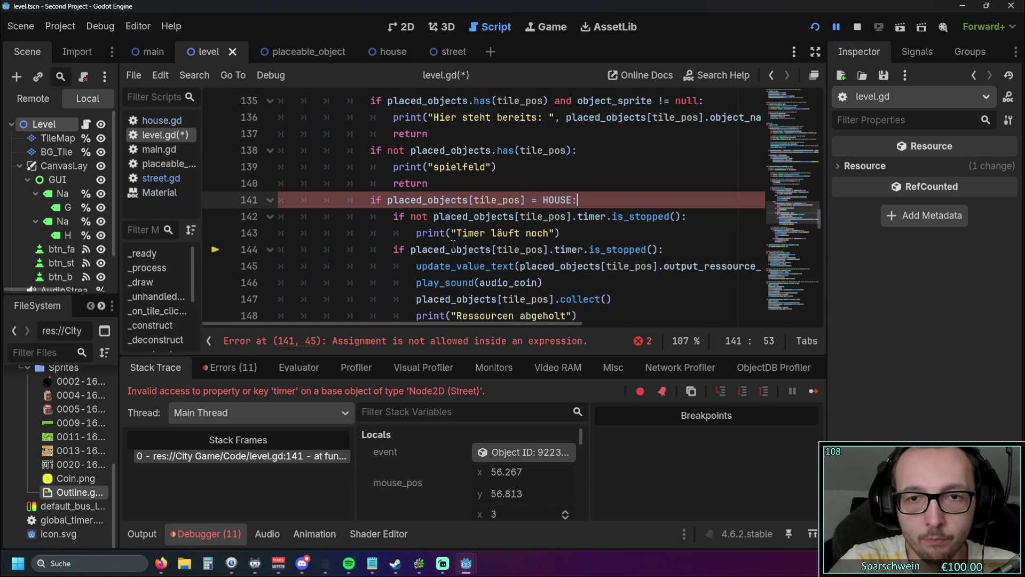
Replace HOUSE with the House class name in the line 141 condition.
left_click(602, 235)
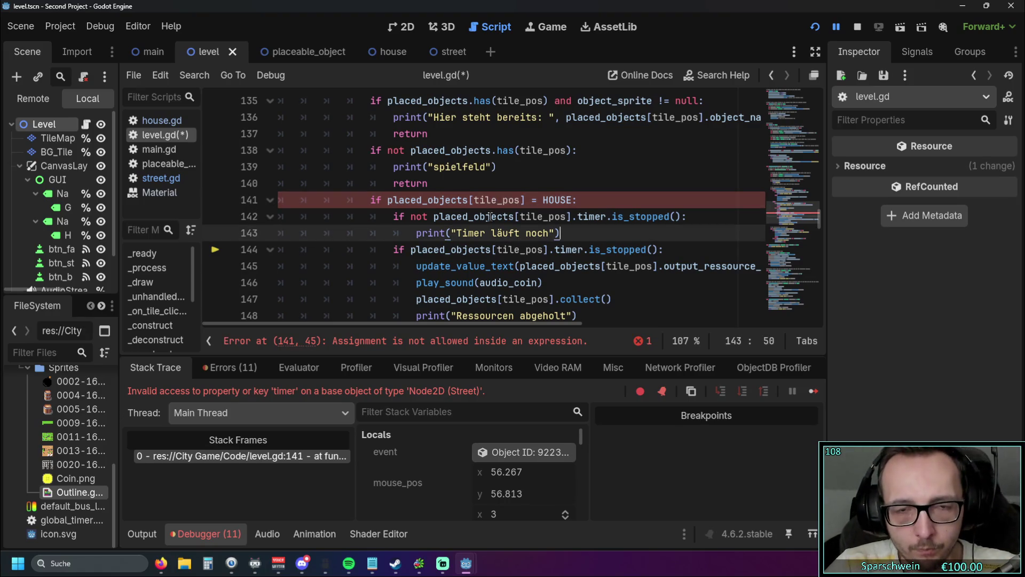
scroll(494, 224, "down", 4)
scroll(502, 230, "up", 4)
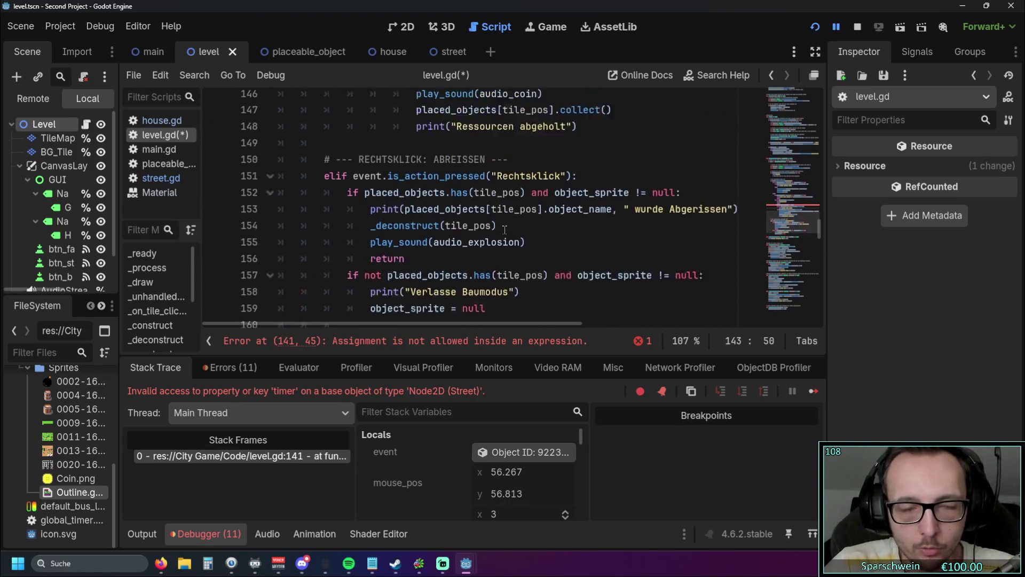
left_click(473, 266)
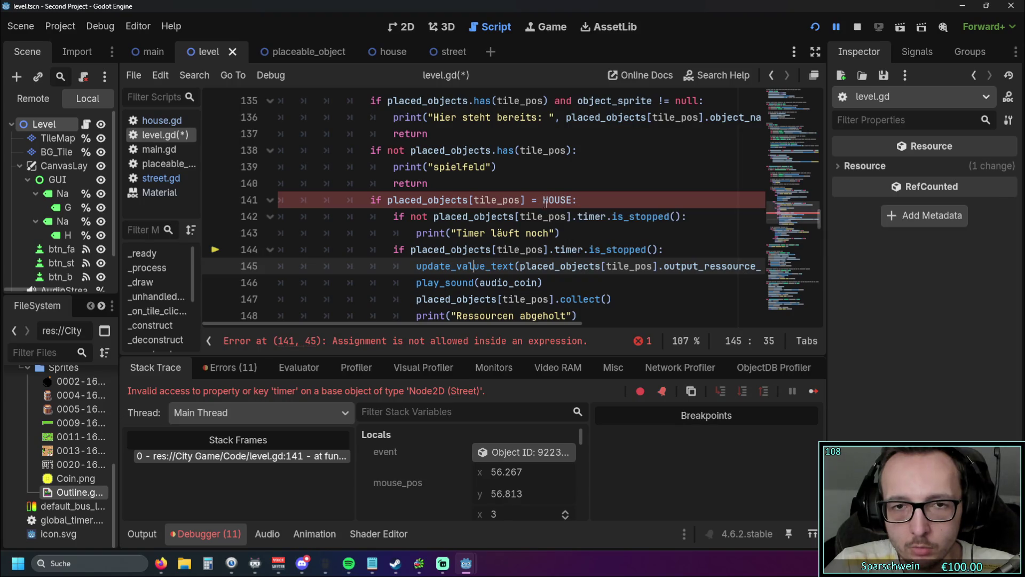
left_click_drag(544, 200, 573, 199)
type("House")
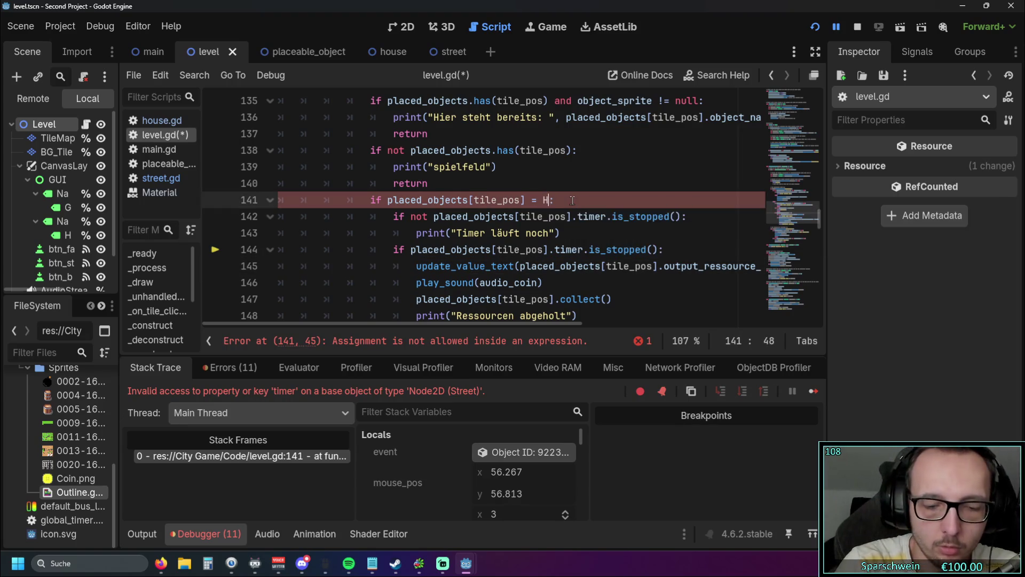
left_click(486, 233)
left_click(532, 232)
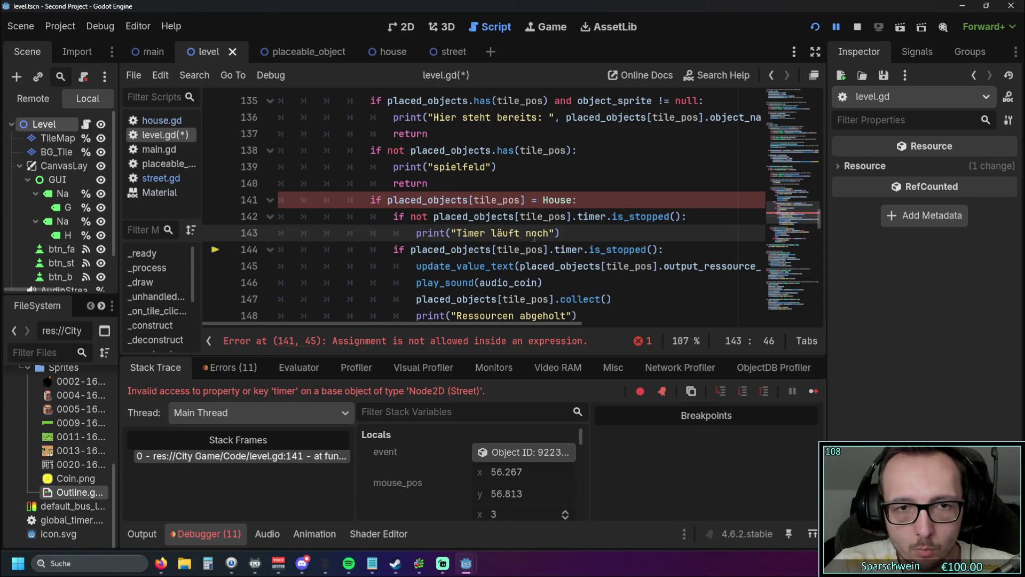
Change = to == on line 141 and rerun the game.
scroll(564, 260, "up", 1)
scroll(563, 261, "down", 1)
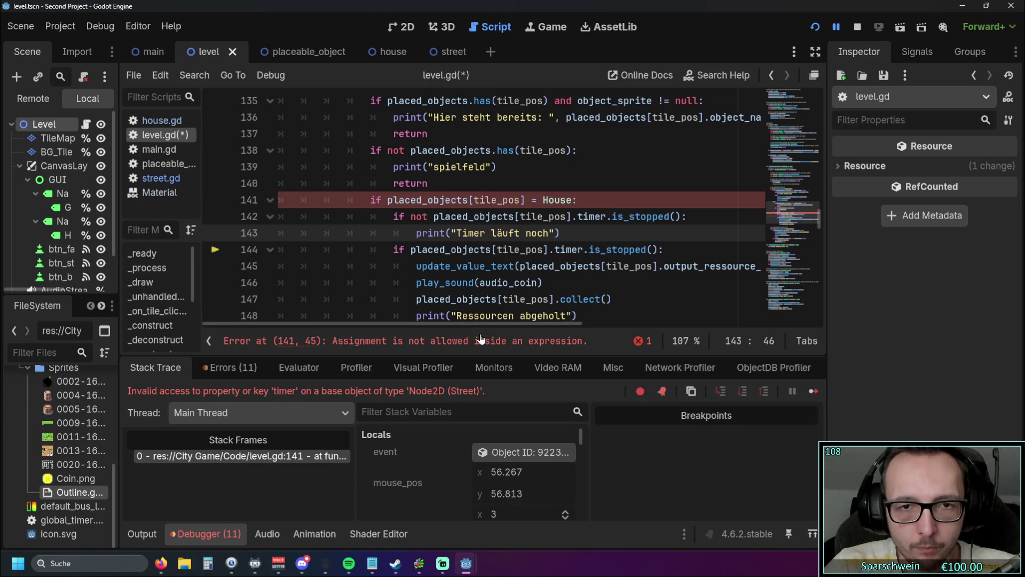
left_click(539, 199)
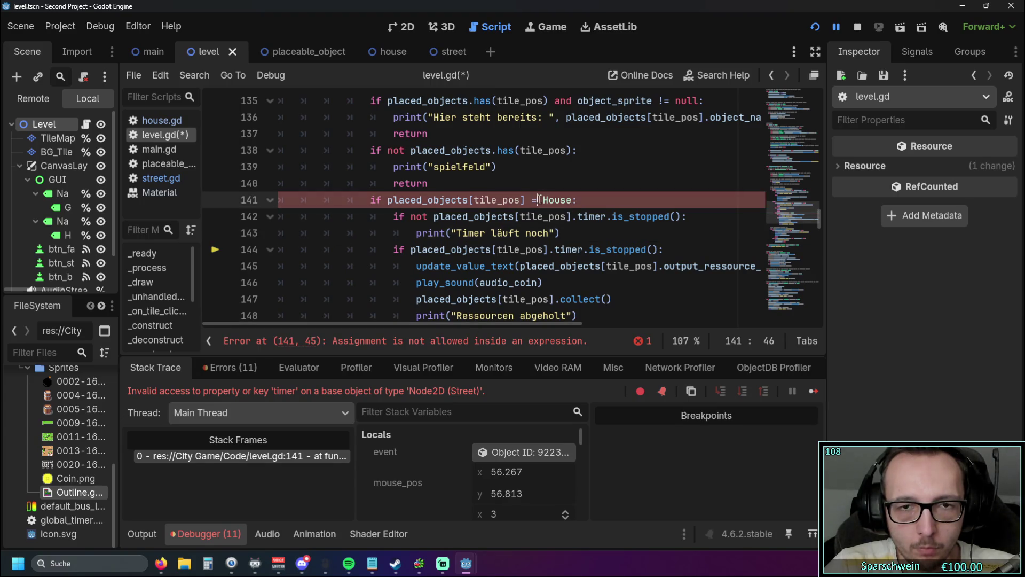
type("=")
left_click(441, 234)
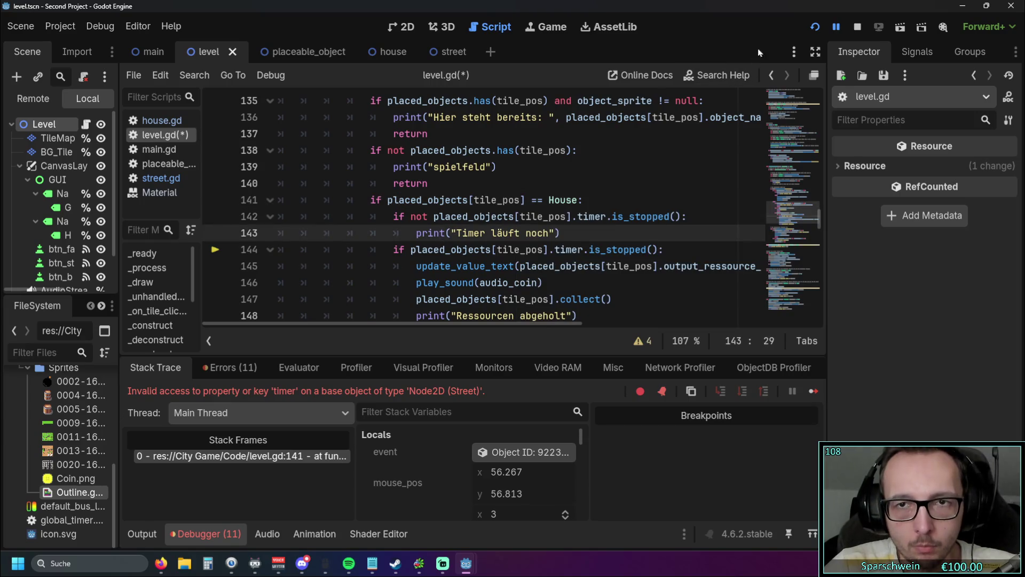
left_click(815, 27)
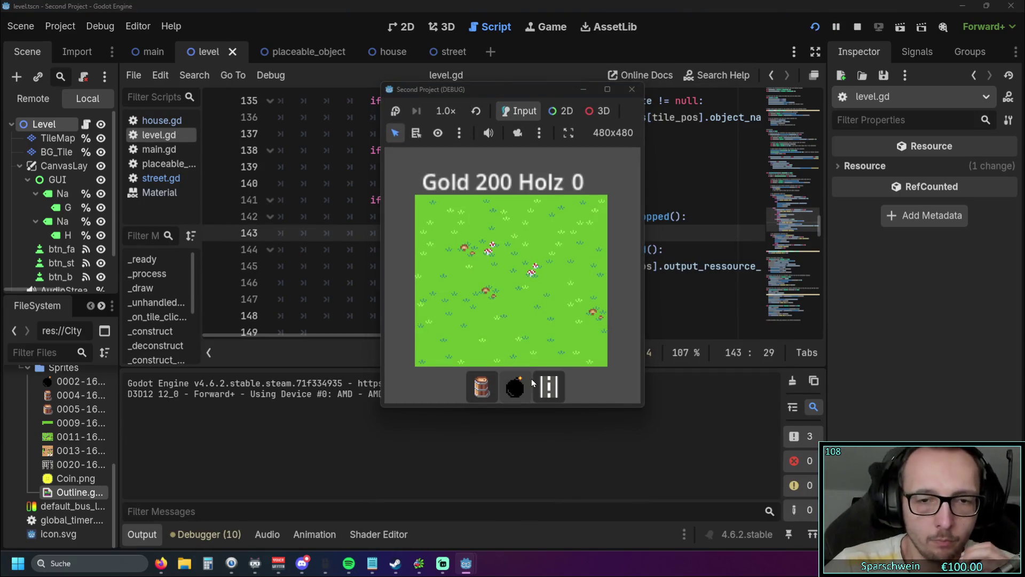
Place a street at (4,4) and click it, then place barrels at (3,3) and (4,3).
left_click(542, 382)
left_click(510, 291)
left_click(511, 293)
right_click(511, 295)
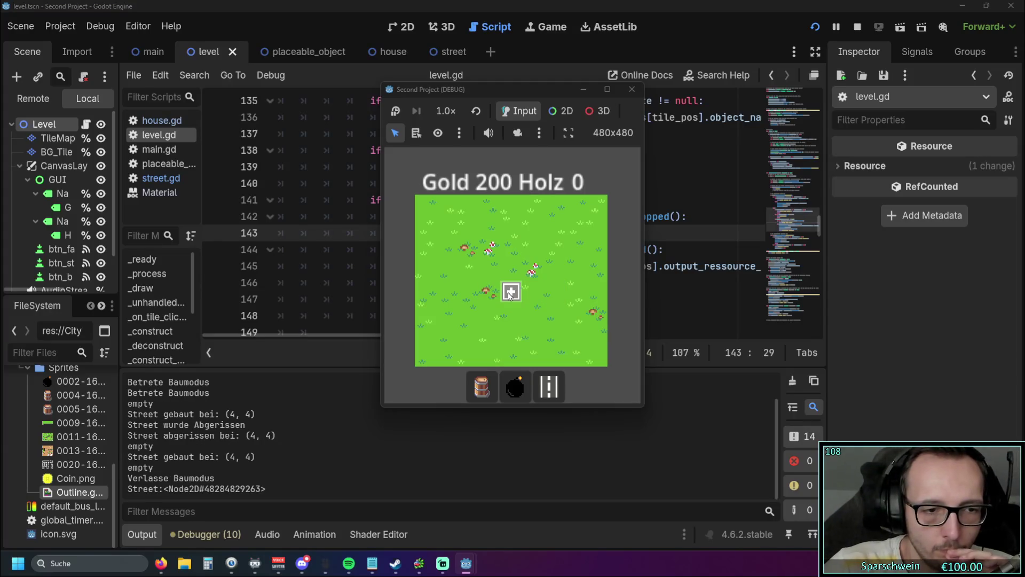
left_click(482, 386)
left_click(504, 273)
left_click(512, 270)
right_click(511, 289)
Lay a ring of streets around the two barrels, from (3,4) through (5,4).
left_click(549, 387)
left_click(490, 291)
left_click(532, 290)
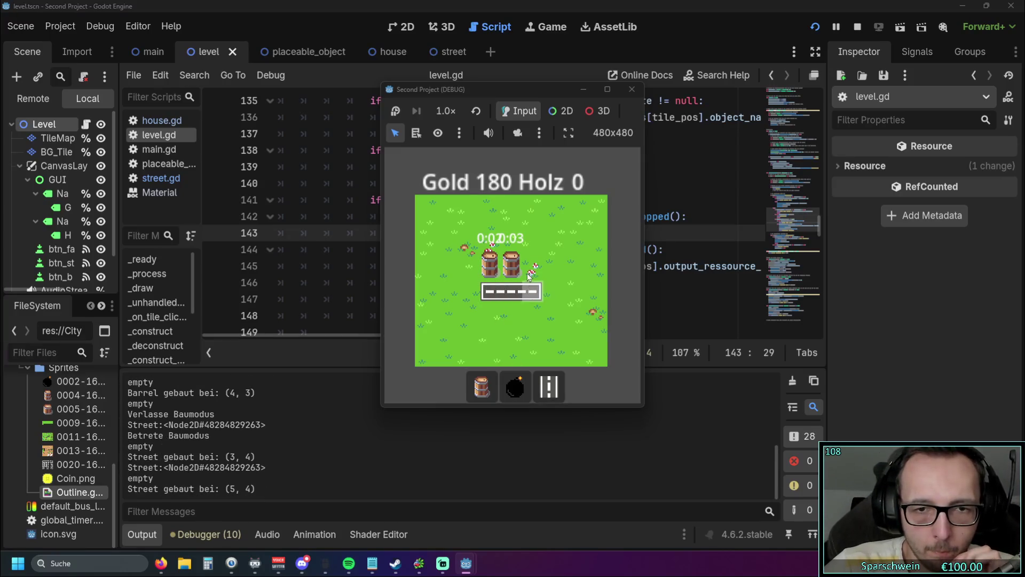
left_click(530, 272)
left_click(531, 250)
left_click(510, 250)
left_click(490, 251)
left_click(470, 250)
left_click(471, 270)
left_click(466, 288)
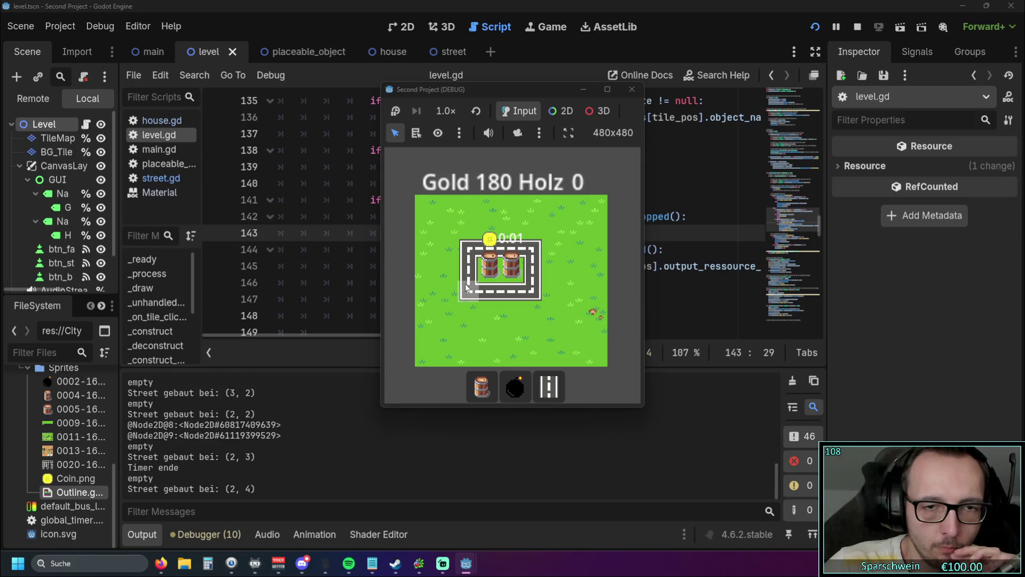
right_click(466, 287)
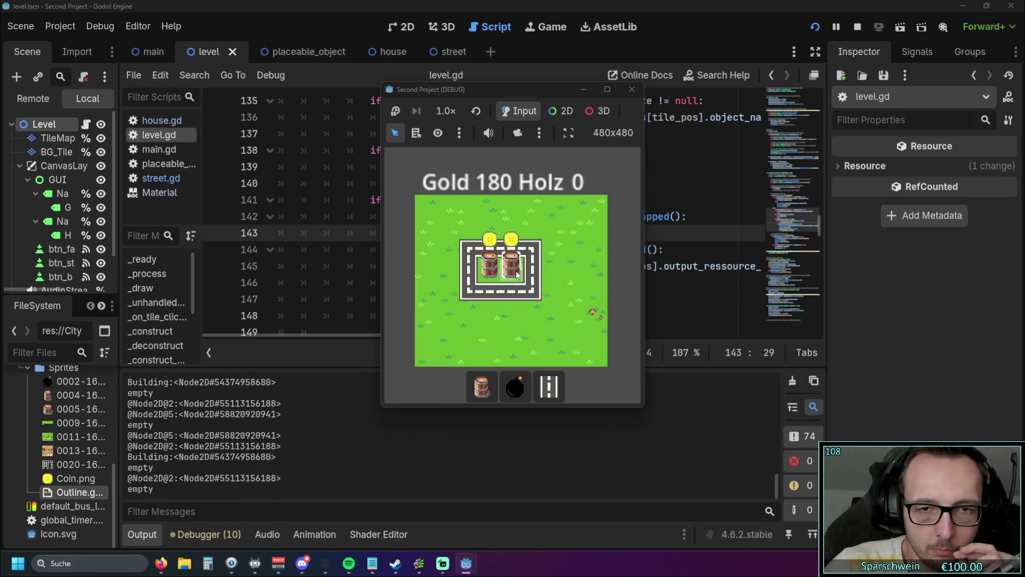
Restart the game and place barrels at (3,3) and (4,3) with streets below and beside them.
left_click(633, 90)
key("F5")
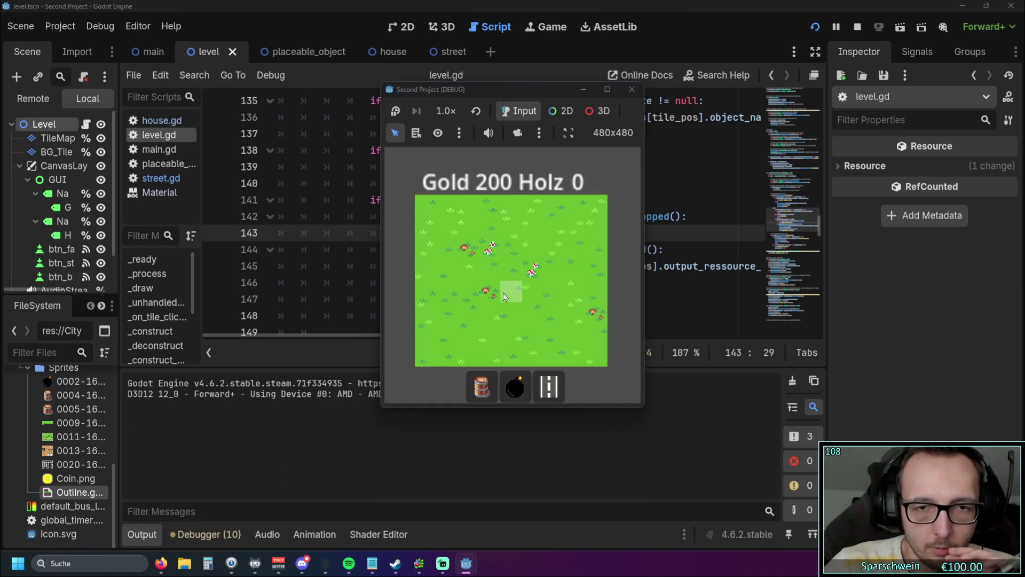
left_click(481, 386)
left_click(490, 270)
left_click(511, 269)
left_click(549, 385)
mouse_move(490, 291)
left_mouse_down()
mouse_move(511, 291)
mouse_move(532, 270)
left_mouse_up()
right_click(565, 258)
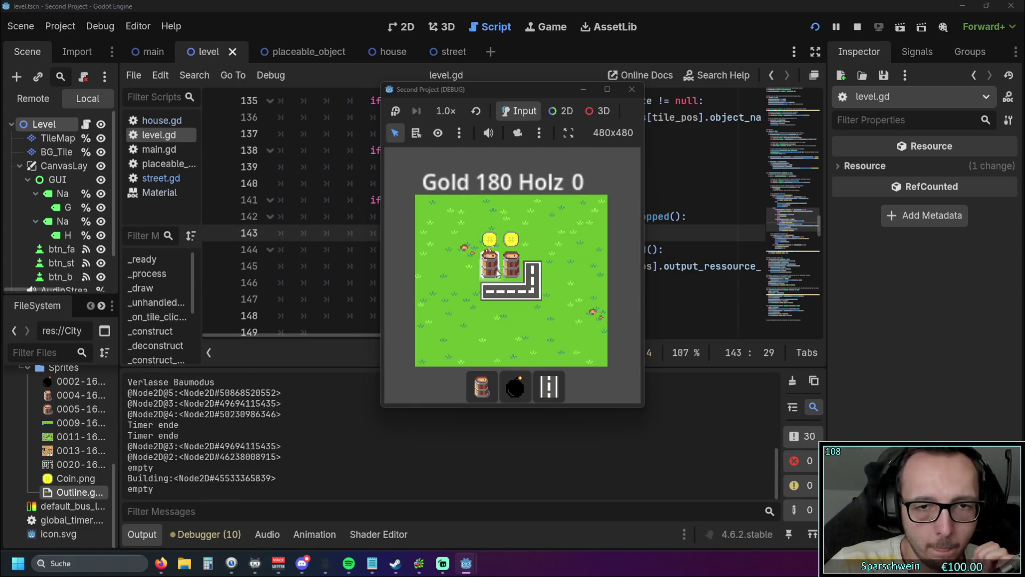
Click the placed barrels and streets to confirm no timer error, then close the game.
left_click(508, 272)
left_click(490, 267)
left_click(511, 267)
left_click(490, 267)
left_click(511, 267)
left_click(490, 267)
left_click(631, 89)
mouse_move(472, 338)
left_mouse_down()
mouse_move(517, 335)
mouse_move(458, 331)
left_mouse_up()
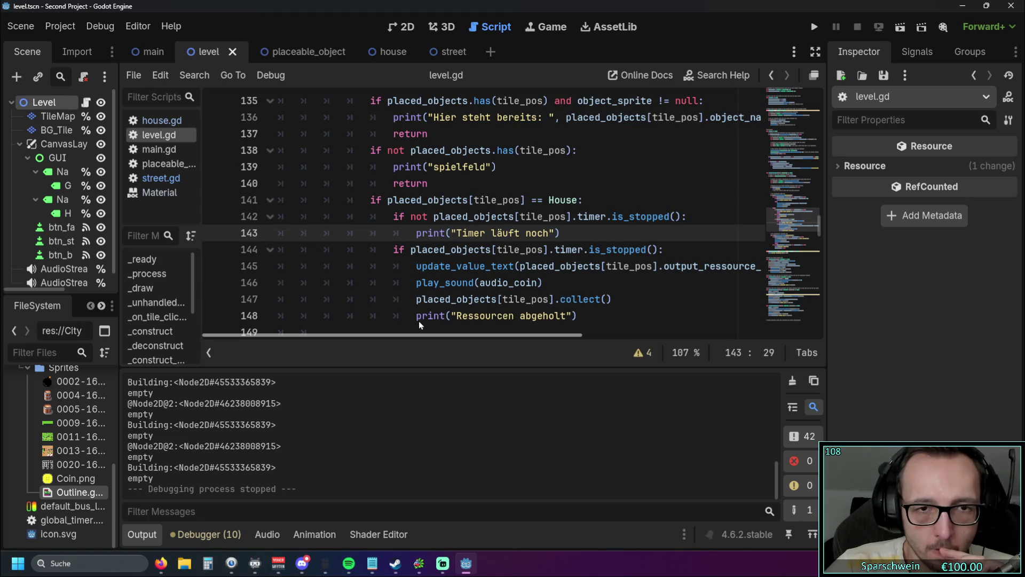
Replace == with is in the House check on line 141 of level.gd, then run the game with F5.
scroll(457, 263, "down", 2)
scroll(457, 263, "up", 2)
mouse_move(457, 264)
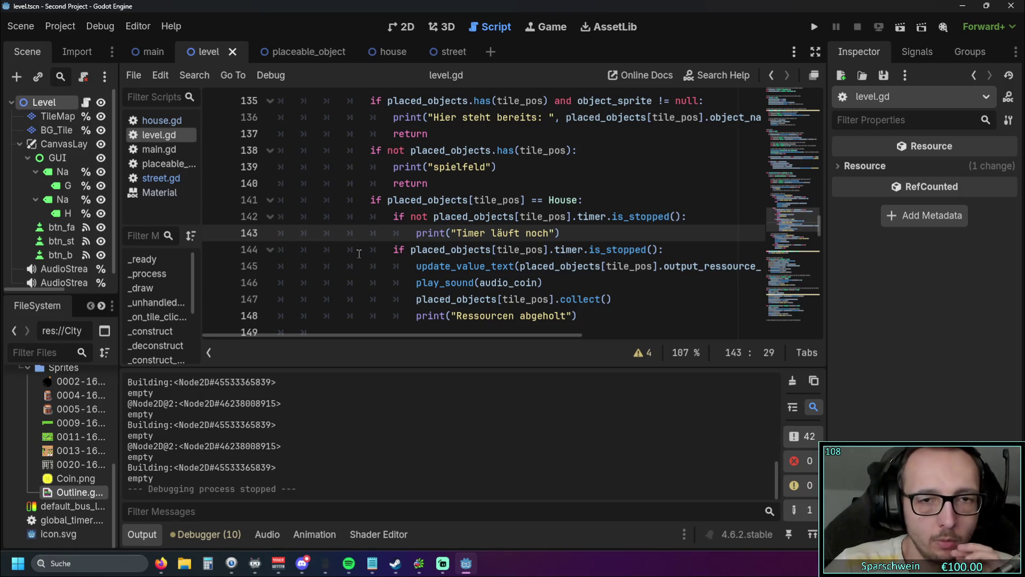
mouse_move(560, 200)
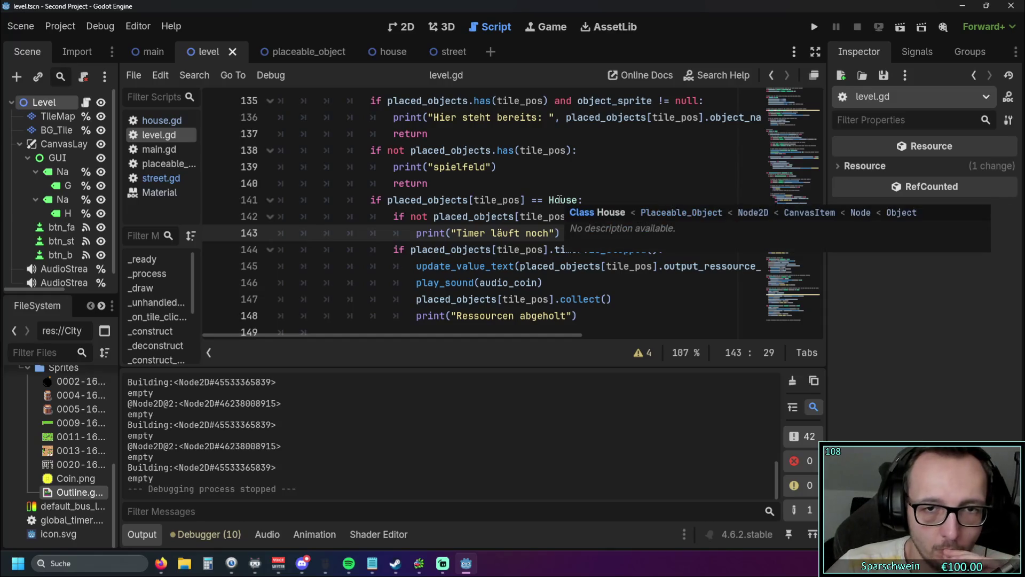
scroll(560, 199, "down", 10)
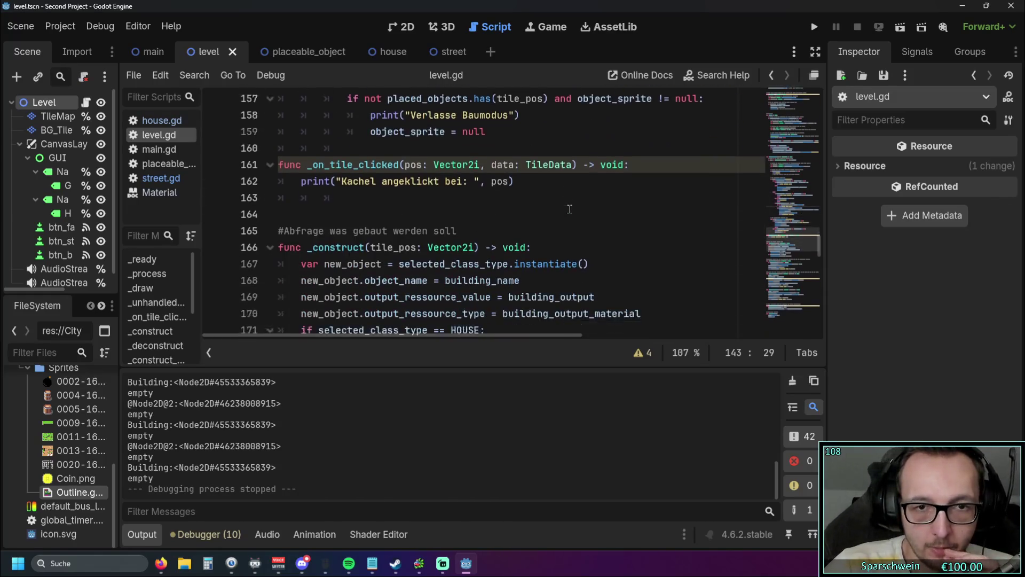
scroll(567, 207, "up", 1)
scroll(566, 209, "down", 4)
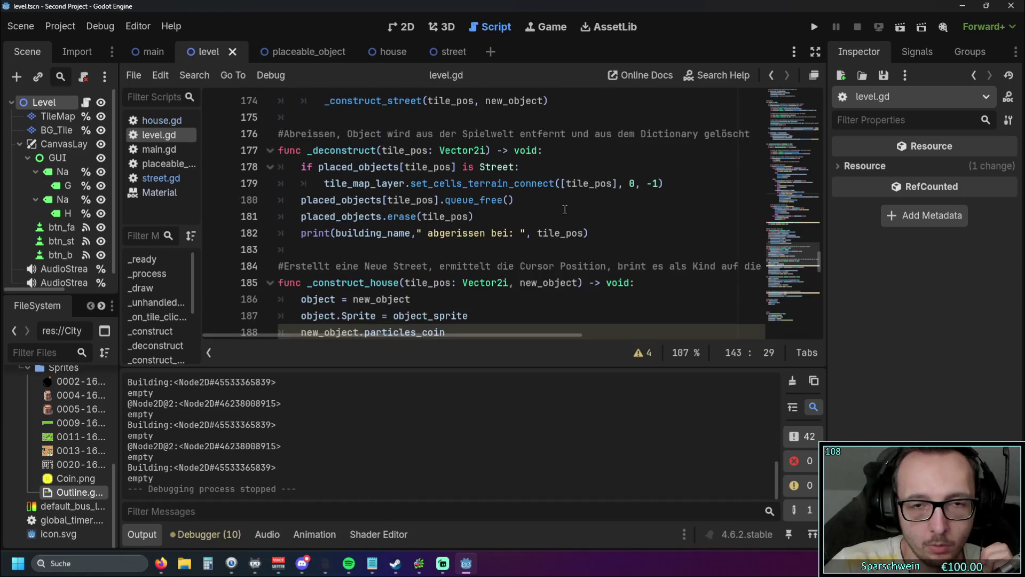
scroll(570, 214, "up", 13)
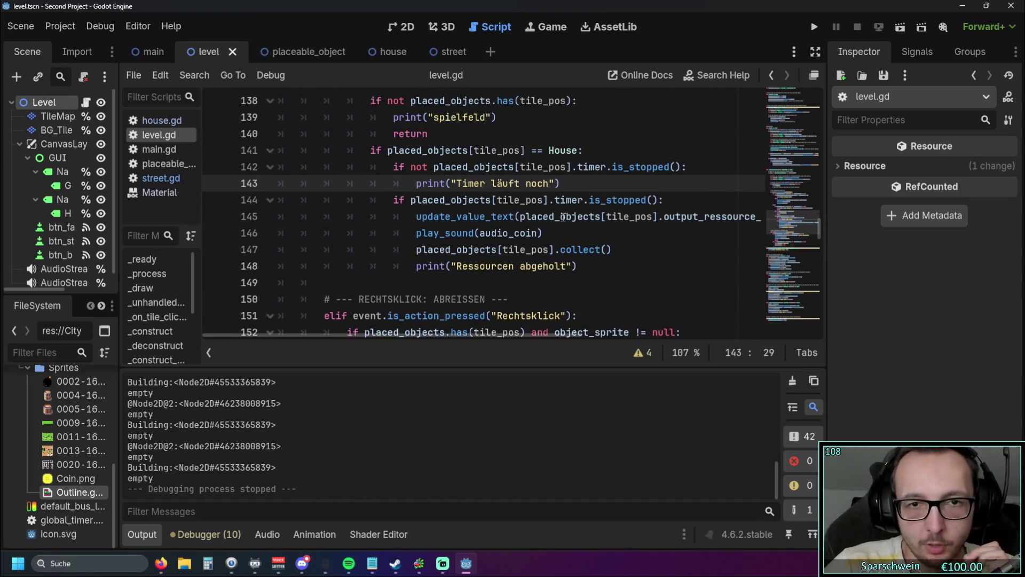
double_click(541, 202)
type("is")
left_click(527, 183)
key("F5")
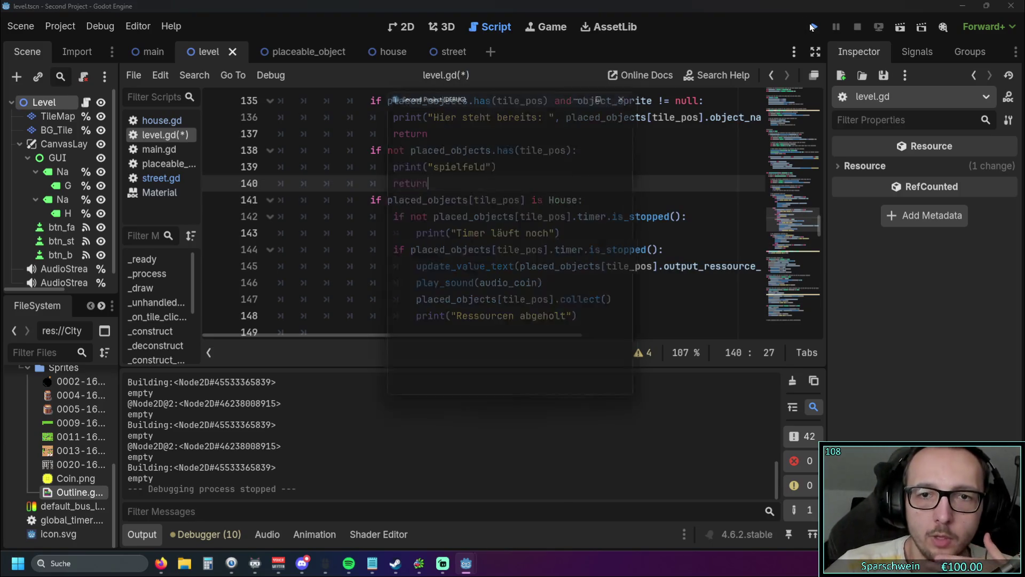
Build barrels at tiles (3,3) and (4,3) and surround them with a loop of streets.
left_click(482, 386)
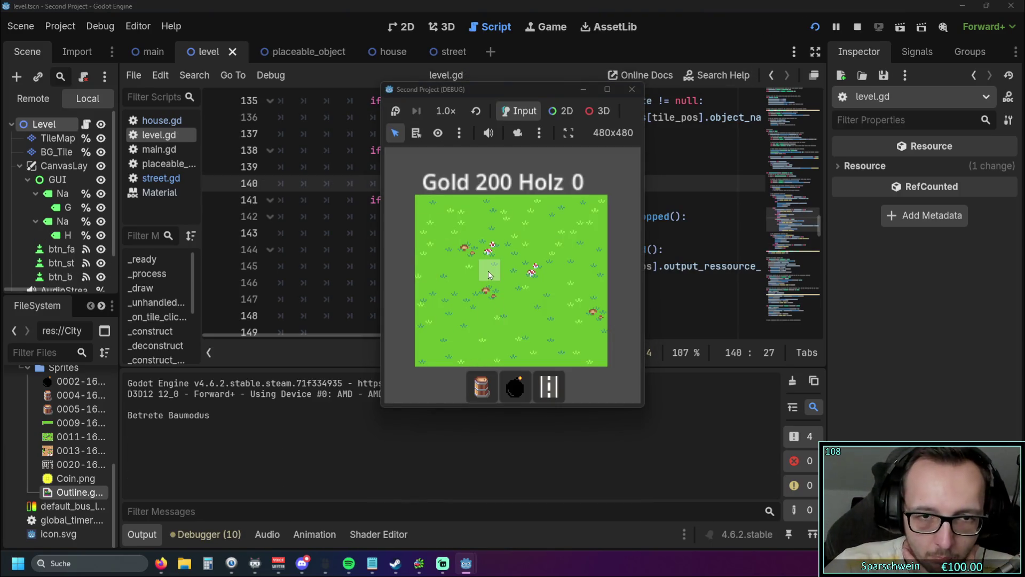
left_click(490, 270)
left_click(511, 269)
left_click(548, 385)
left_click(490, 291)
left_click(512, 291)
left_click(534, 293)
left_click(532, 269)
left_click(532, 248)
left_click(511, 249)
left_click(490, 248)
Click a placed street, leave build mode, and repeatedly collect gold from both barrels.
left_click(489, 243)
right_click(469, 293)
left_click(490, 265)
left_click(514, 275)
left_click(514, 273)
left_click(514, 273)
left_click(526, 275)
left_click(510, 273)
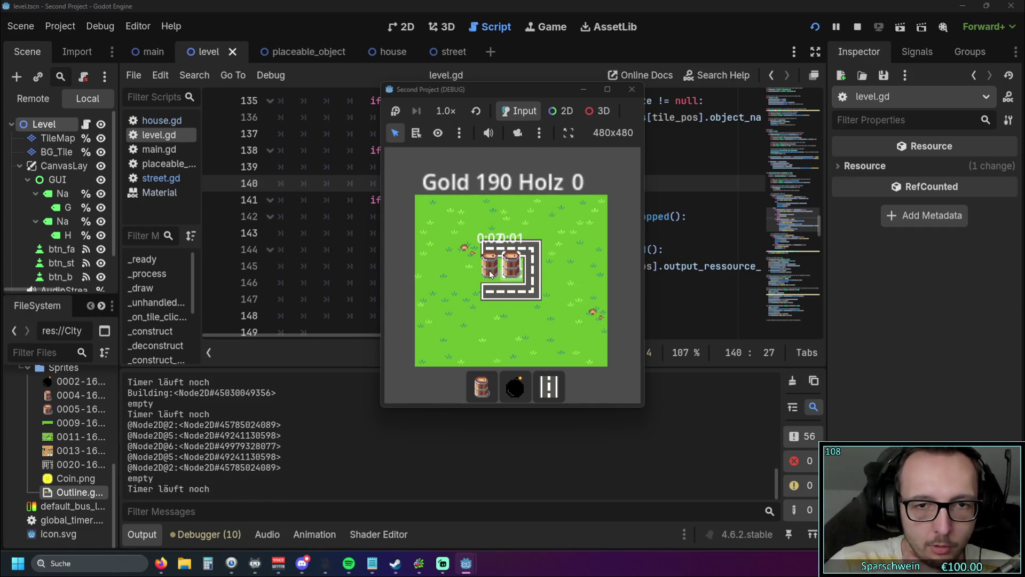
left_click(507, 272)
left_click(507, 273)
left_click(507, 273)
left_click(491, 276)
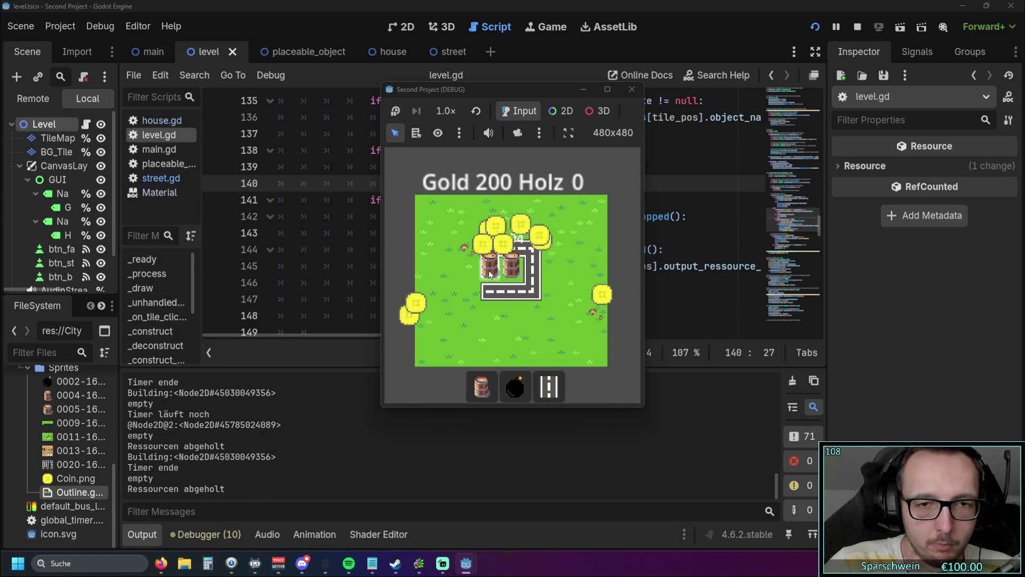
Demolish the street ring and both barrels, then rebuild barrels at (3,3) and (4,3).
left_click(490, 291)
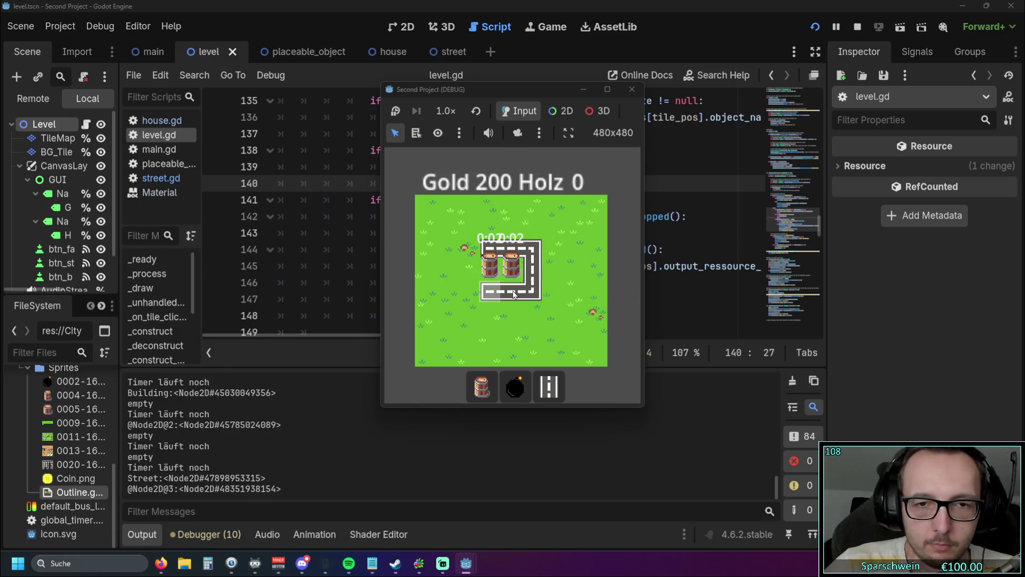
mouse_move(511, 295)
left_mouse_down()
mouse_move(534, 270)
mouse_move(510, 247)
mouse_move(489, 270)
mouse_move(505, 291)
mouse_move(492, 266)
mouse_move(511, 266)
left_mouse_up()
left_click(481, 386)
left_click(507, 275)
left_click(511, 294)
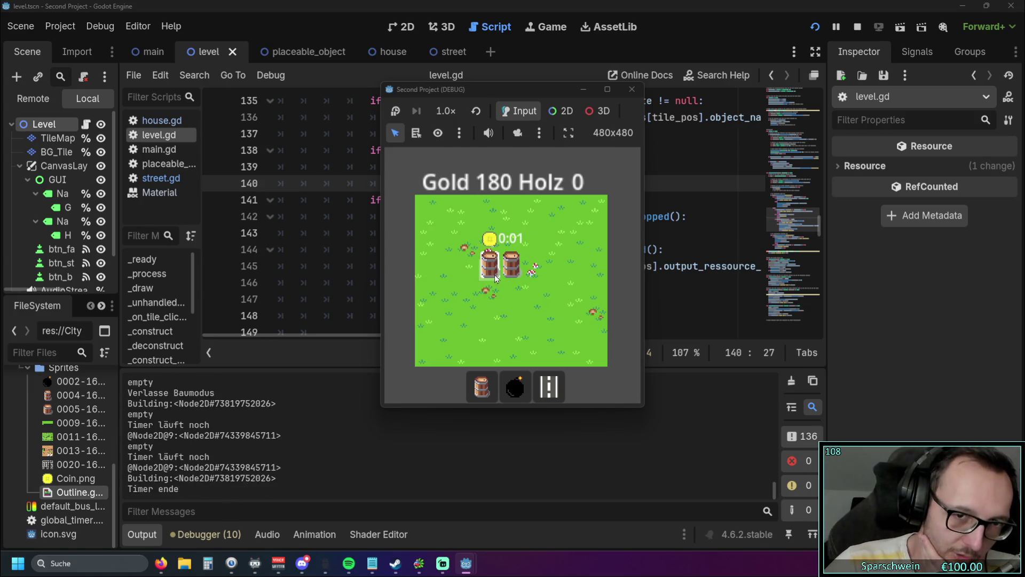
Collect gold from both barrels up to 210, then place a bomb at tile (1,4).
left_click(509, 276)
left_click(509, 276)
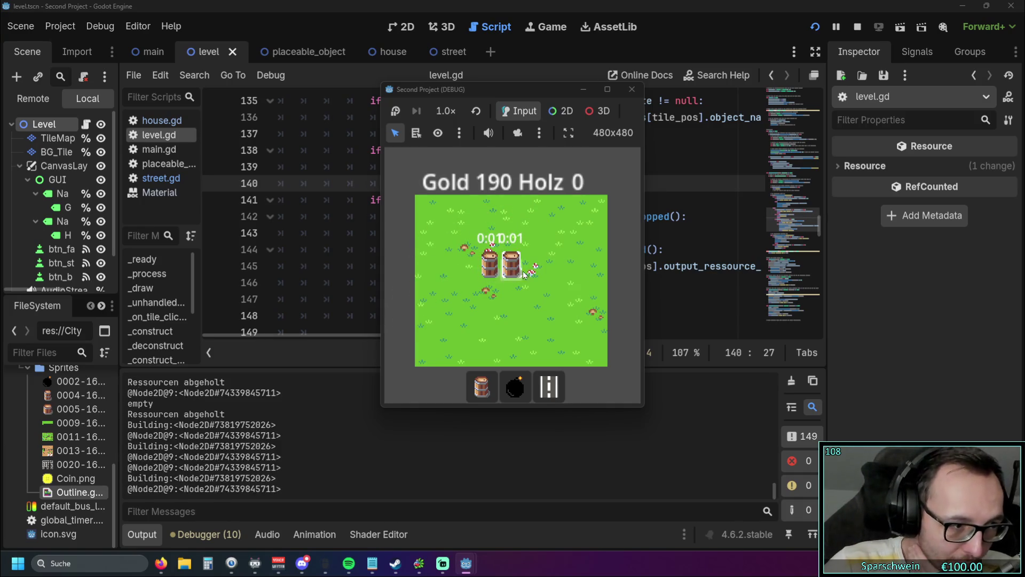
left_click(496, 274)
left_click(512, 276)
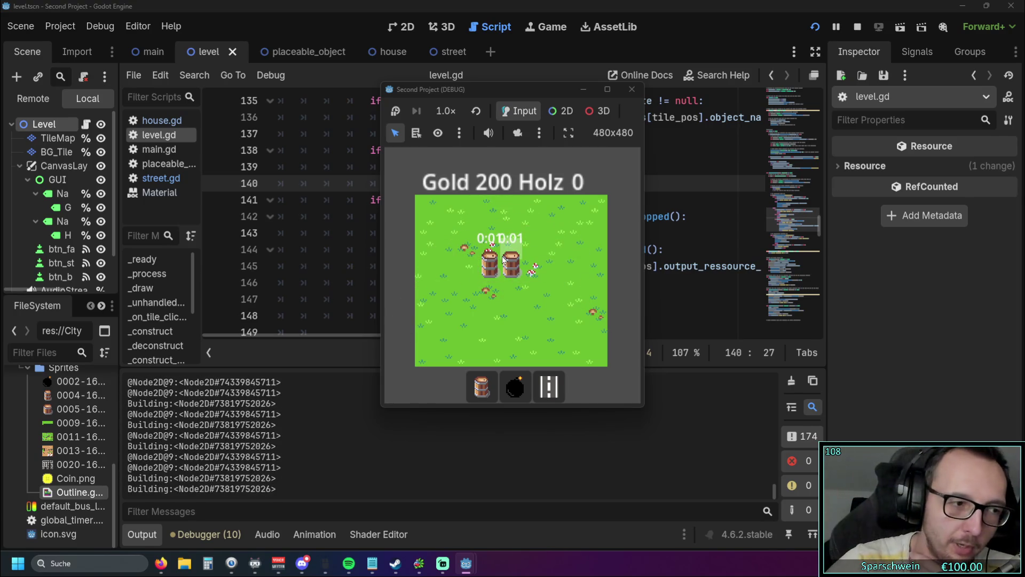
left_click(506, 286)
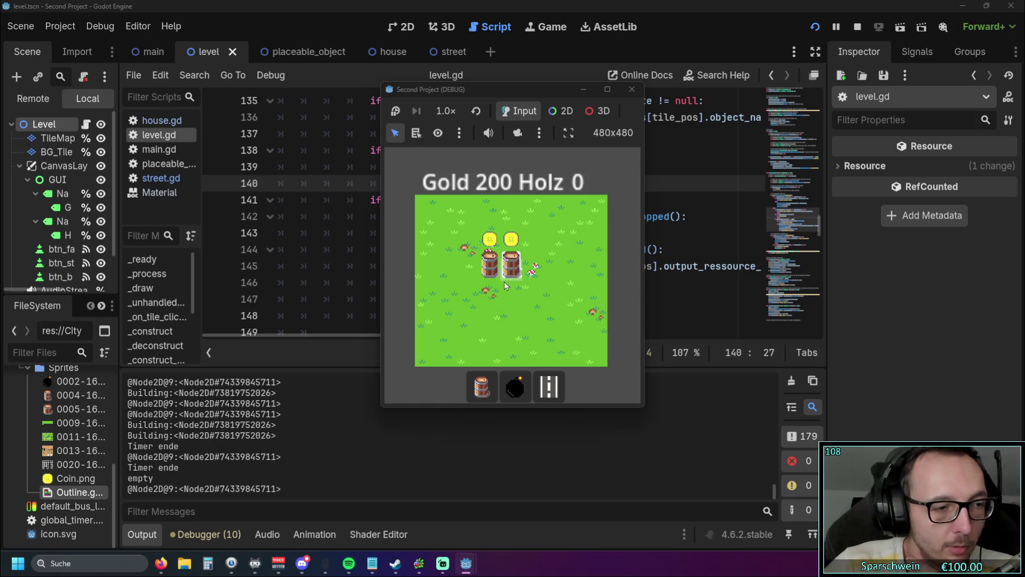
left_click(510, 278)
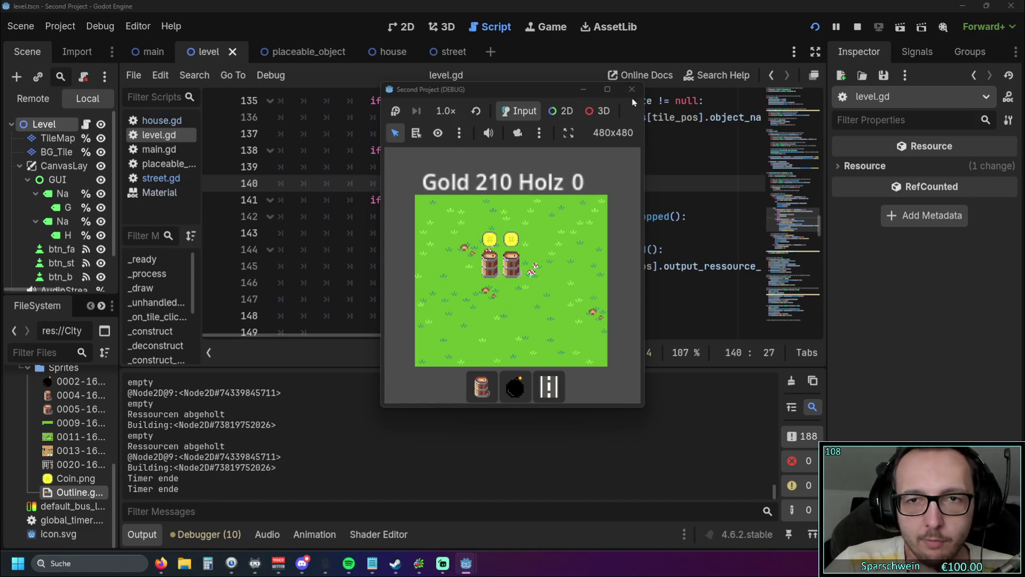
left_click(515, 385)
left_click(450, 304)
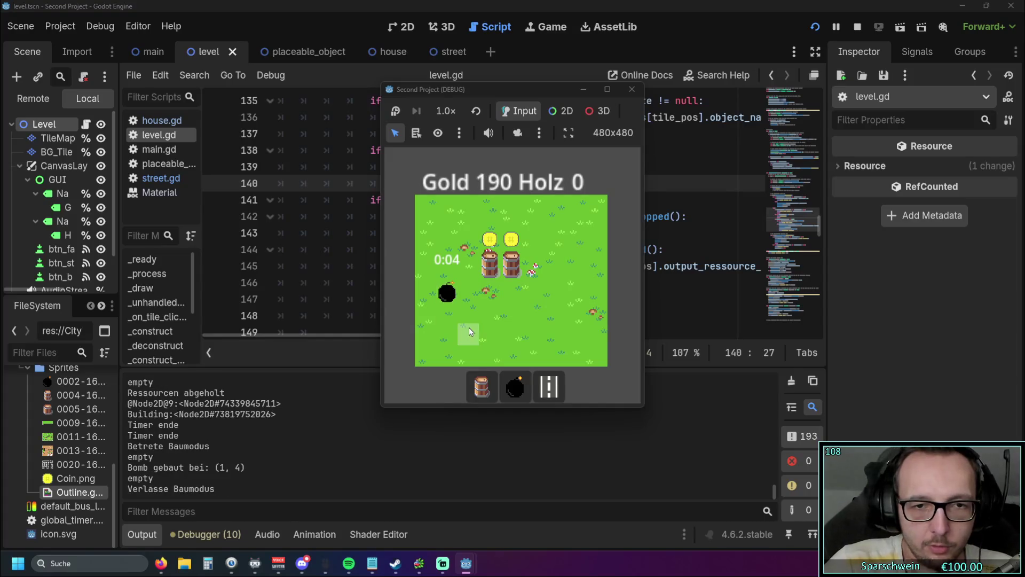
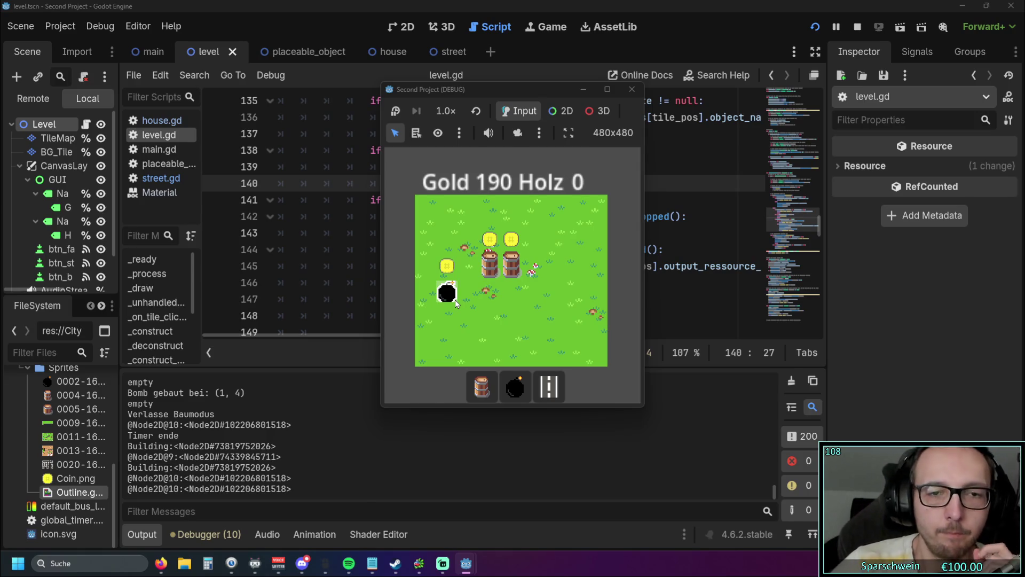
Stop the running game, return to the level scene, and bring the browser forward.
left_click(631, 89)
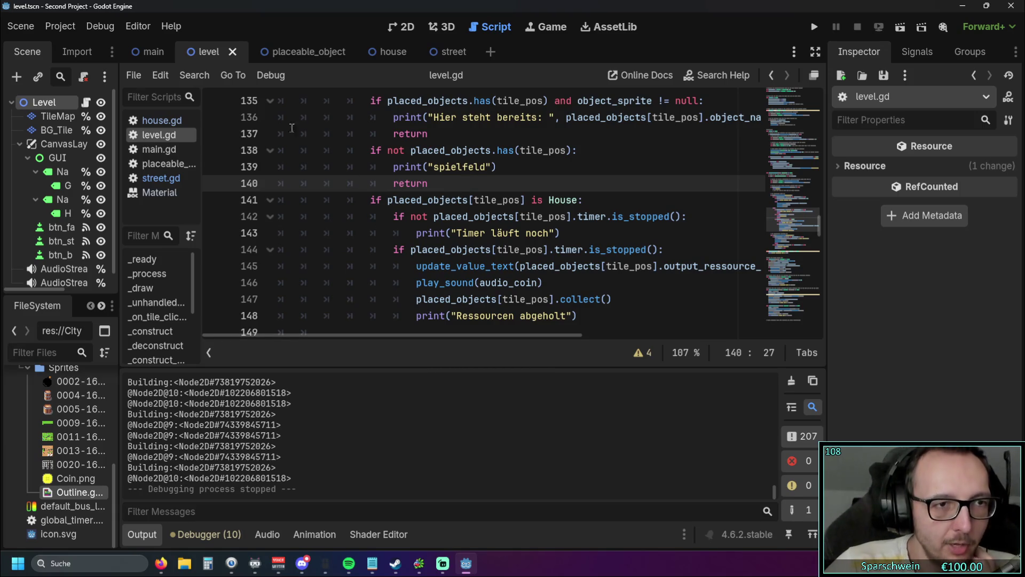
left_click(152, 51)
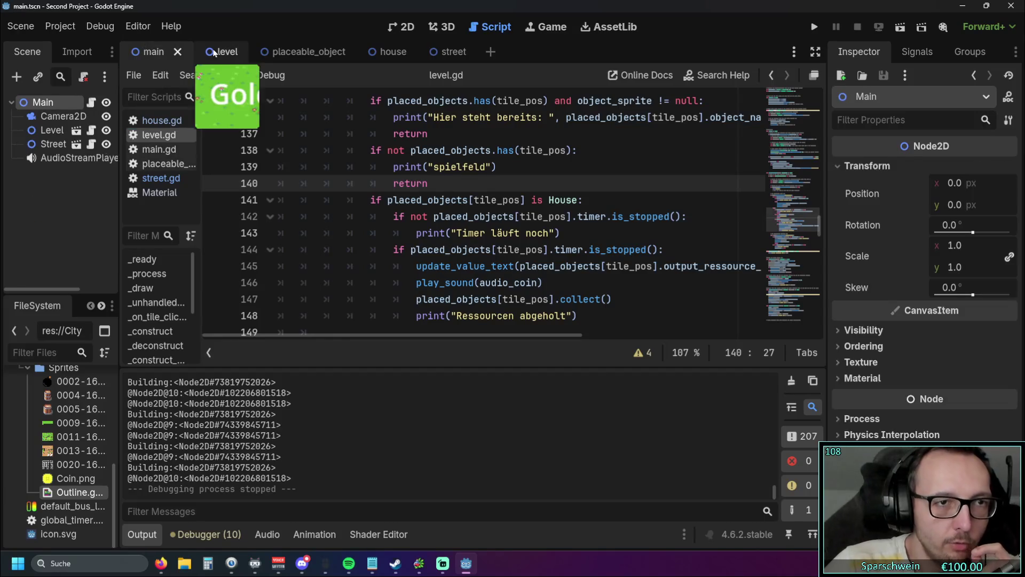
left_click(214, 51)
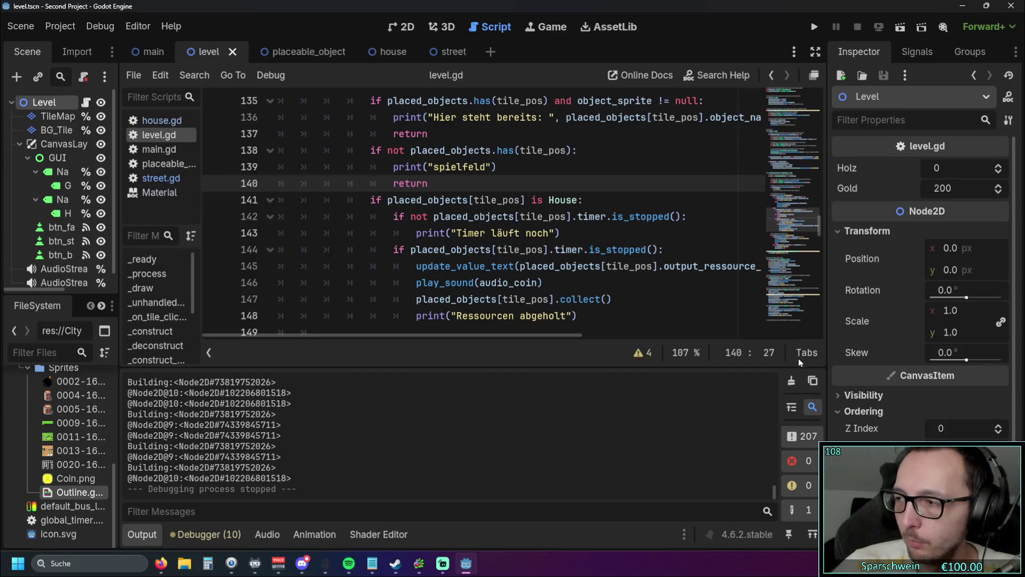
key("alt+Tab")
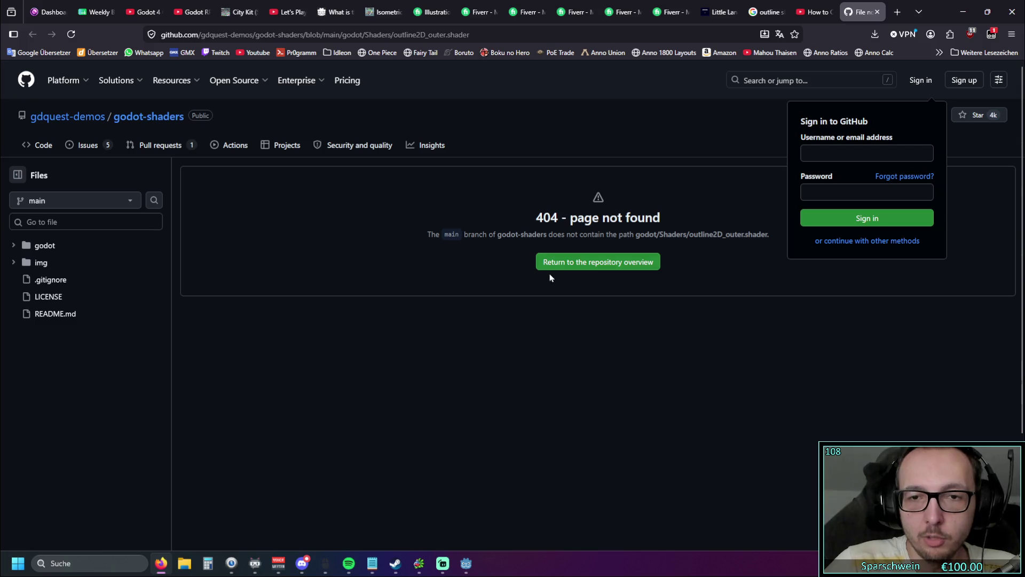
Return to the godot-shaders repository overview and scroll through its file list.
left_click(592, 267)
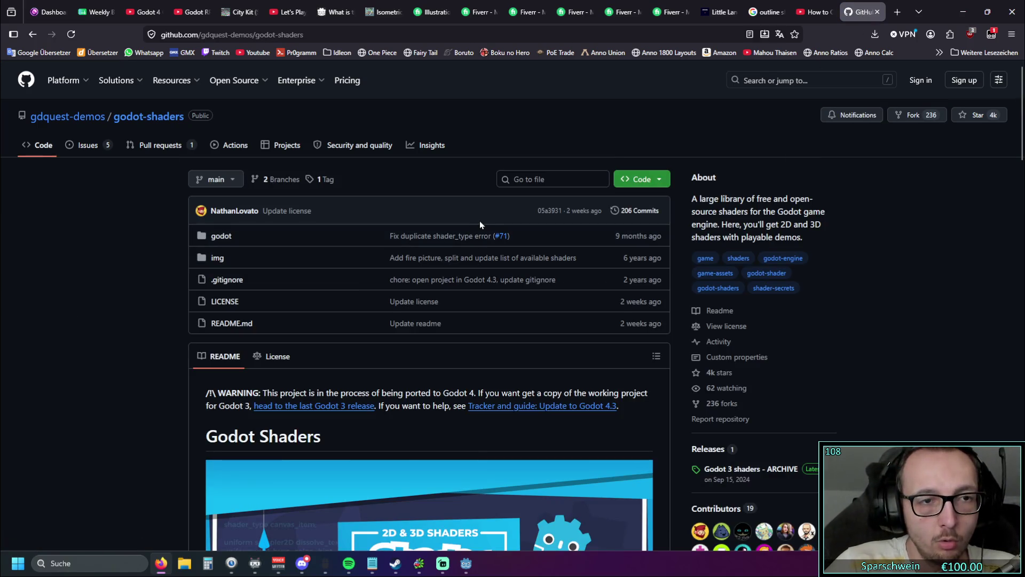
scroll(474, 230, "down", 2)
scroll(473, 231, "down", 10)
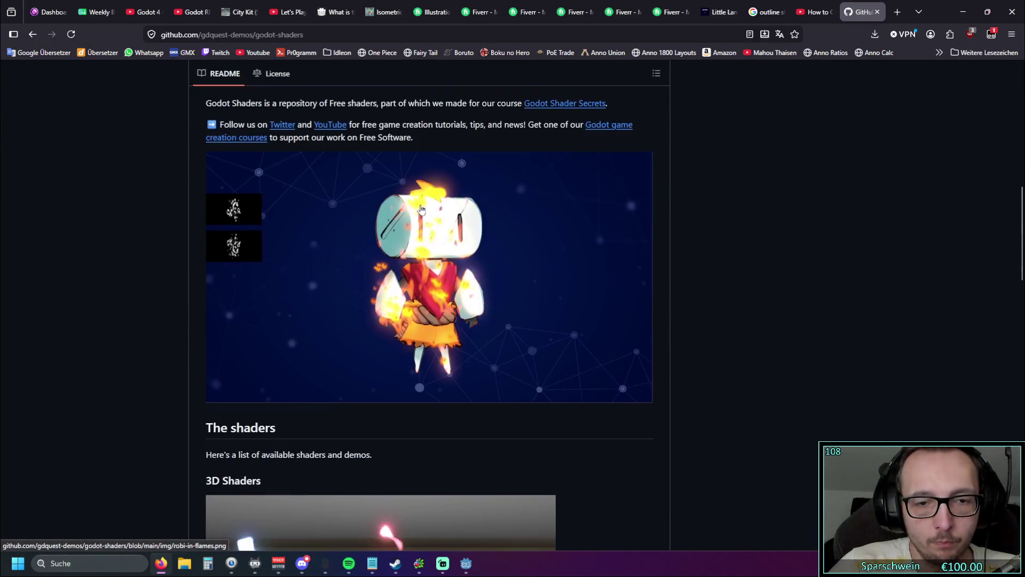
scroll(420, 202, "down", 15)
scroll(420, 200, "up", 5)
scroll(420, 204, "down", 5)
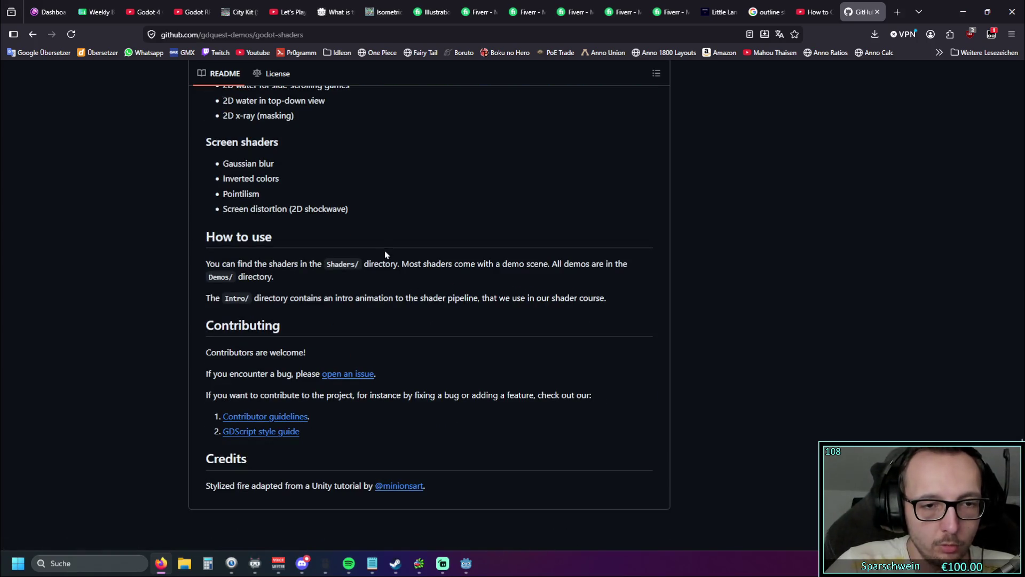
scroll(386, 256, "up", 2)
scroll(386, 257, "up", 20)
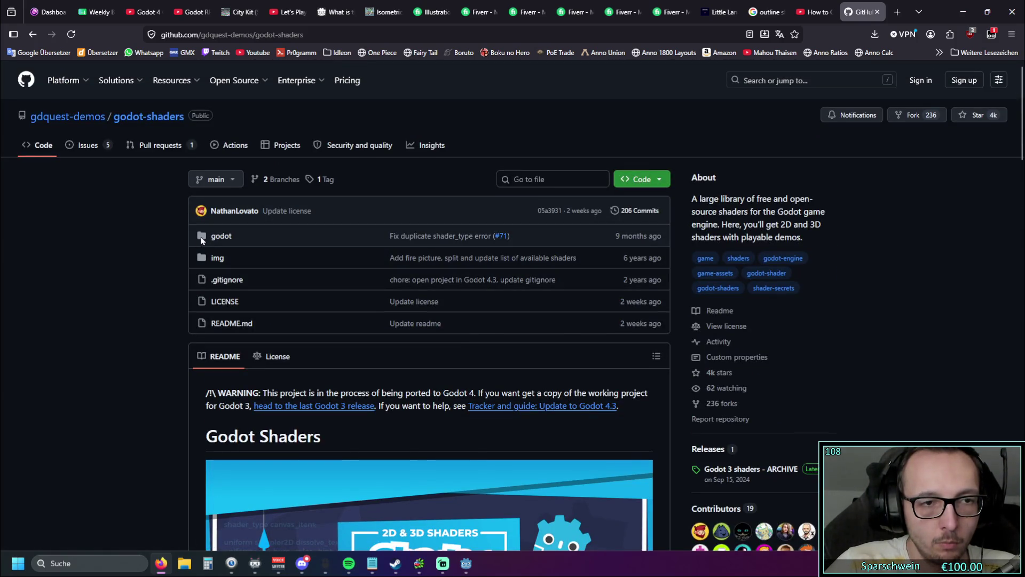
Open the godot then Shaders folder, browse the shader files, and close the GitHub tab.
left_click(222, 236)
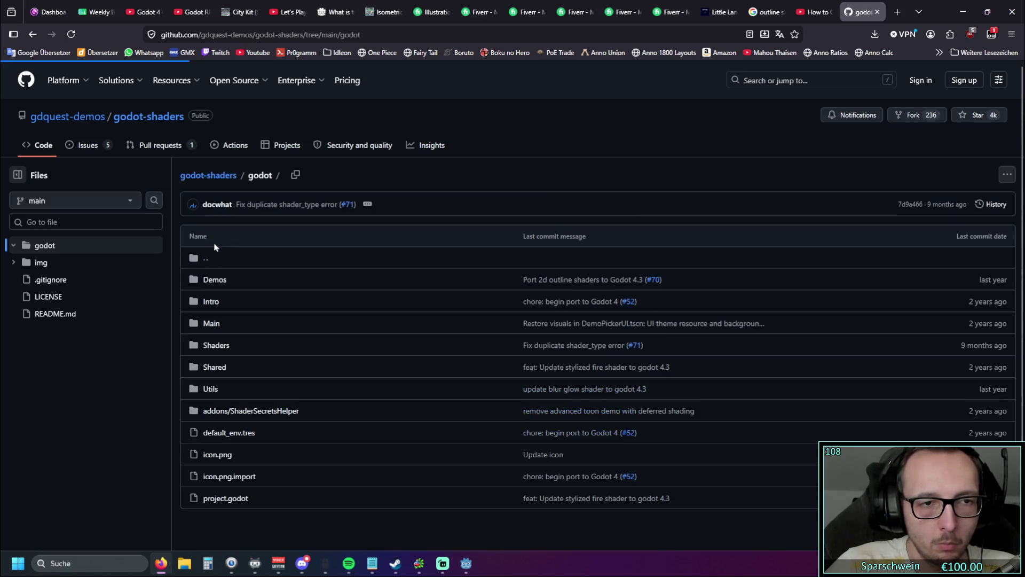
scroll(225, 256, "down", 1)
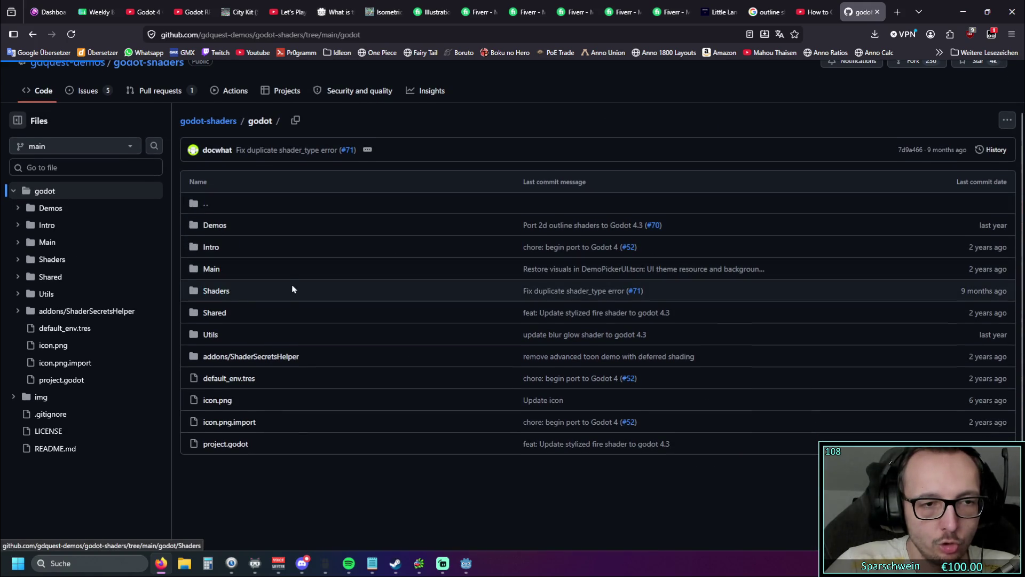
left_click(290, 289)
scroll(299, 273, "down", 3)
scroll(315, 260, "down", 12)
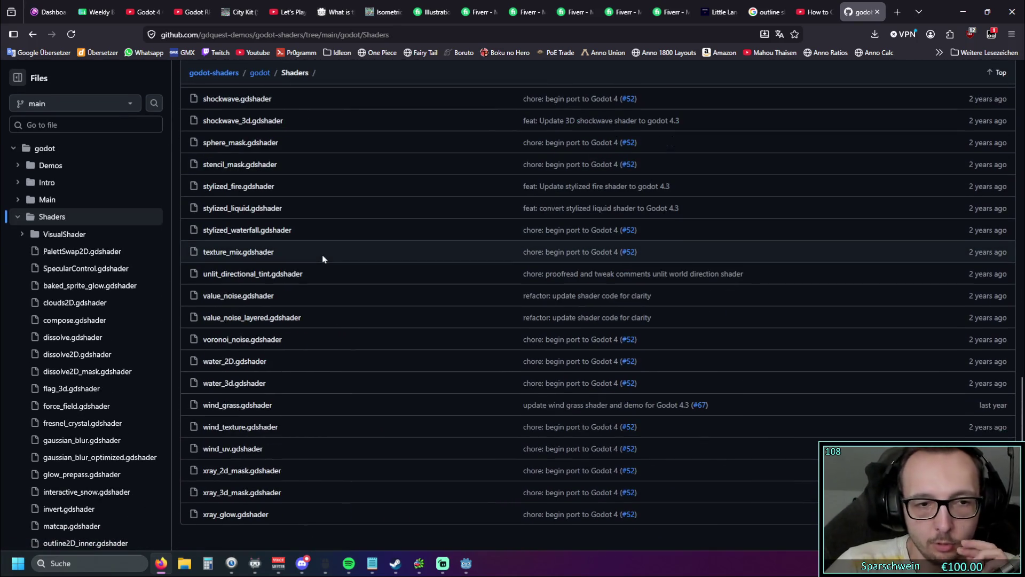
scroll(299, 255, "up", 12)
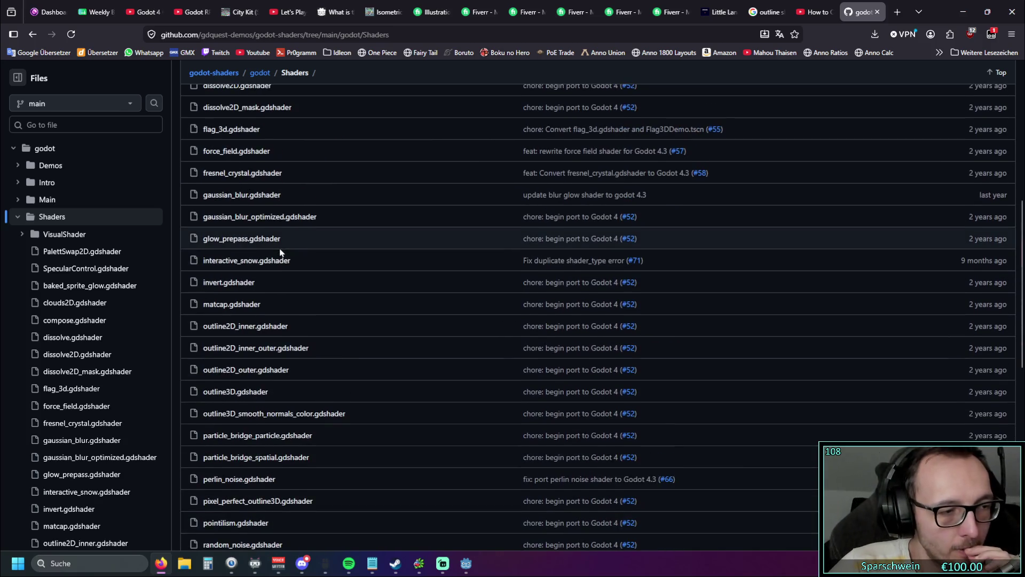
scroll(281, 251, "up", 1)
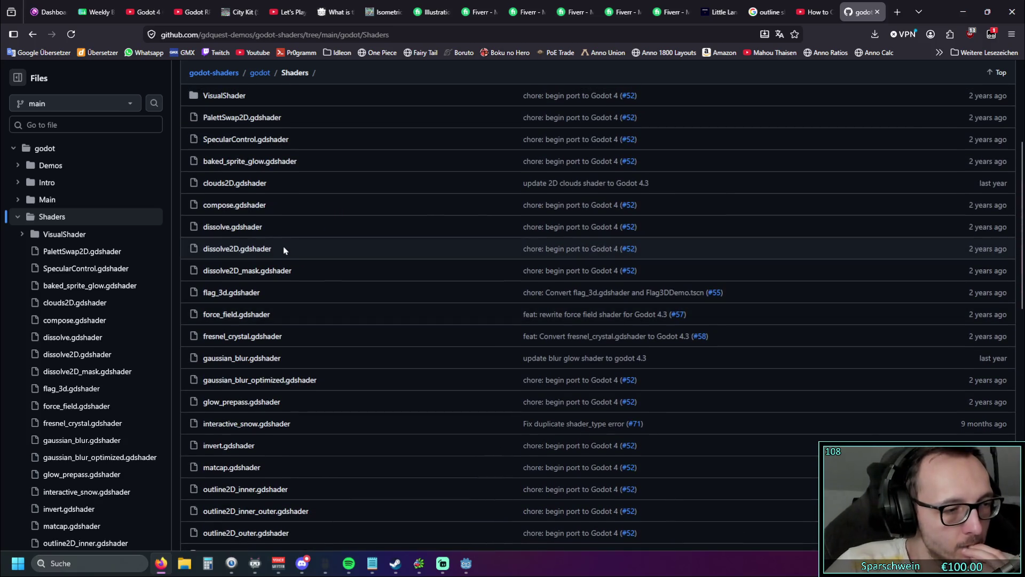
left_click(878, 13)
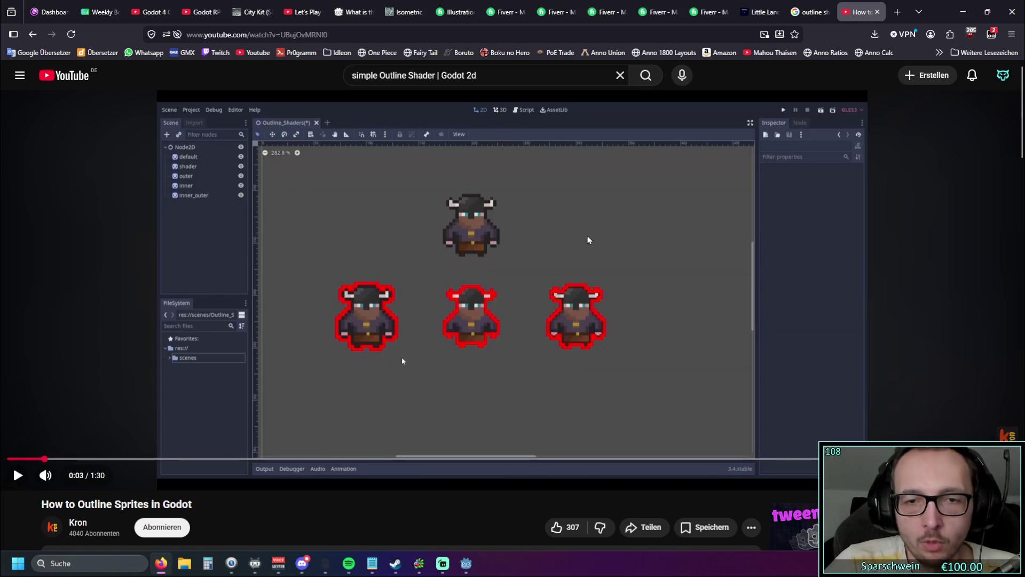
Close the outline tutorial tab and minimize the browser to get back to Godot.
left_click(877, 12)
left_click(961, 12)
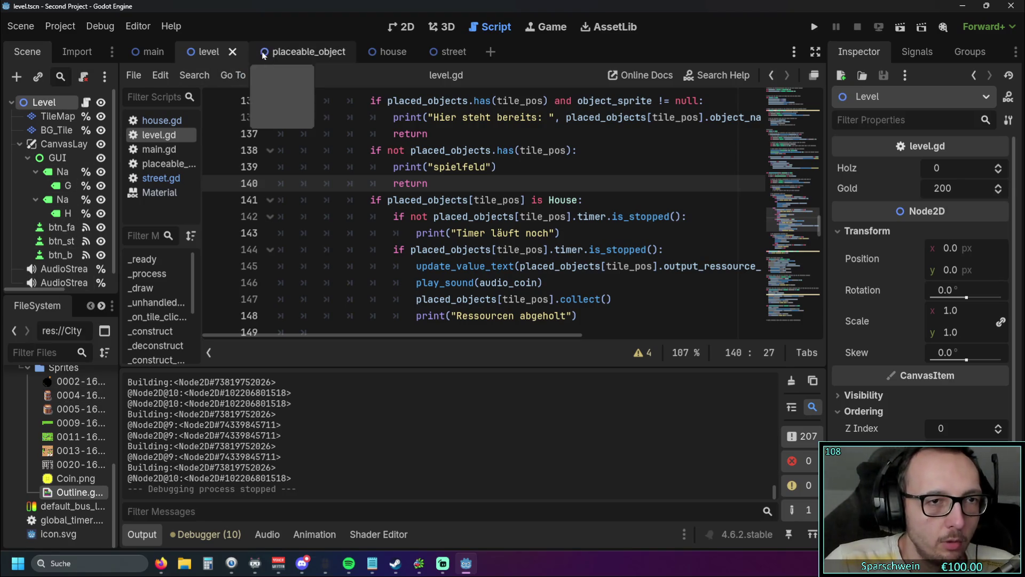
In the house scene, set the outline_color to pale cyan 5bffda.
left_click(385, 52)
scroll(886, 349, "up", 2)
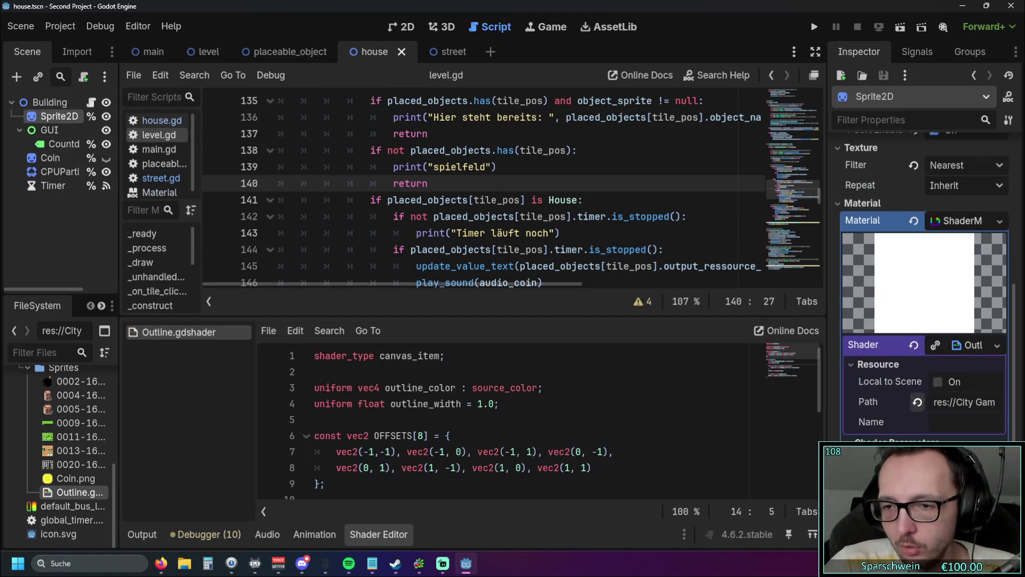
left_click(956, 459)
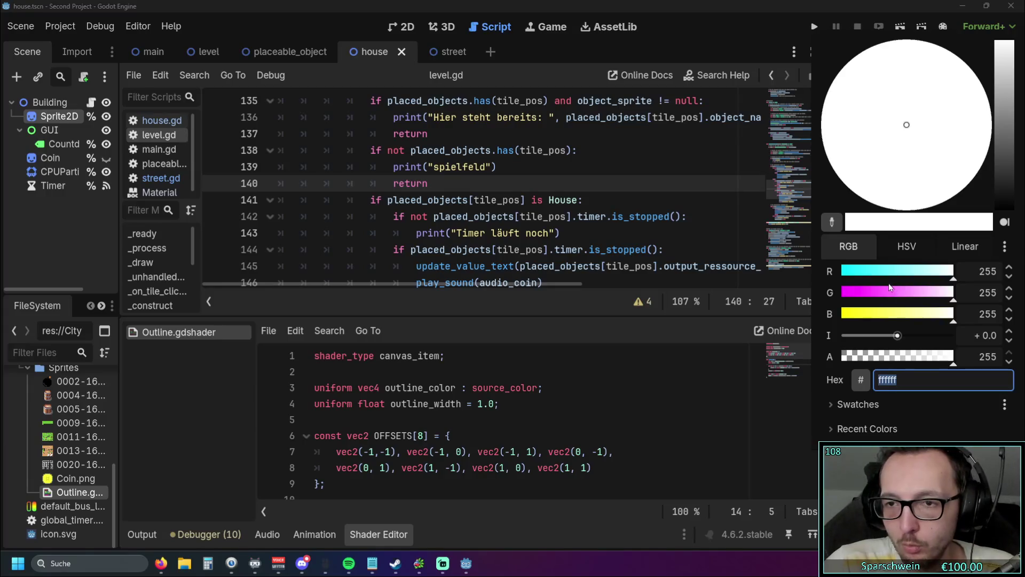
left_click(882, 271)
mouse_move(908, 104)
left_mouse_down()
mouse_move(858, 113)
mouse_move(833, 141)
mouse_move(796, 145)
left_mouse_up()
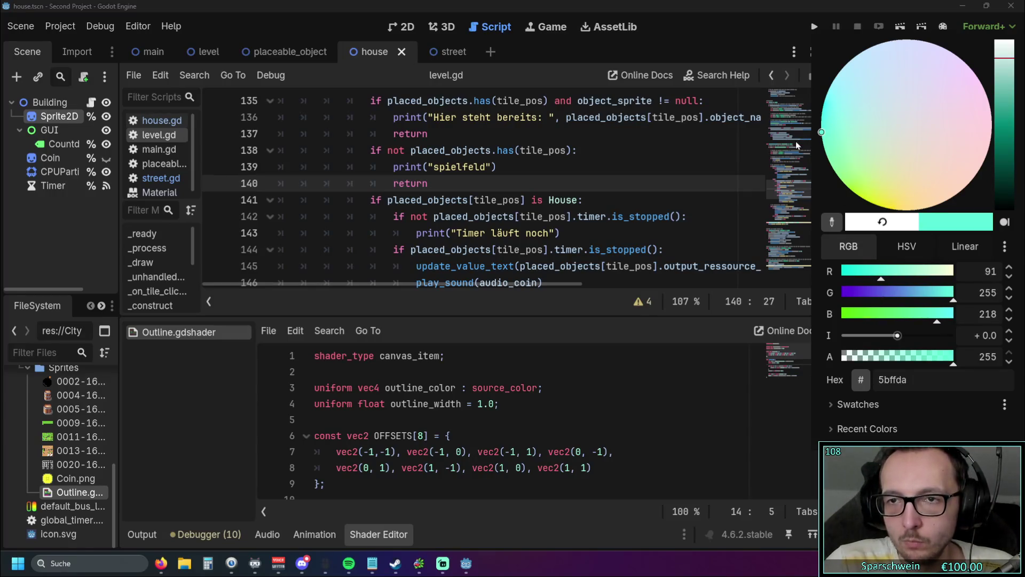
left_click(802, 43)
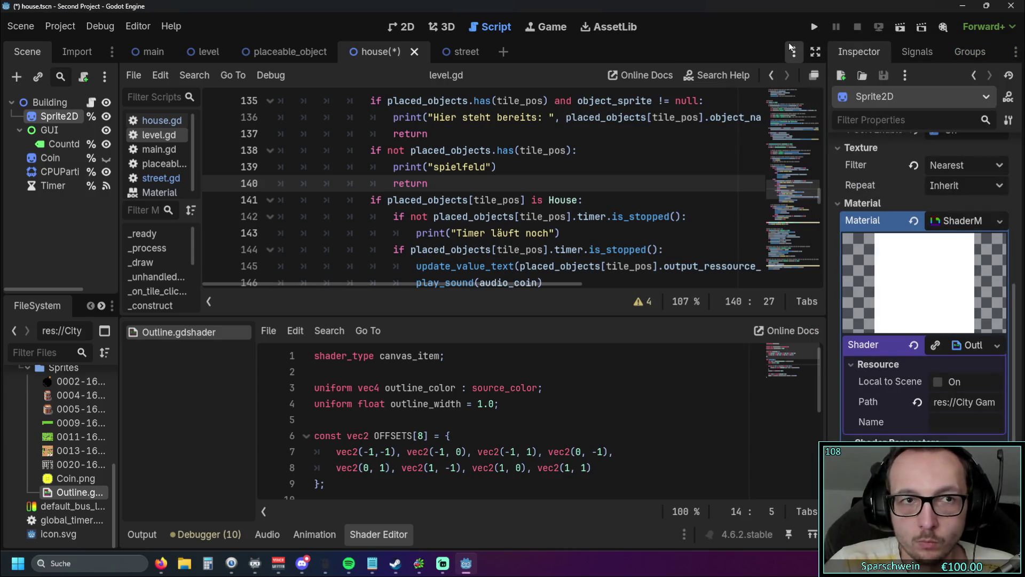
Test-run the game with barrels at tiles (3,3) and (4,3) and a bomb at (2,4).
left_click(813, 27)
left_click(484, 397)
left_click(498, 277)
left_click(508, 273)
right_click(498, 272)
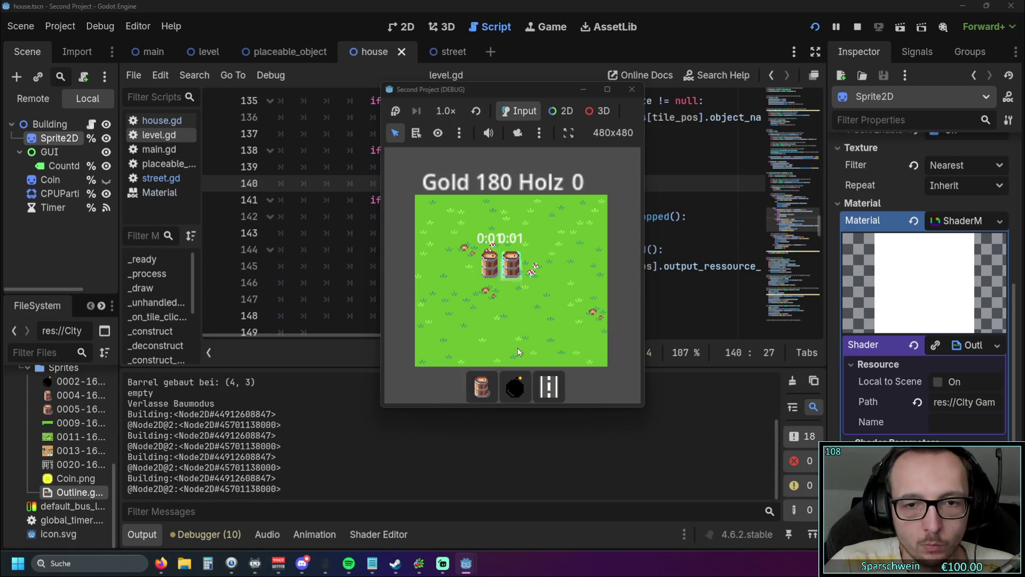
key("b")
left_click(470, 295)
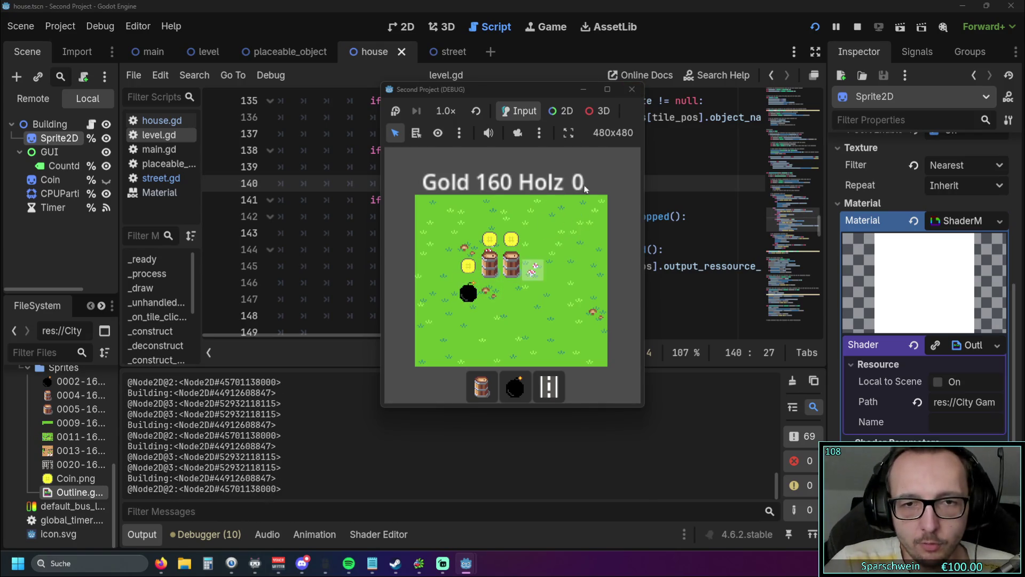
left_click(631, 89)
left_click(903, 334)
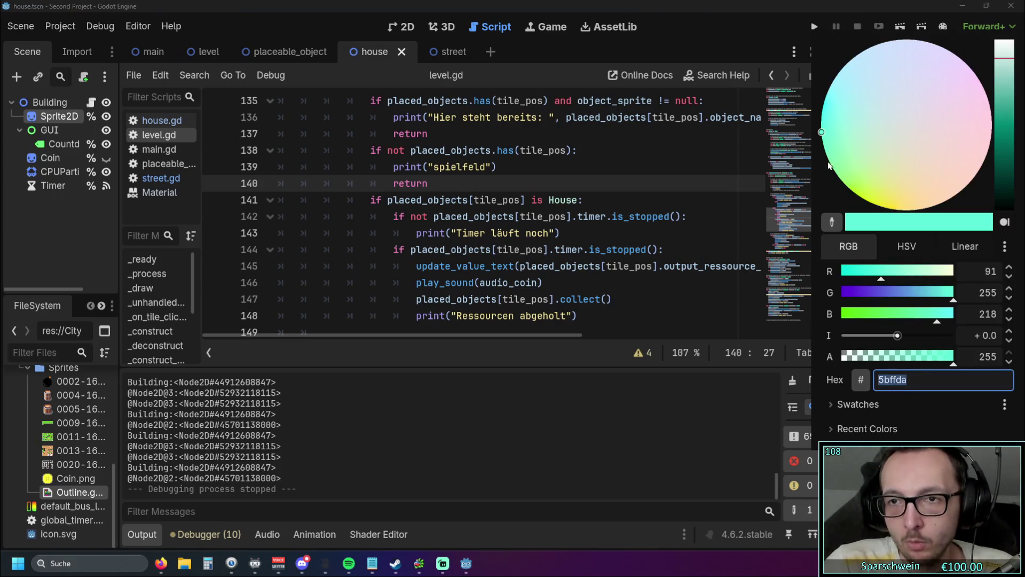
mouse_move(824, 138)
left_mouse_down()
mouse_move(860, 166)
mouse_move(864, 156)
left_mouse_up()
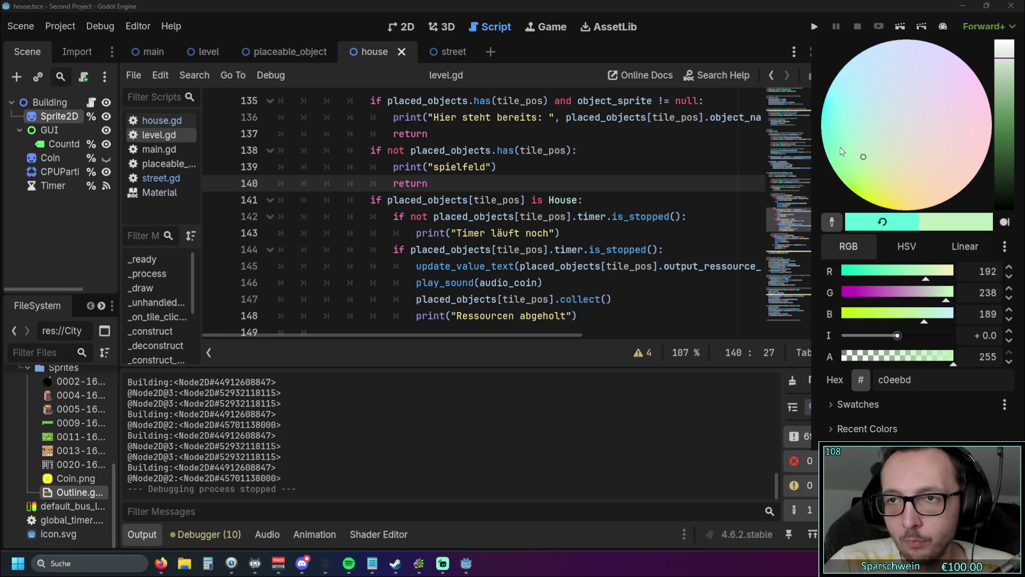
left_click(814, 27)
left_click(815, 27)
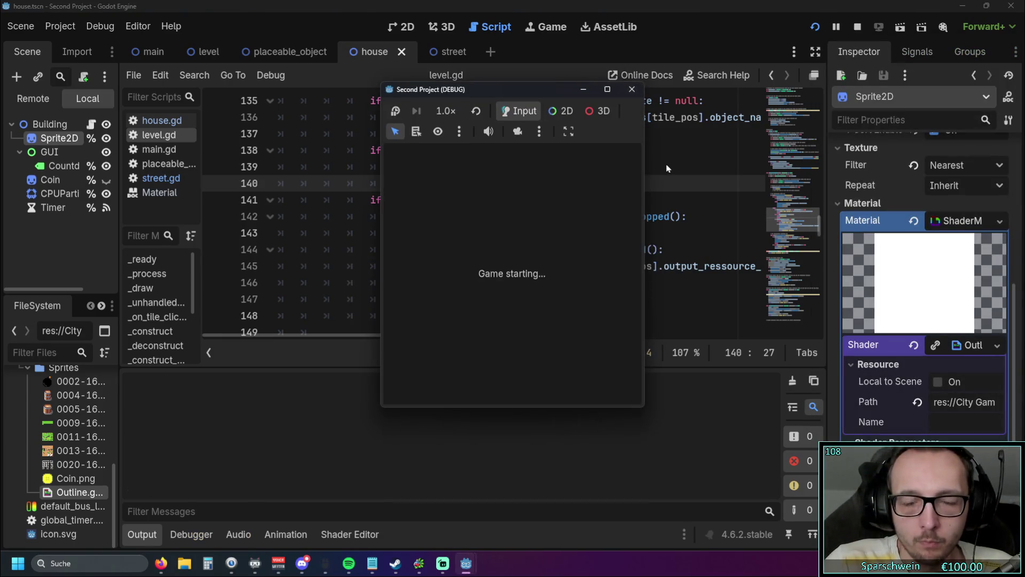
left_click(482, 386)
left_click(489, 288)
left_click(511, 288)
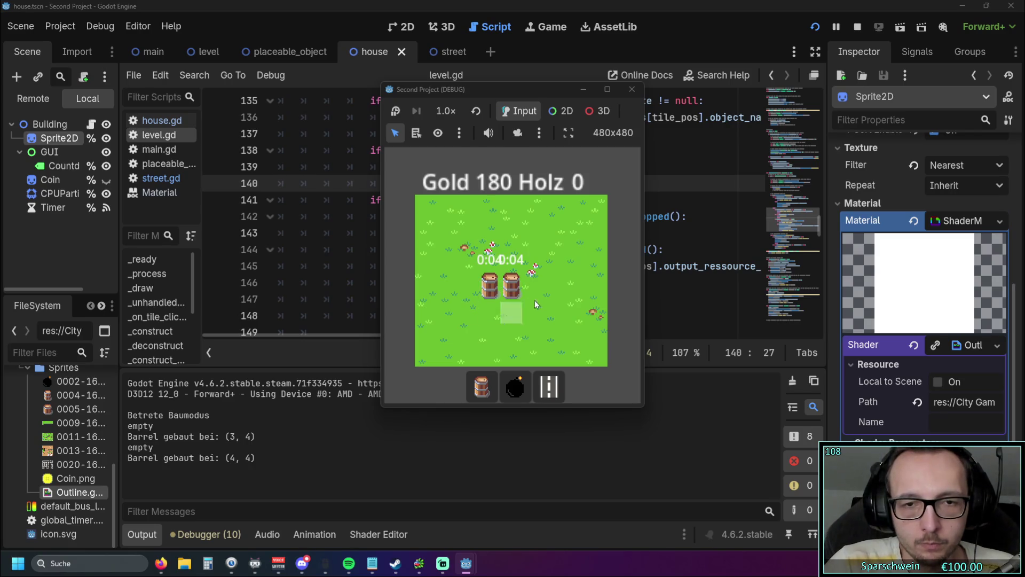
right_click(494, 307)
left_click(516, 386)
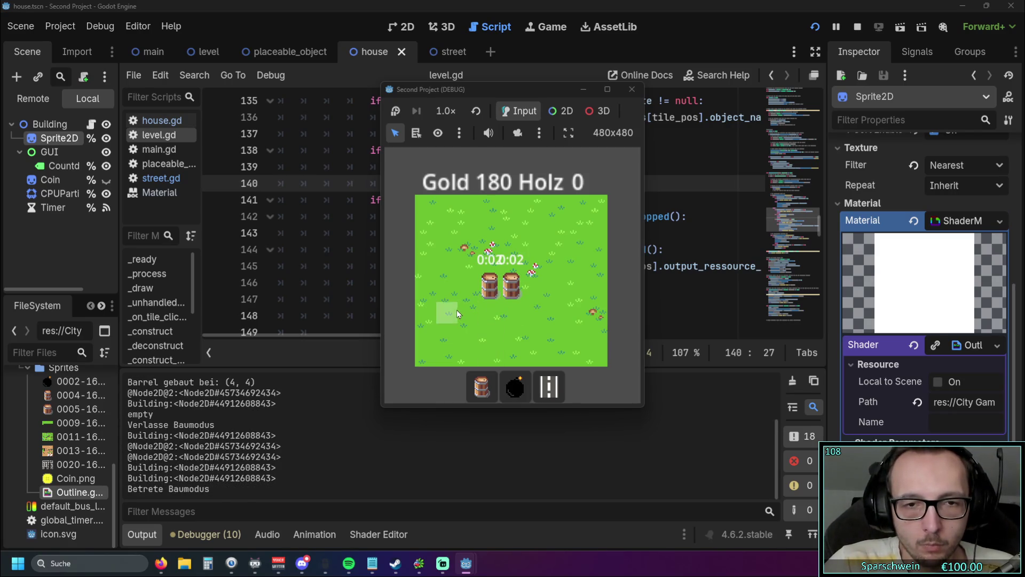
left_click(455, 314)
right_click(479, 323)
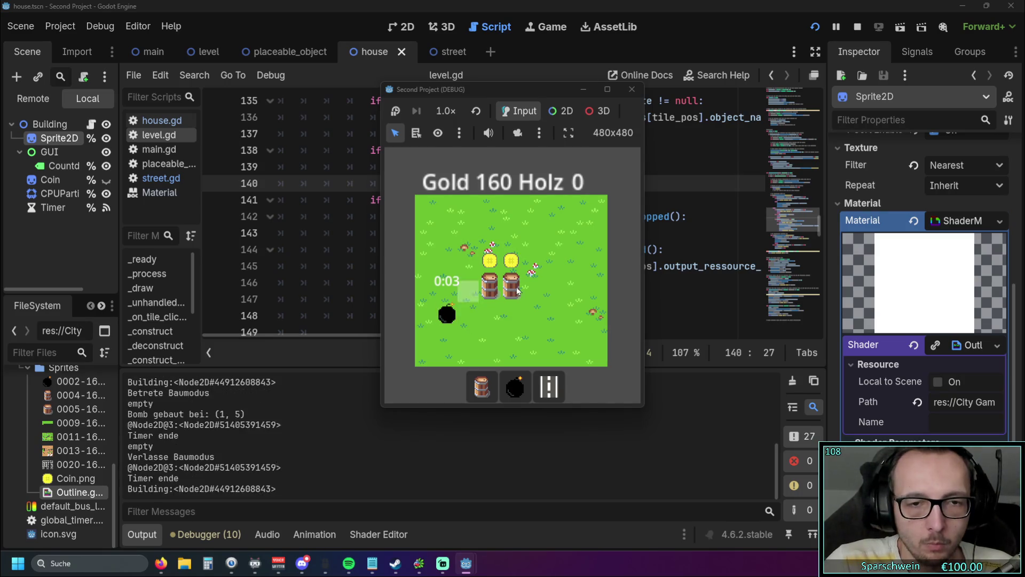
left_click(631, 89)
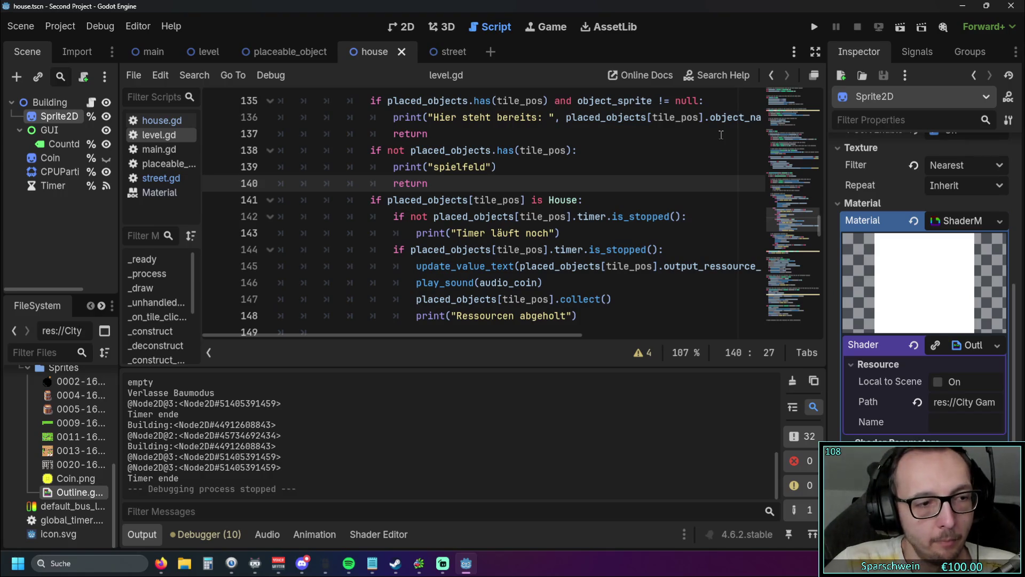
left_click(814, 26)
left_click(482, 380)
left_click(469, 287)
left_click(490, 286)
right_click(489, 294)
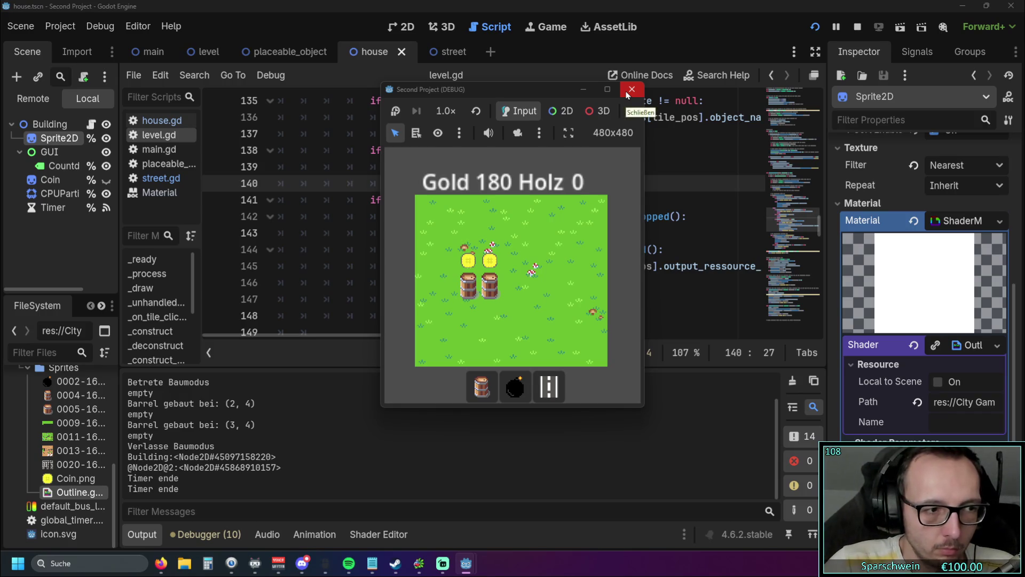
left_click(632, 89)
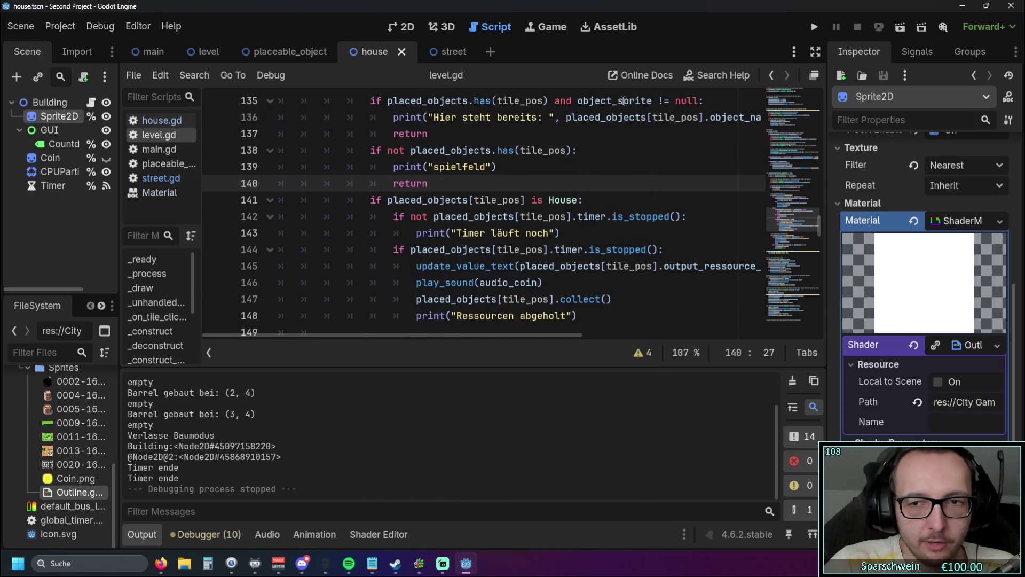
mouse_move(622, 103)
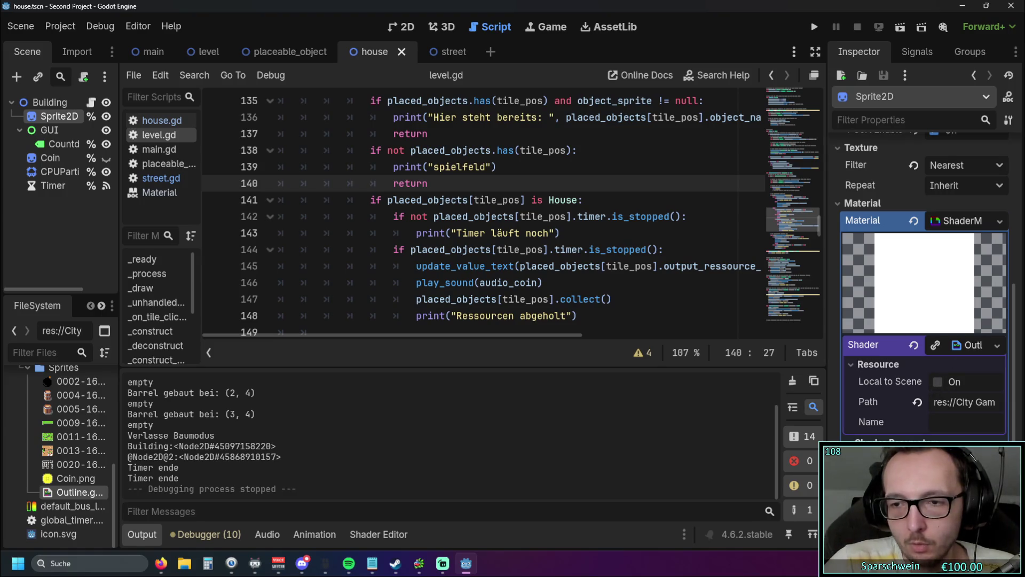
Change the shader colour to white in the Inspector colour picker.
left_click(961, 459)
left_click(992, 42)
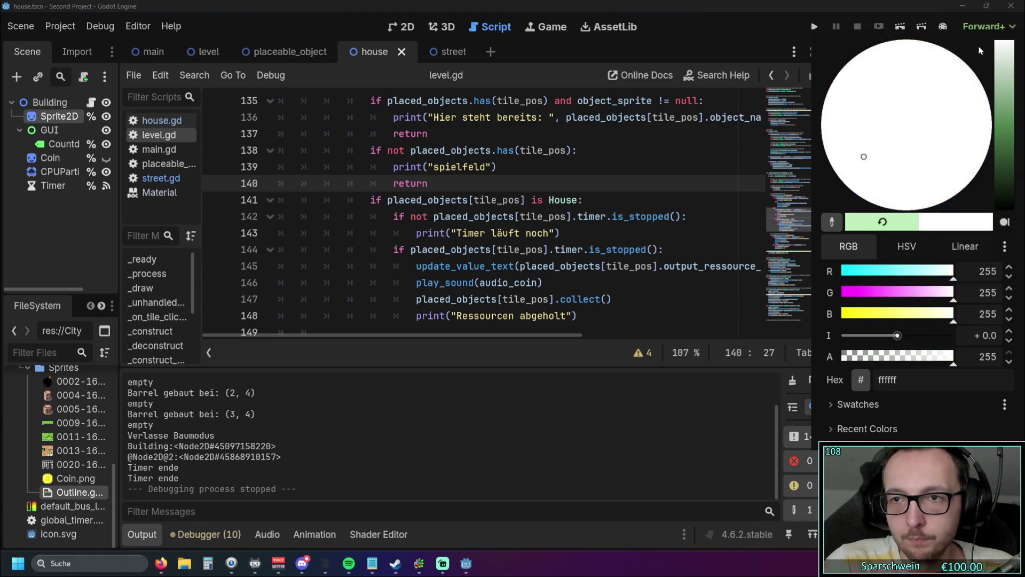
left_click_drag(864, 157, 899, 124)
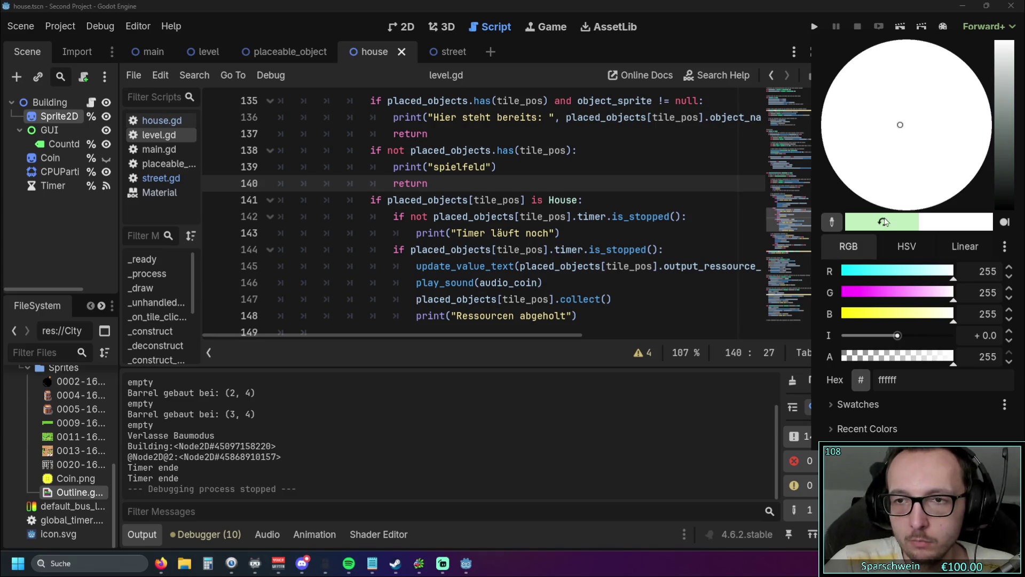
left_click(815, 26)
Run the game and place two barrels on the grass and a bomb at tile (2,4).
left_click(814, 26)
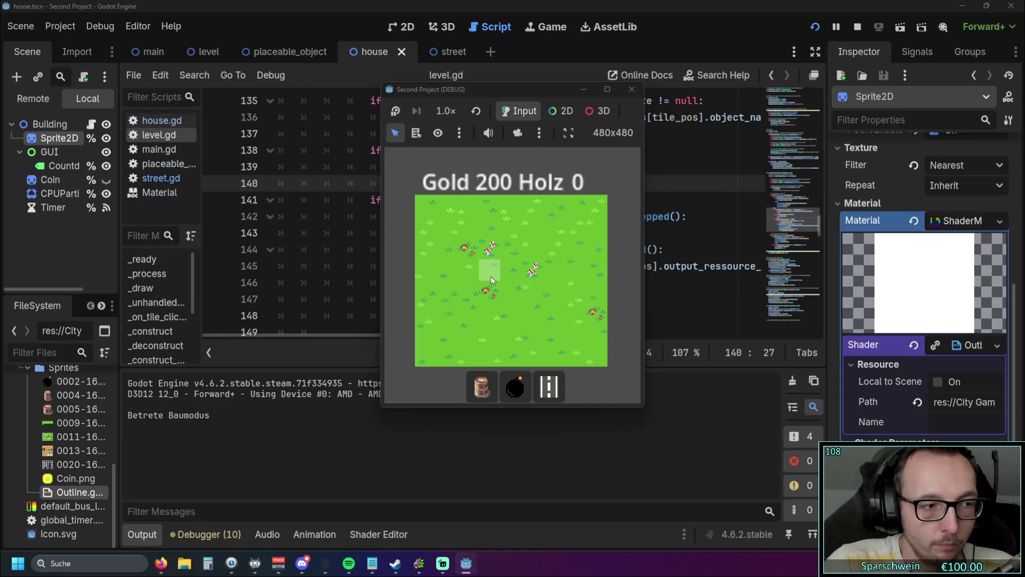
left_click(492, 277)
left_click(511, 272)
right_click(490, 276)
left_click(515, 386)
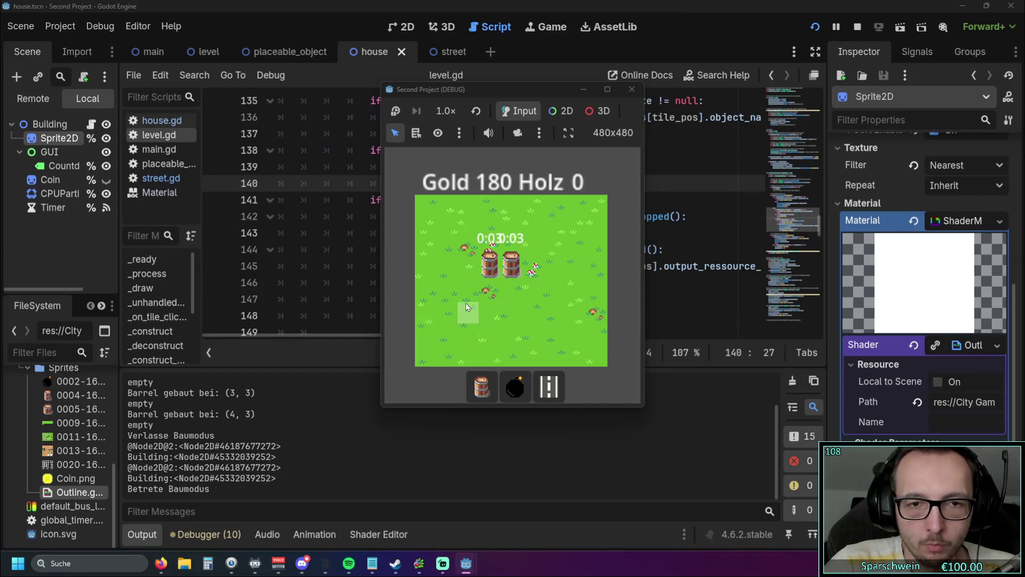
left_click(468, 293)
right_click(470, 294)
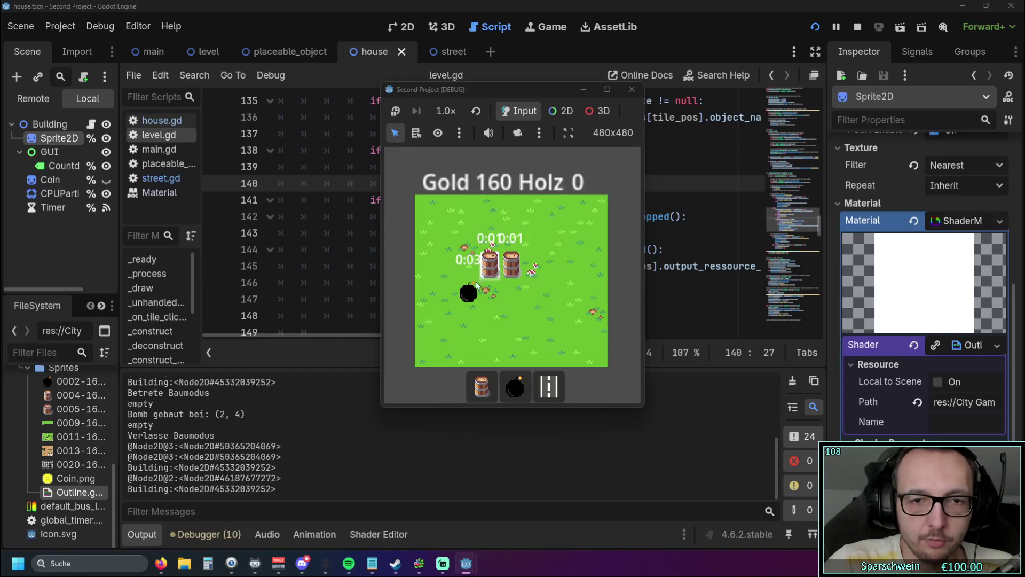
Collect the coins and wood produced by the finished barrels.
left_click(503, 272)
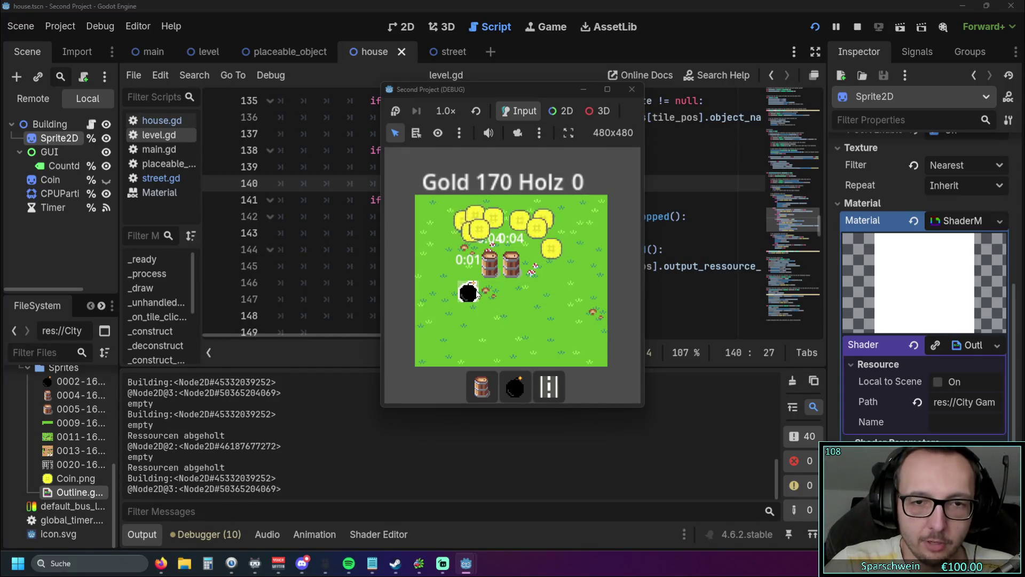
left_click(491, 275)
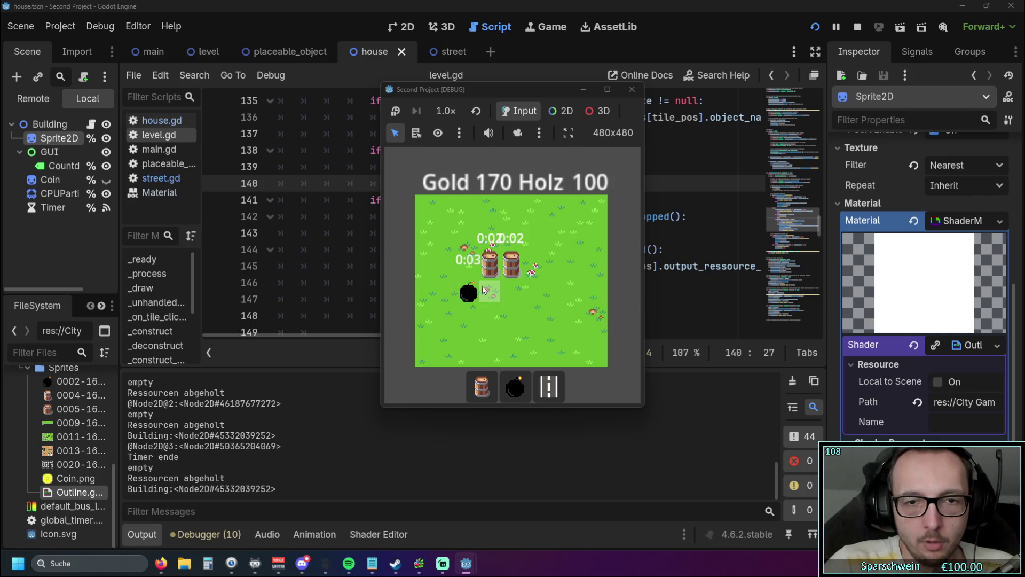
left_click(483, 296)
left_click(482, 295)
left_click(483, 294)
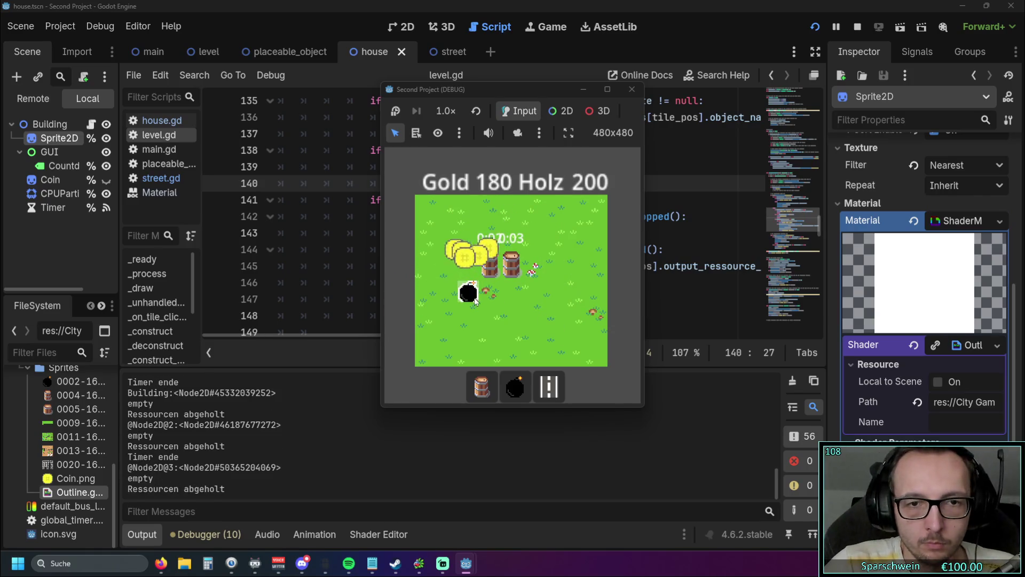
left_click(476, 298)
left_click(475, 299)
left_click(475, 299)
Close the game, start a fresh run, and switch to the outline shader search results.
left_click(632, 90)
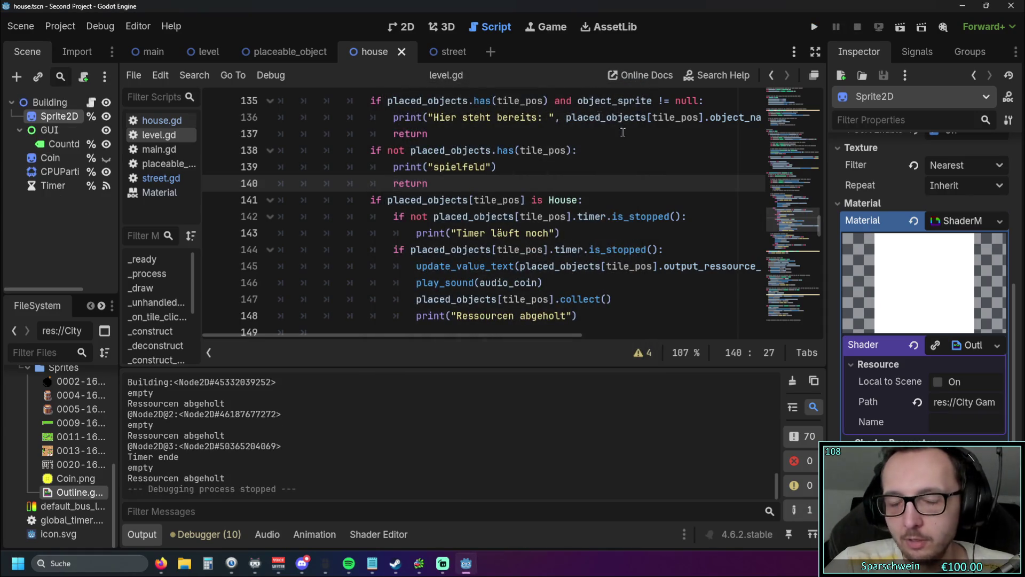
left_click(815, 30)
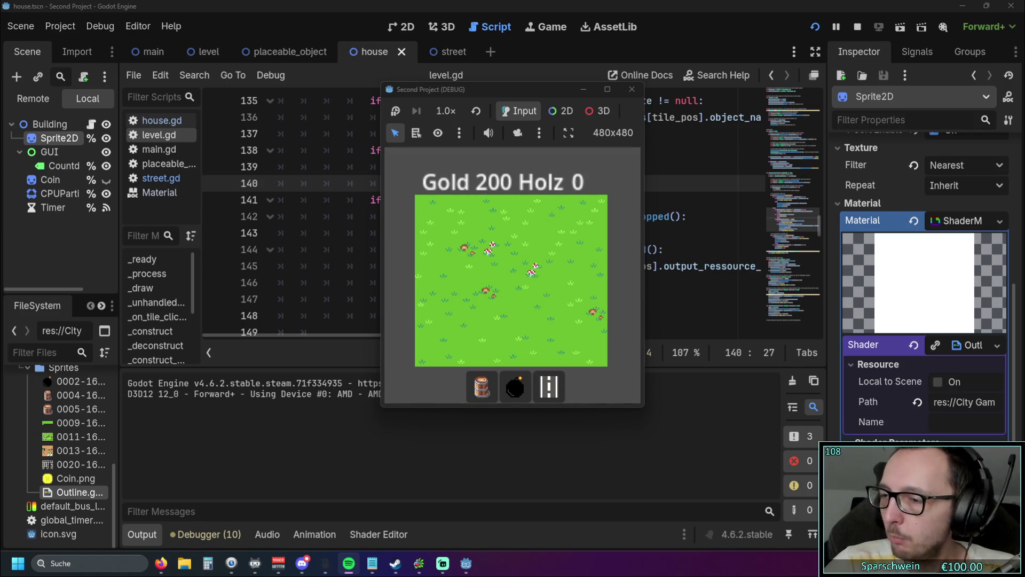
key("alt+Tab")
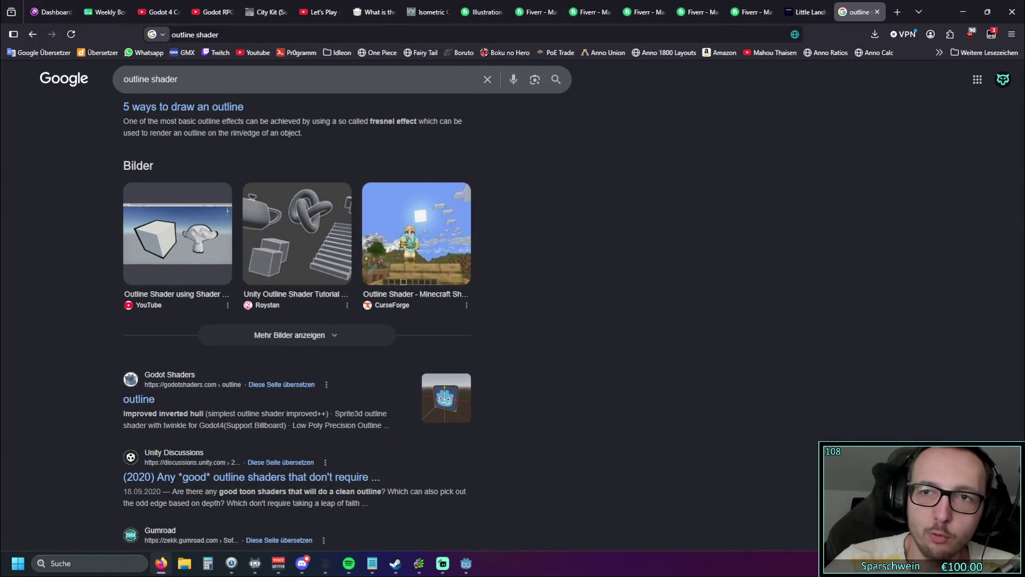
key("alt+Tab")
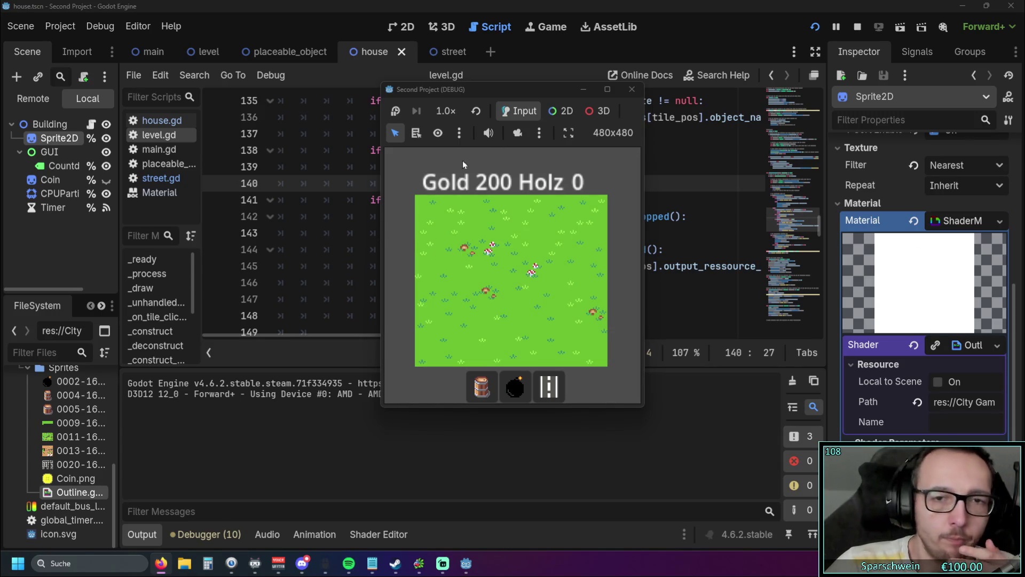
left_click(632, 89)
left_click(635, 267)
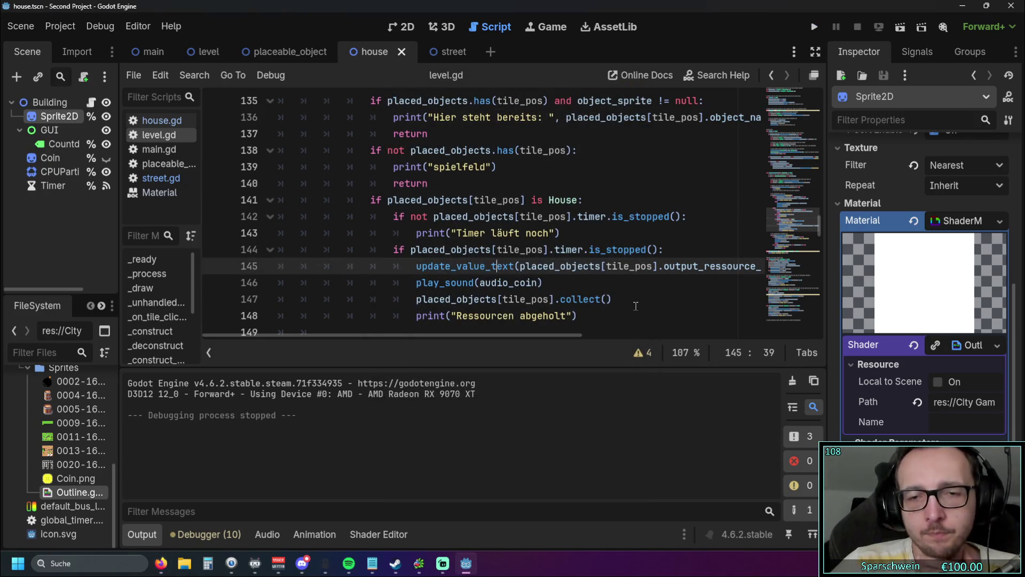
left_click(635, 315)
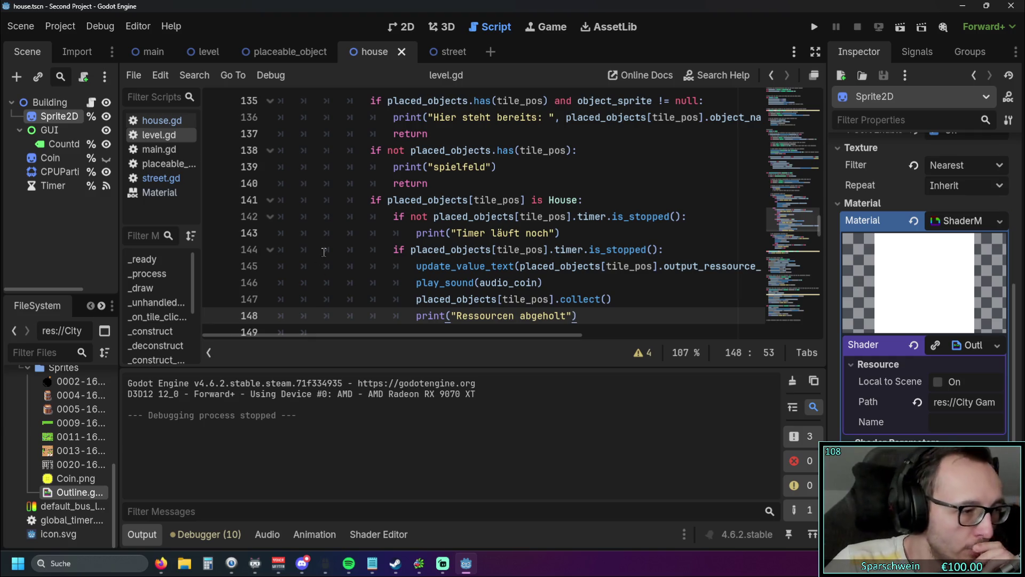
key("alt+Tab")
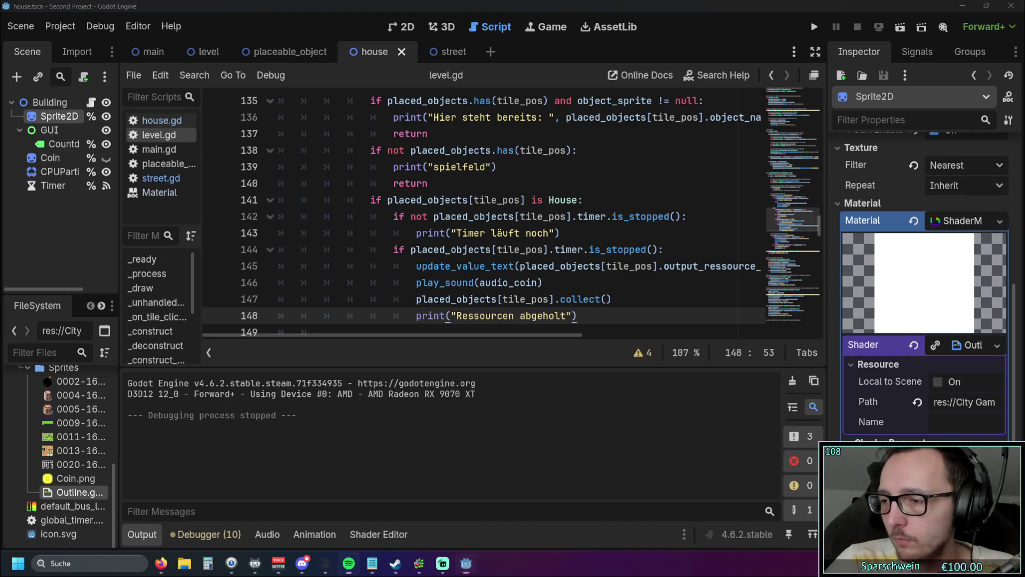
key("alt+Tab")
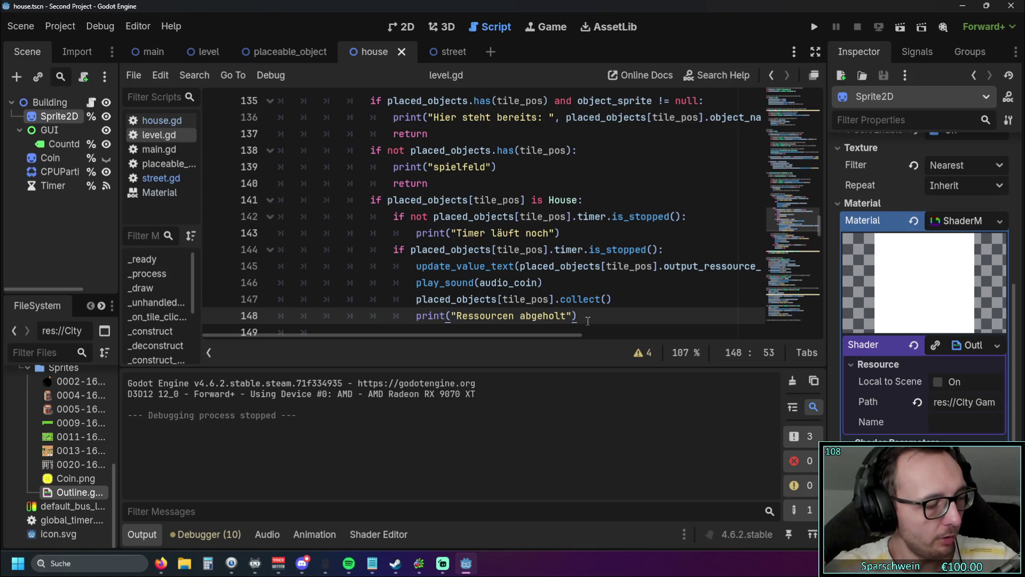
key("alt+Tab")
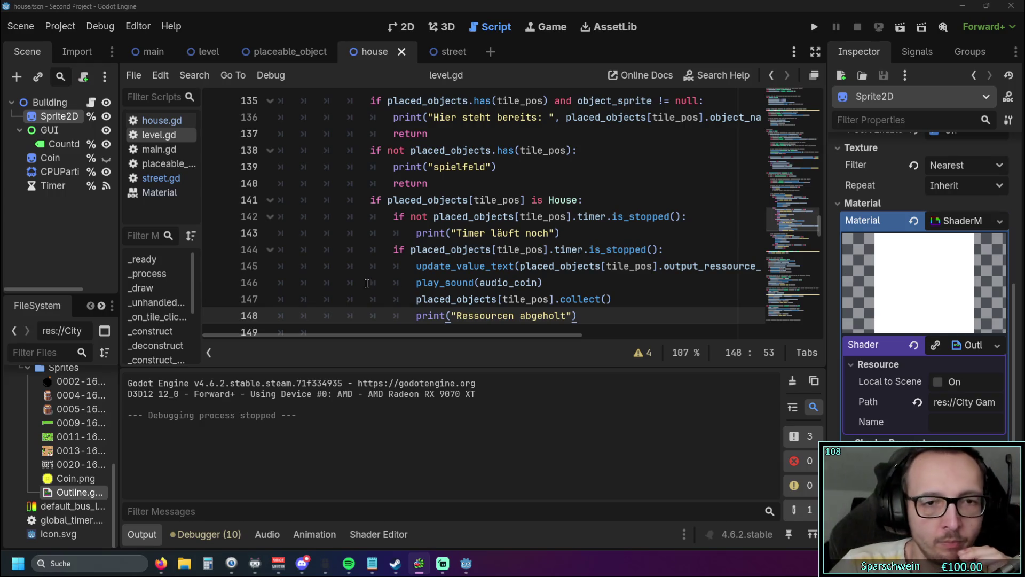
Scroll level.gd to _construct_house and inspect building_sprite_offset.
left_click(475, 250)
scroll(481, 245, "down", 4)
scroll(487, 244, "down", 15)
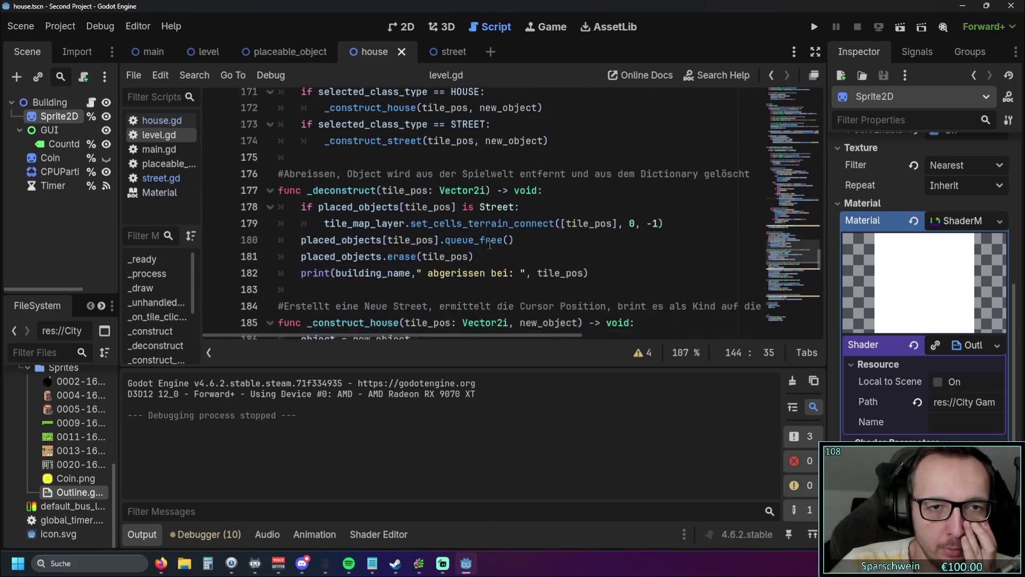
scroll(490, 238, "up", 4)
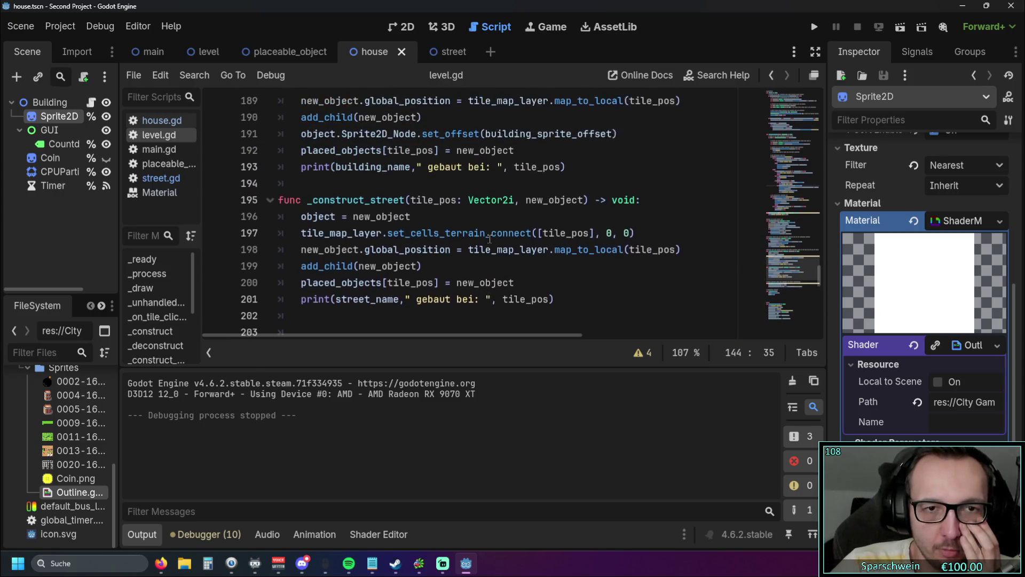
mouse_move(490, 238)
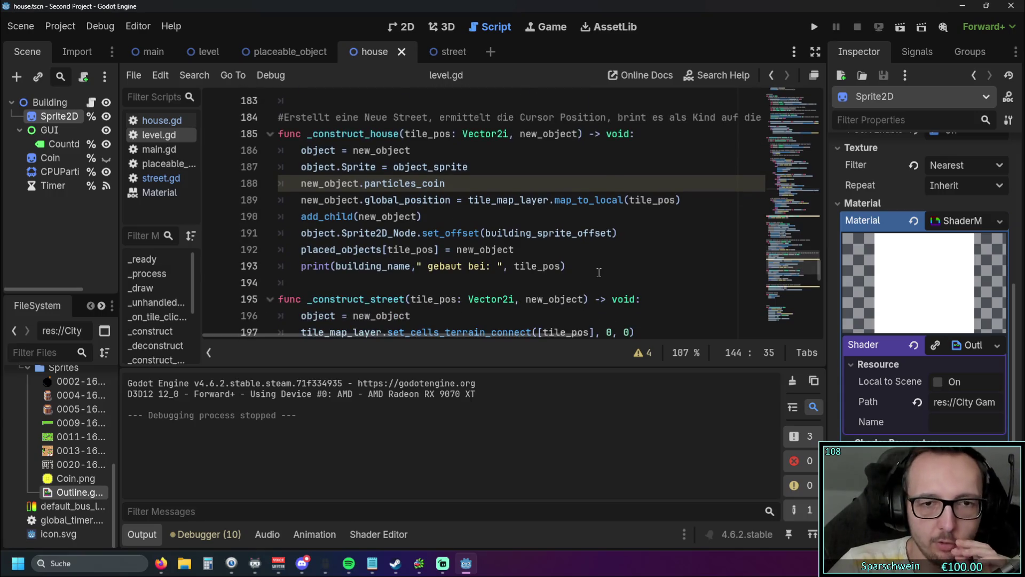
Highlight the house offset and placed_objects registration lines, then review the surrounding code.
left_click_drag(599, 271, 463, 233)
left_click(472, 215)
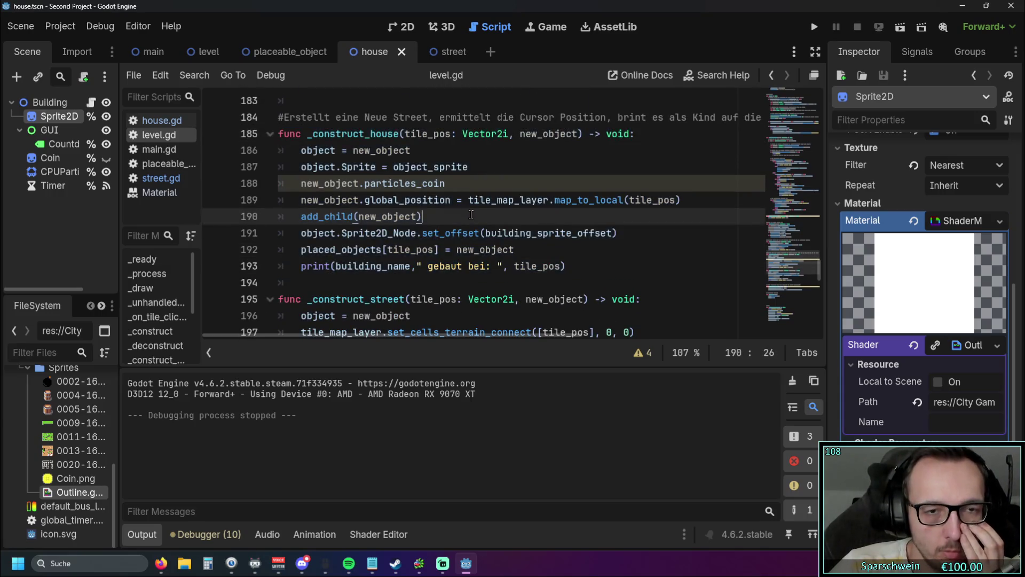
scroll(473, 227, "up", 1)
scroll(473, 226, "up", 5)
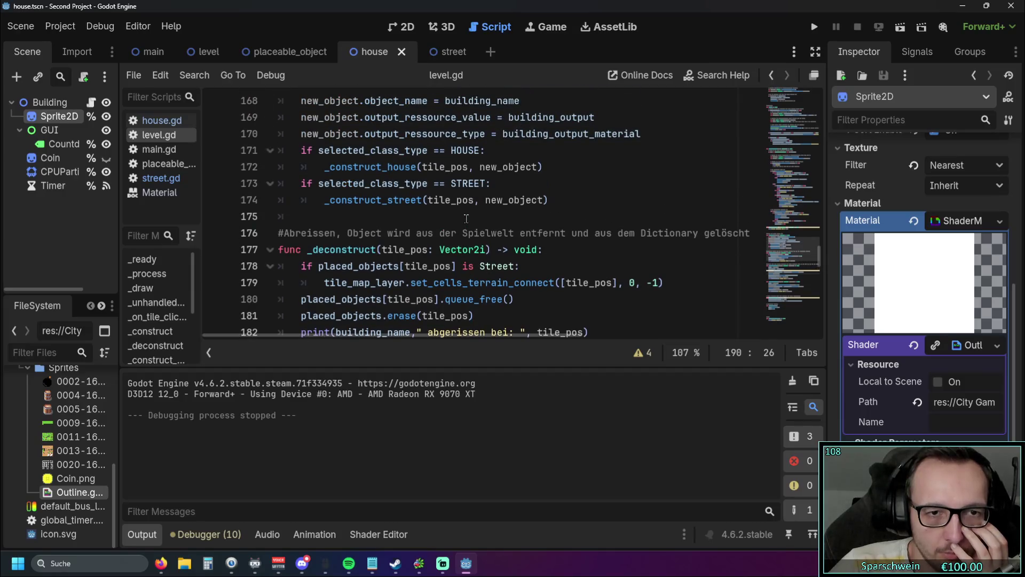
scroll(466, 215, "up", 1)
scroll(465, 216, "down", 4)
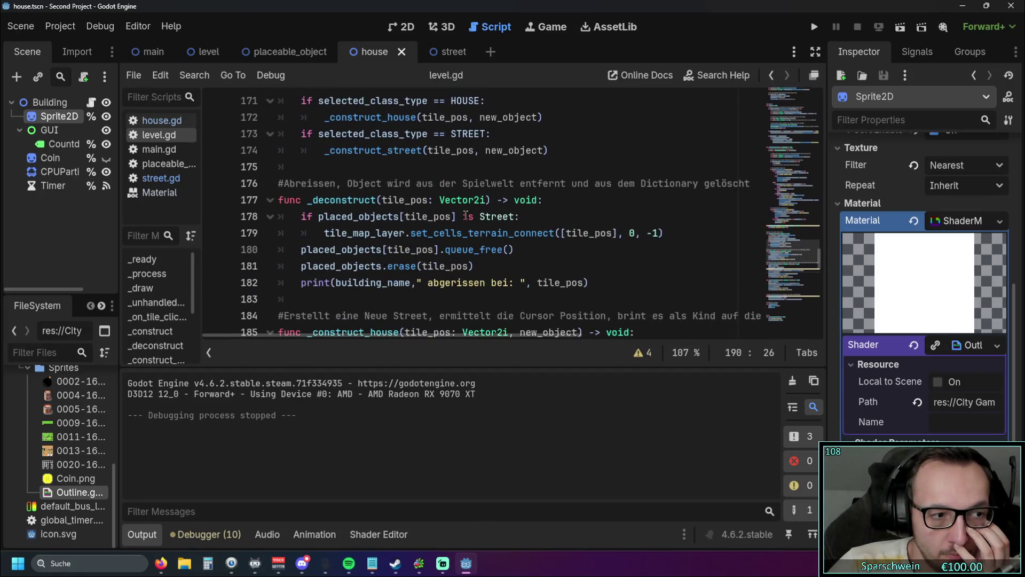
scroll(466, 215, "down", 1)
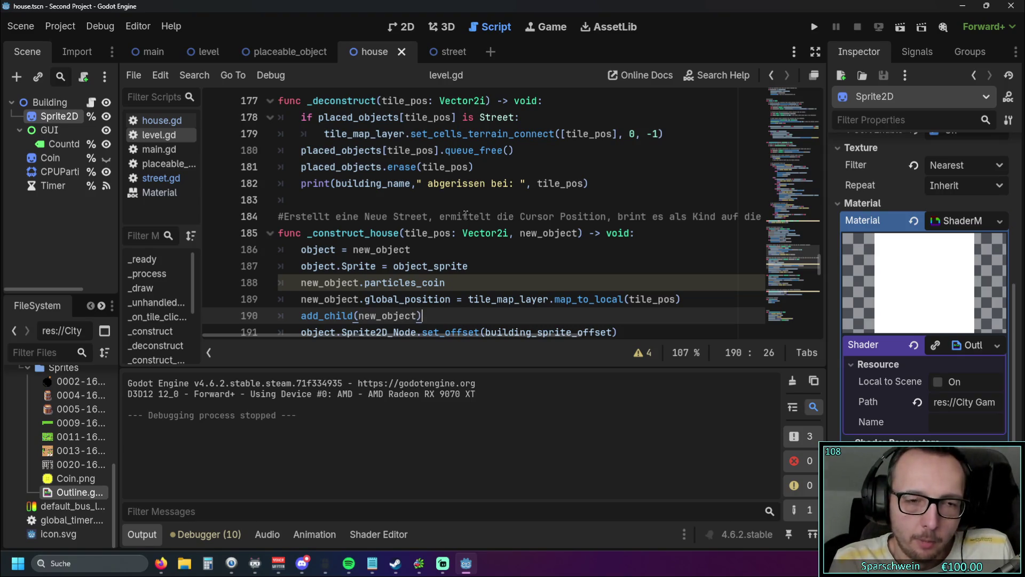
scroll(466, 215, "down", 1)
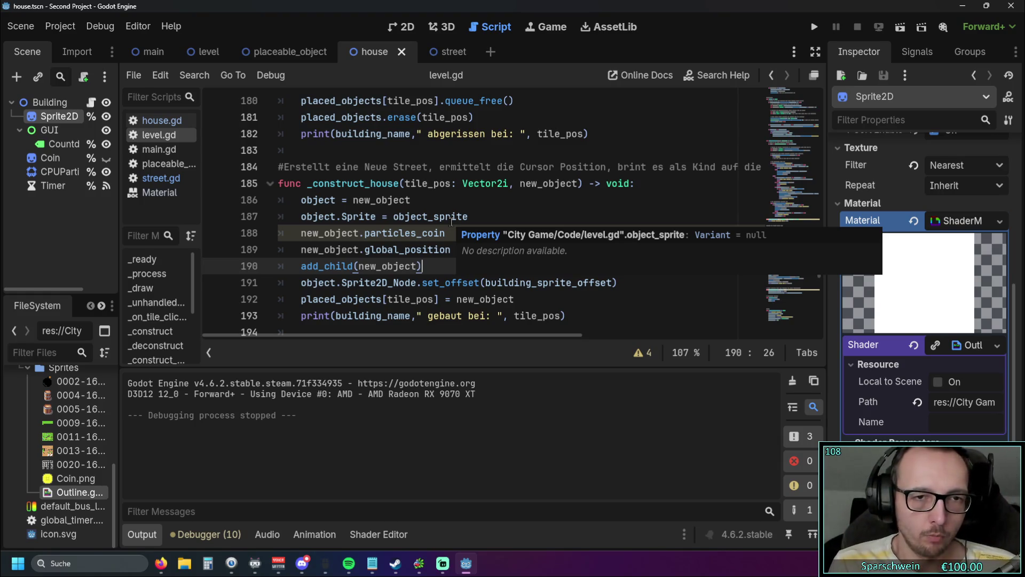
left_click(432, 183)
left_click(688, 249)
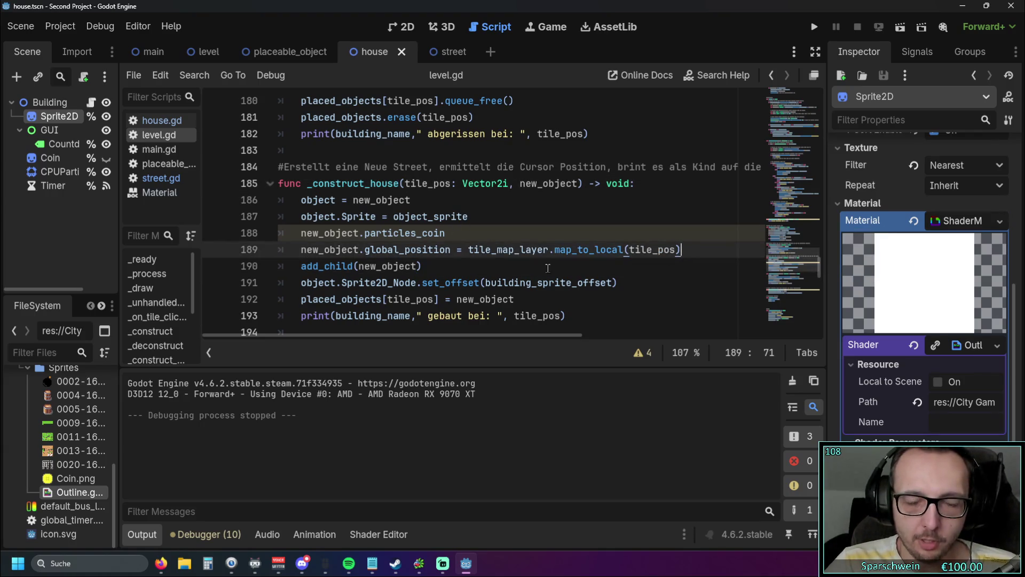
left_click_drag(298, 265, 422, 266)
left_click(436, 266)
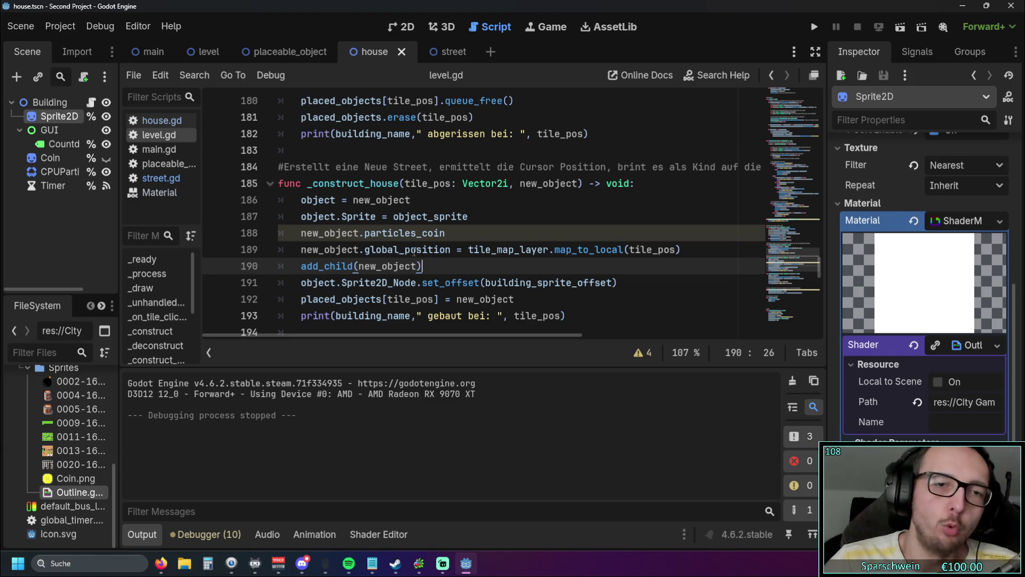
scroll(609, 203, "up", 2)
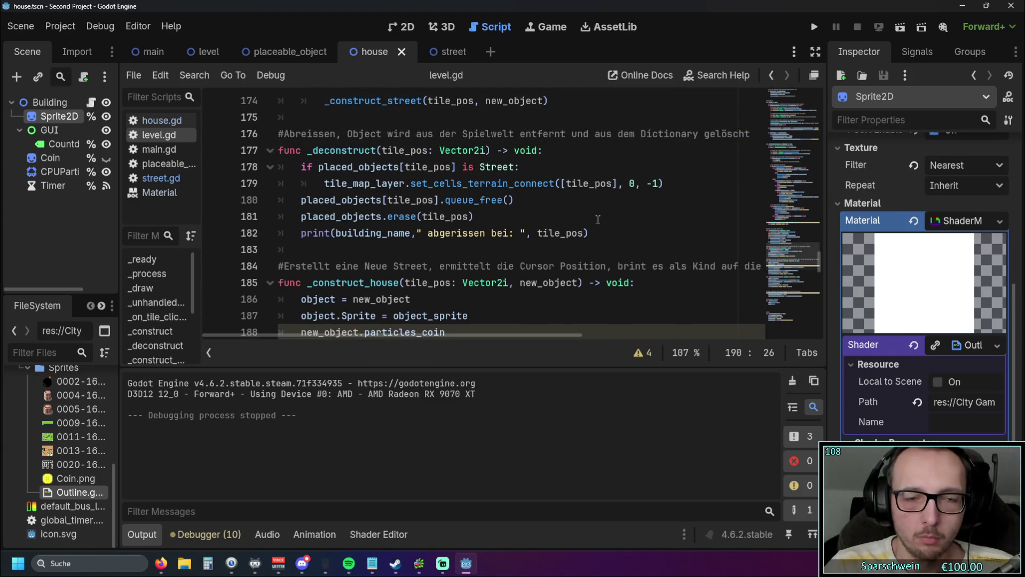
scroll(594, 220, "up", 9)
scroll(593, 221, "up", 8)
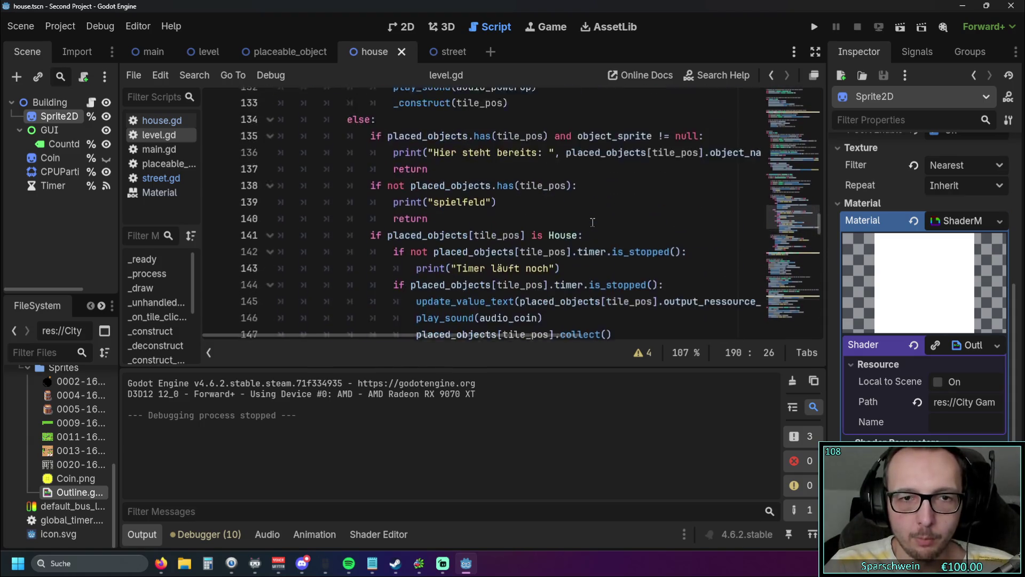
left_click_drag(405, 336, 432, 339)
scroll(463, 290, "down", 4)
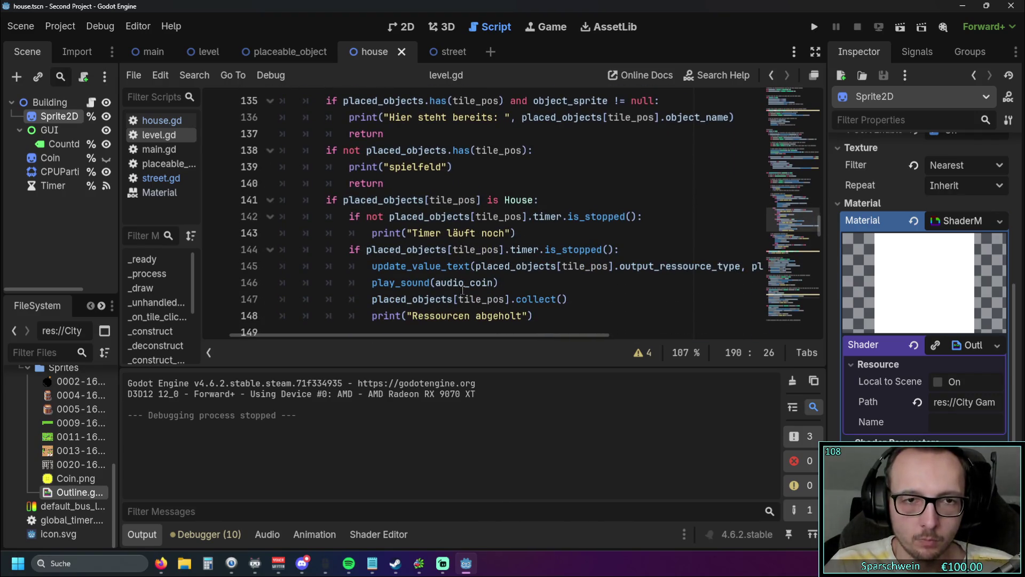
mouse_move(463, 288)
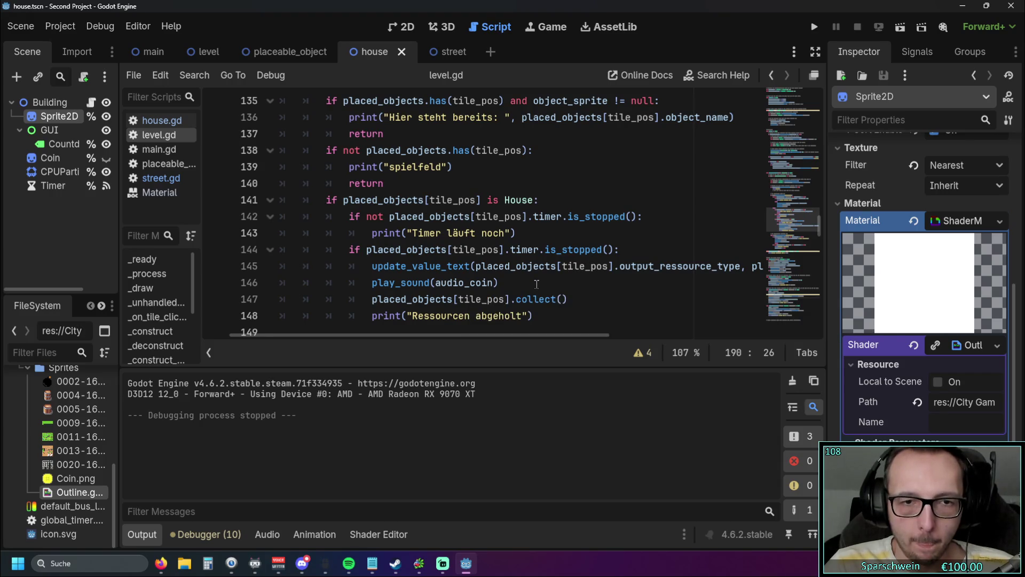
left_click_drag(573, 301, 374, 300)
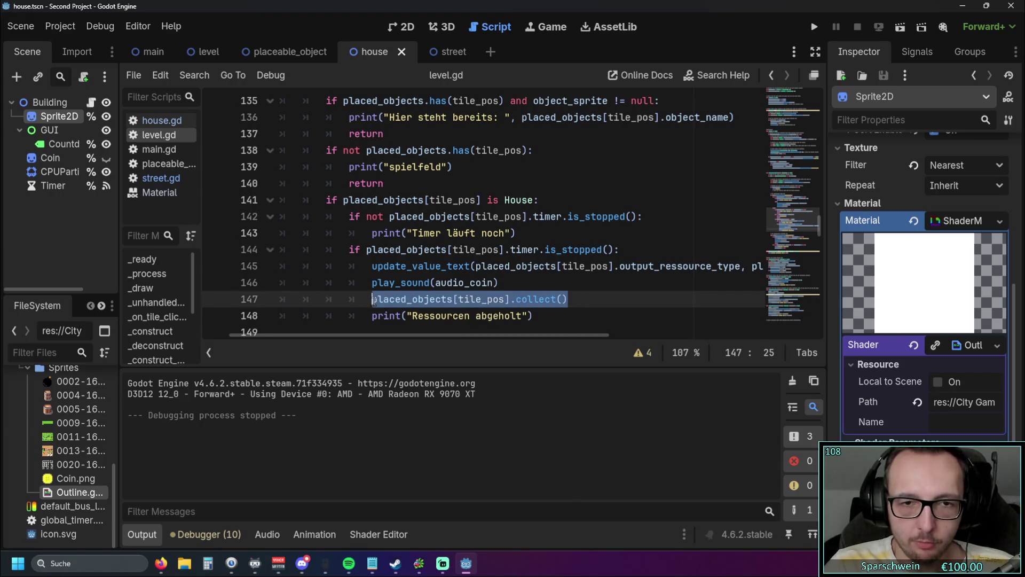
left_click(591, 275)
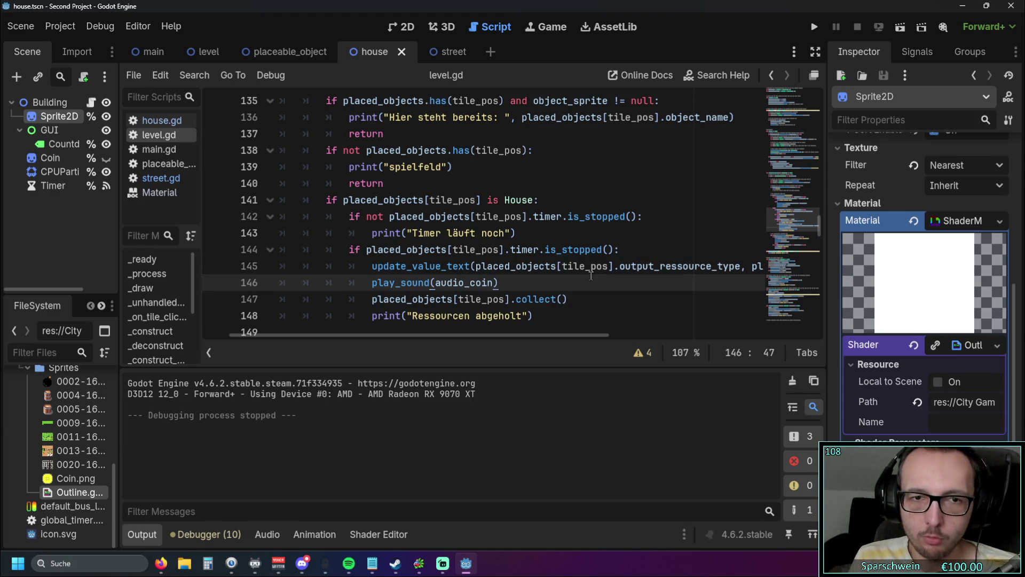
scroll(556, 259, "up", 3)
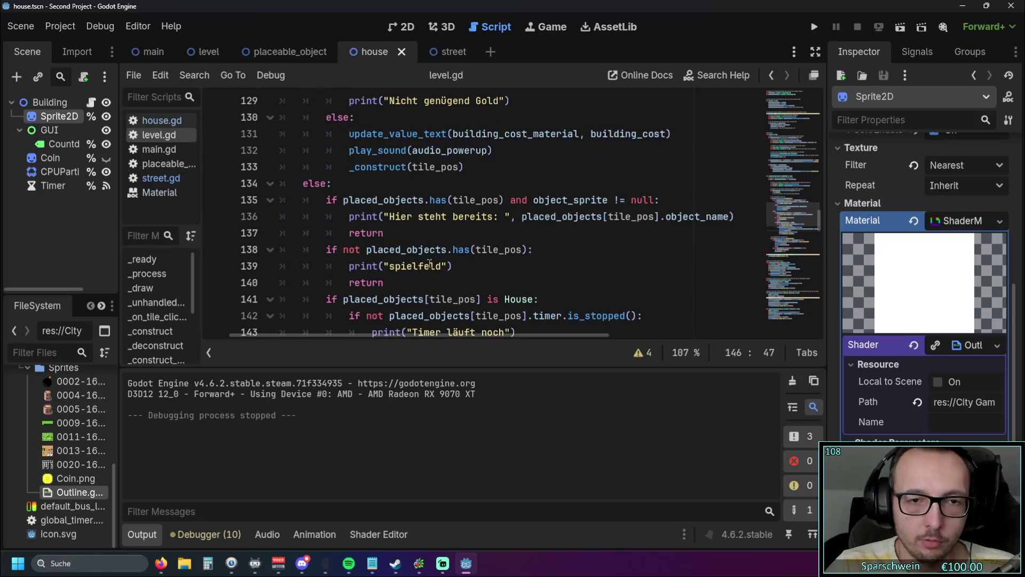
scroll(428, 265, "up", 1)
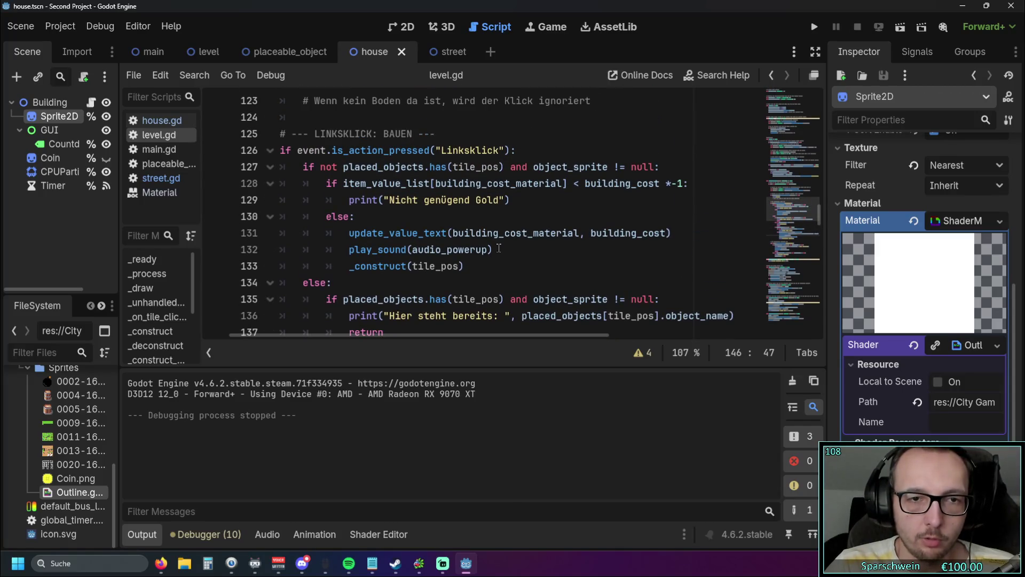
scroll(323, 336, "left", 3)
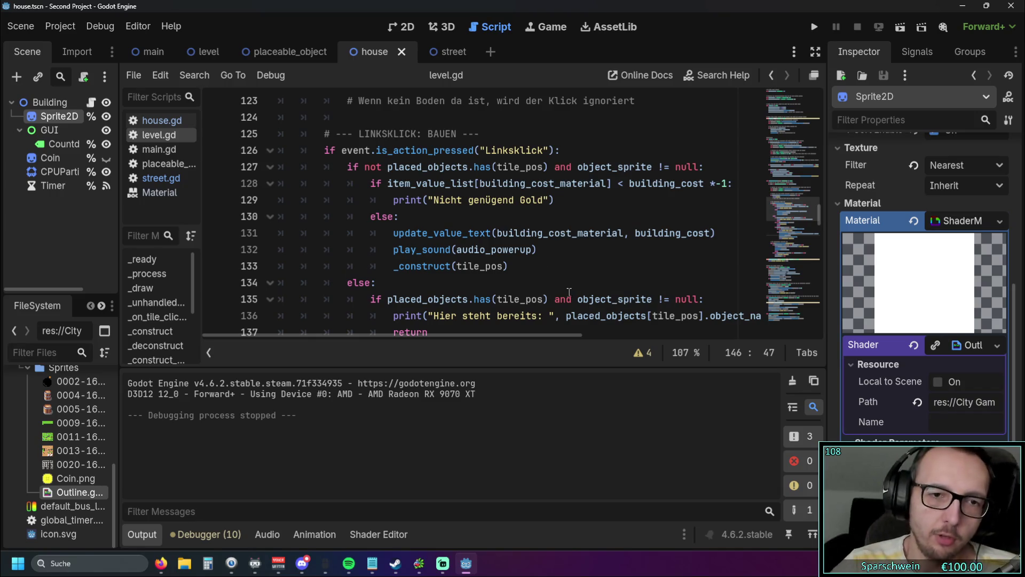
Review the tile_pos check, not-enough-gold print and update_value_text lines (127–131) in level.gd.
scroll(483, 199, "down", 20)
scroll(483, 199, "down", 9)
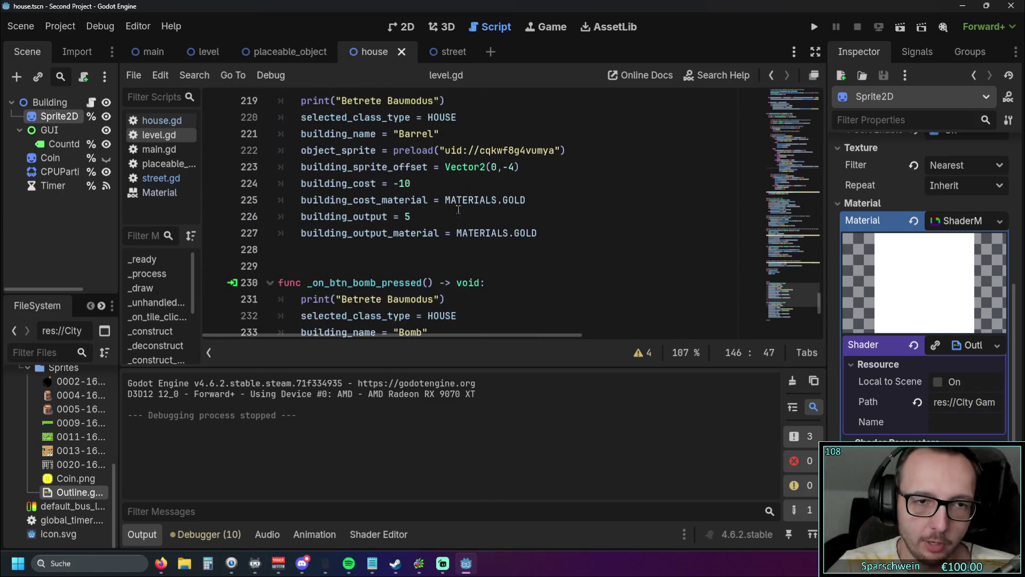
scroll(477, 216, "up", 1)
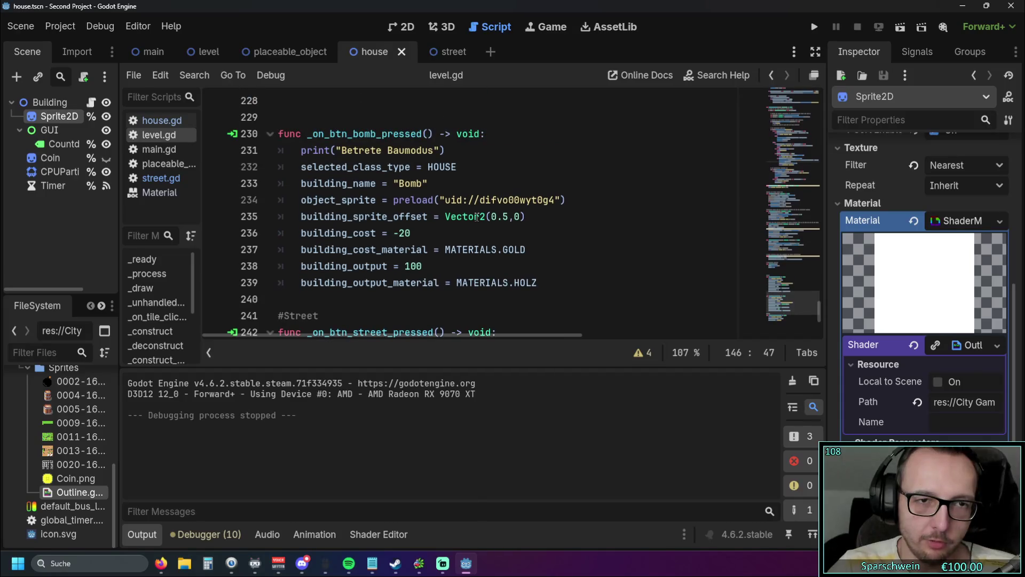
mouse_move(477, 219)
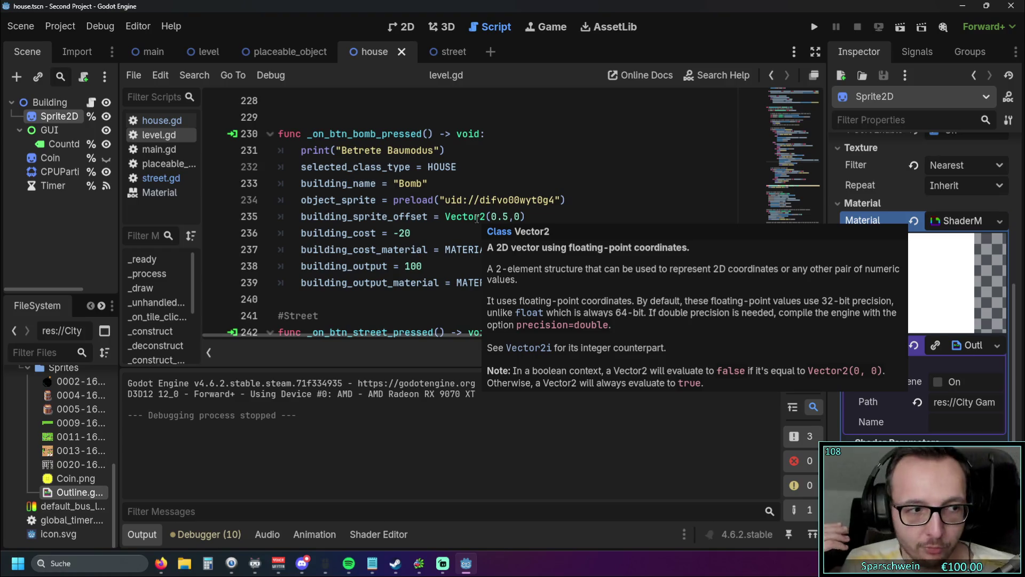
scroll(594, 209, "up", 20)
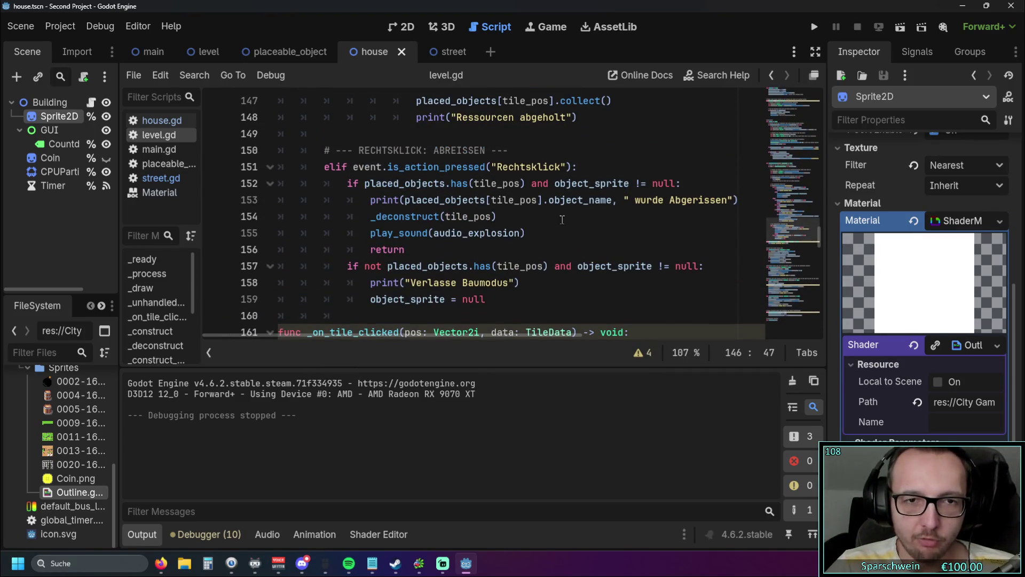
scroll(554, 240, "up", 5)
scroll(508, 240, "down", 4)
scroll(509, 240, "down", 1)
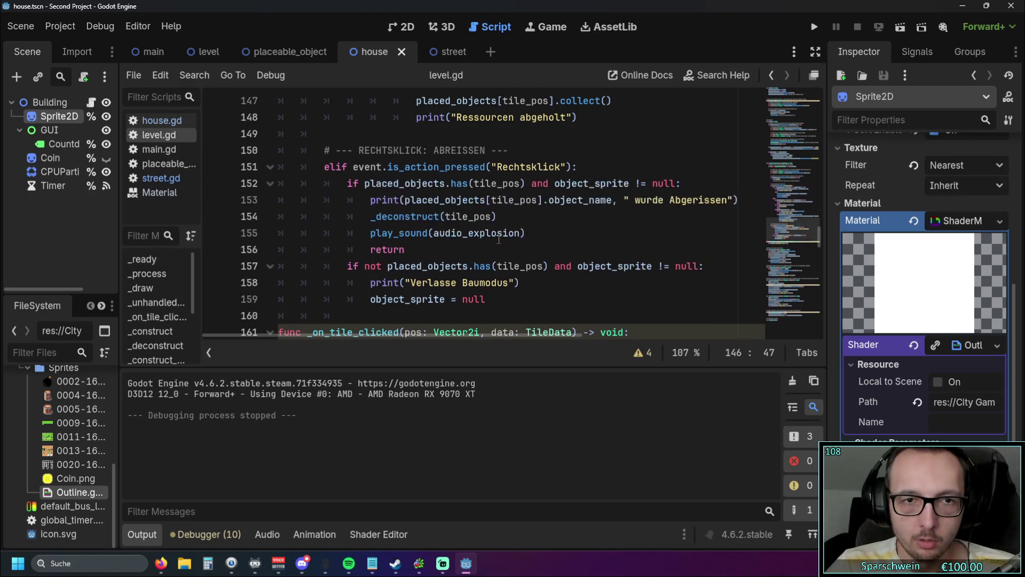
scroll(498, 239, "up", 5)
scroll(498, 238, "up", 3)
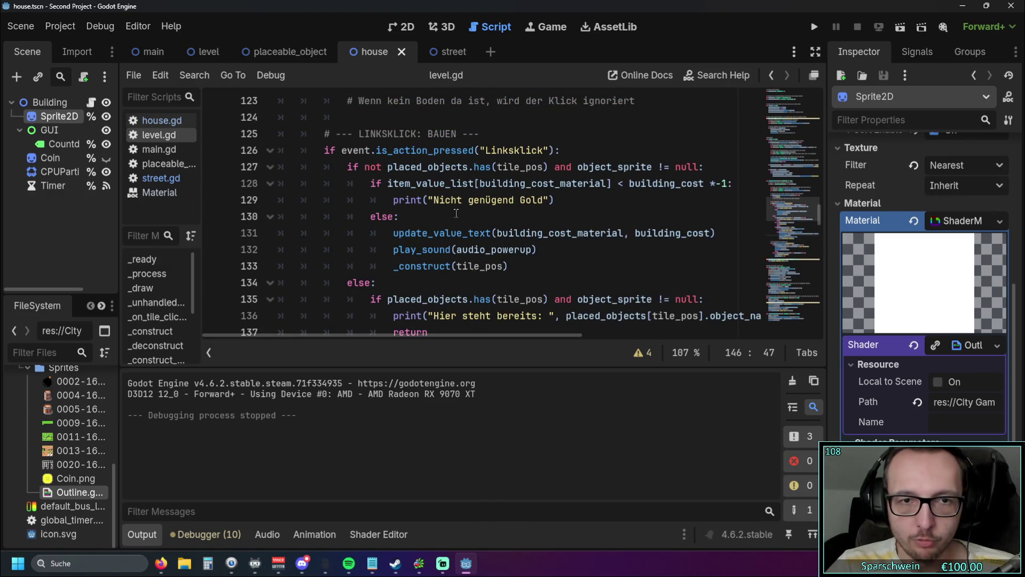
left_click(556, 200)
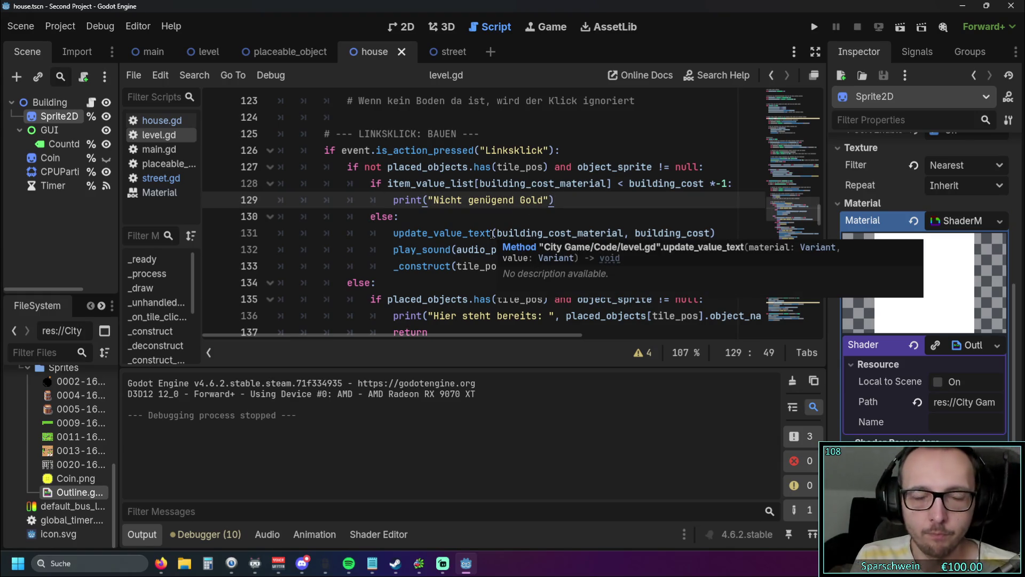
left_click(416, 233)
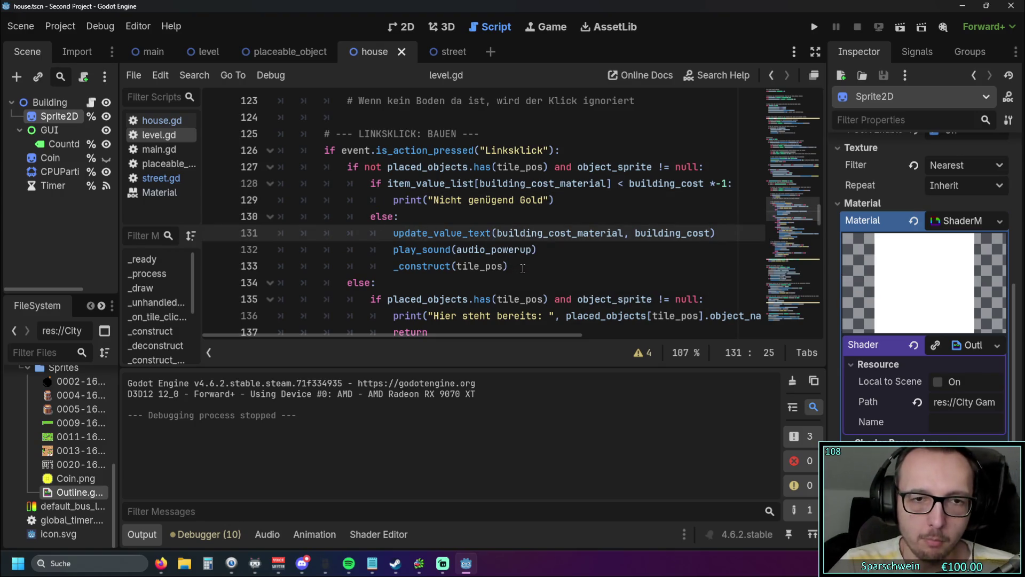
left_click(523, 167)
left_click(551, 201)
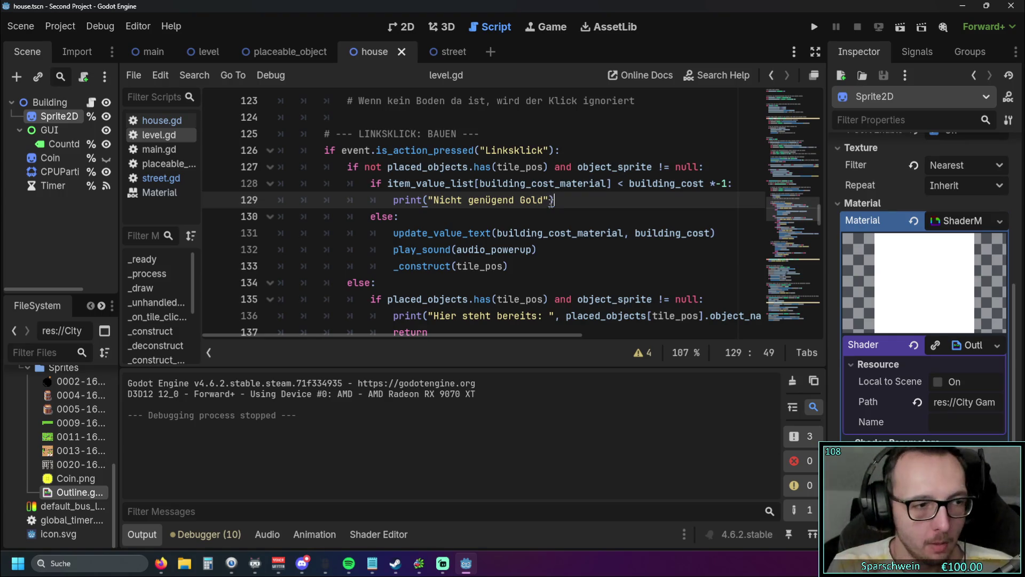
Select the _on_btn_bomb_pressed function (lines 230–239) and place the caret after it.
scroll(551, 202, "down", 20)
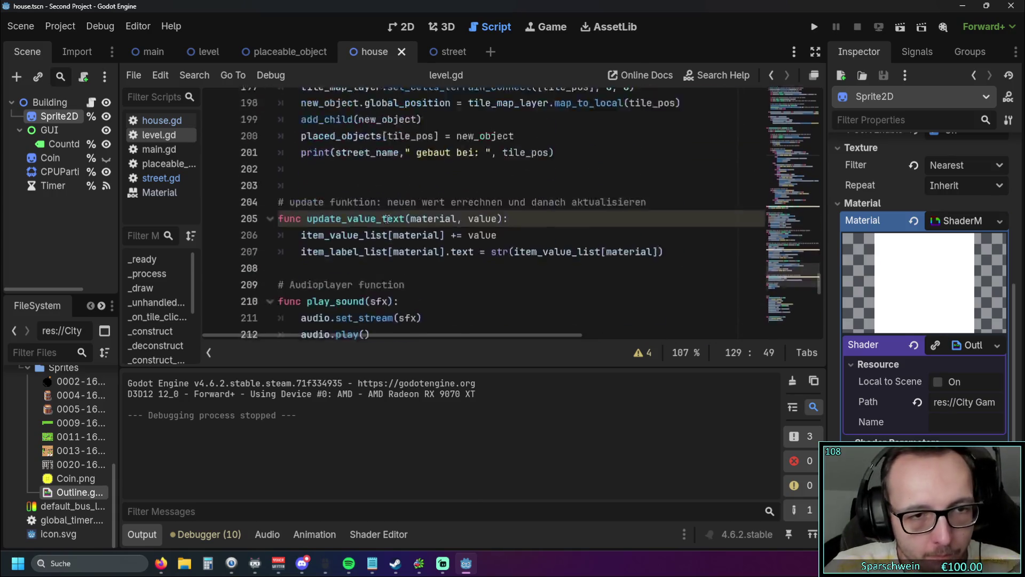
scroll(382, 222, "down", 7)
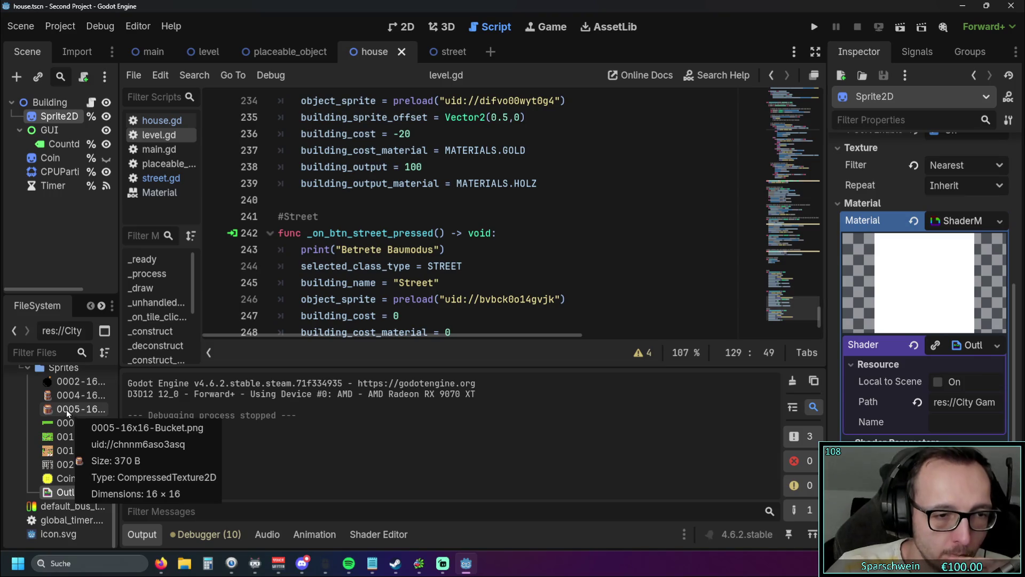
scroll(389, 268, "down", 1)
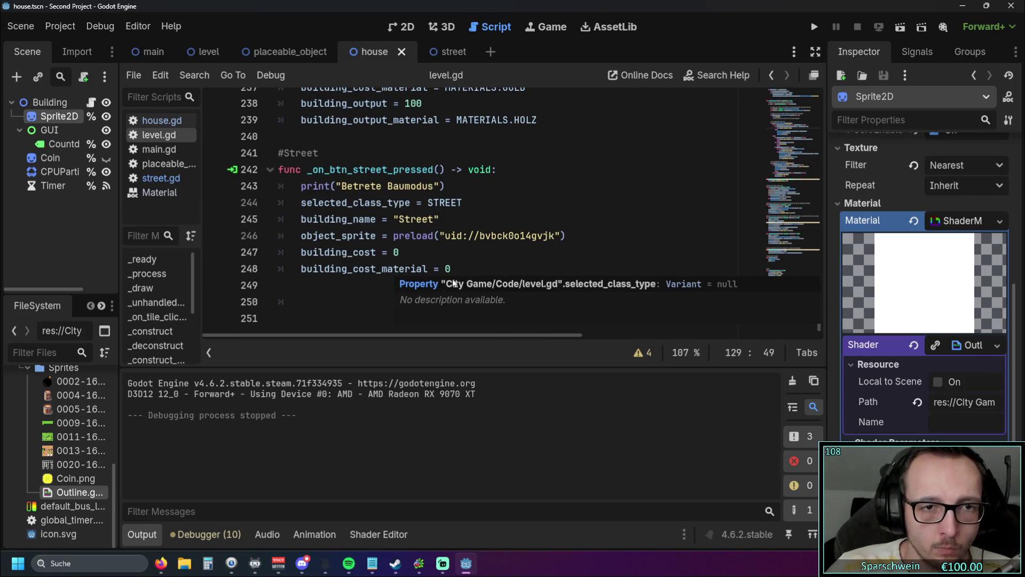
scroll(465, 248, "up", 3)
mouse_move(540, 270)
left_mouse_down()
mouse_move(278, 120)
mouse_move(240, 115)
left_mouse_up()
key("ctrl+c")
left_click(540, 267)
Paste a copy of the bomb handler below and rename it _on_btn_big_barrel_pressed.
key("Return")
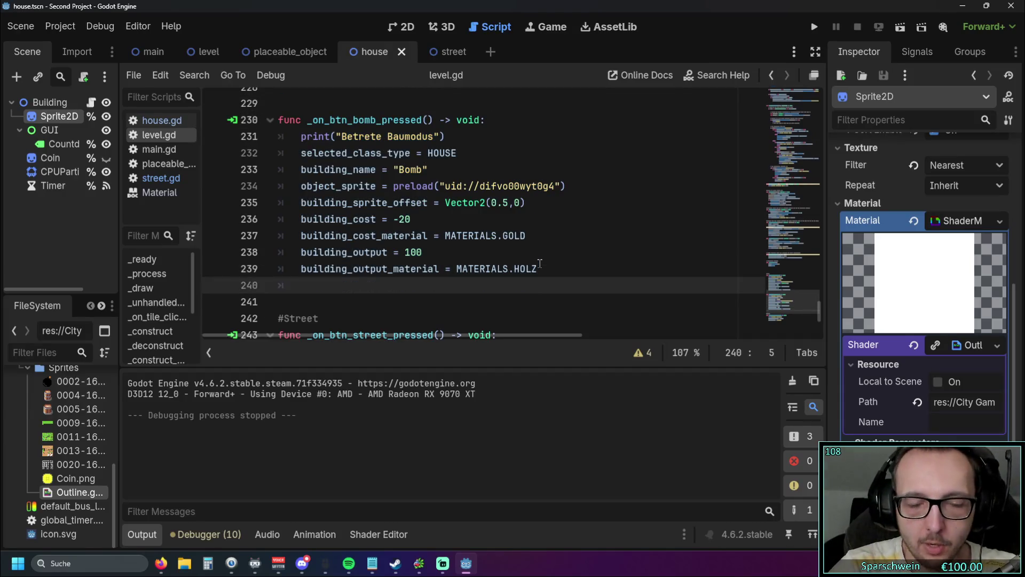
key("Return")
key("BackSpace")
key("ctrl+v")
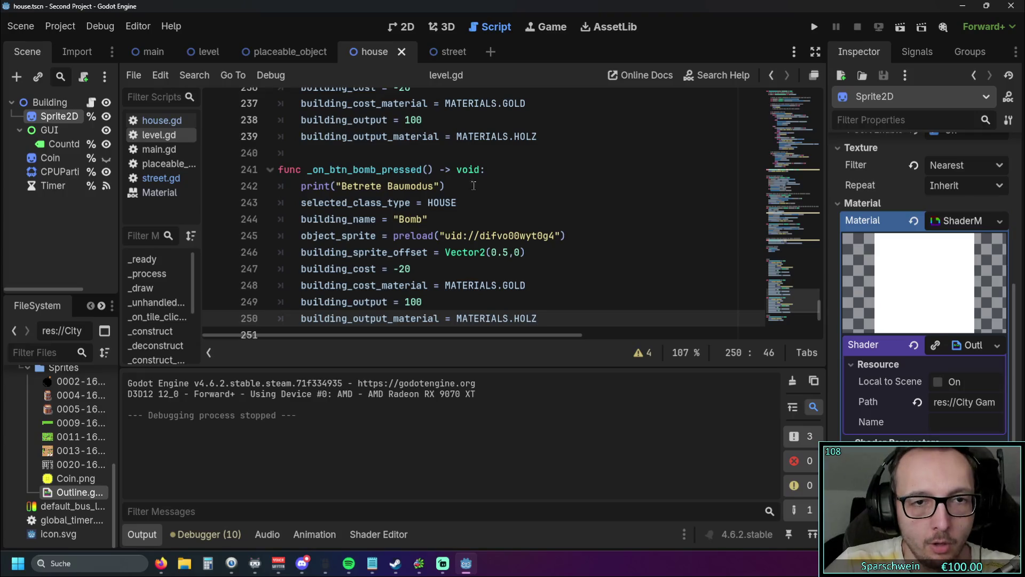
scroll(484, 185, "up", 2)
left_click_drag(353, 232, 377, 232)
type("big_")
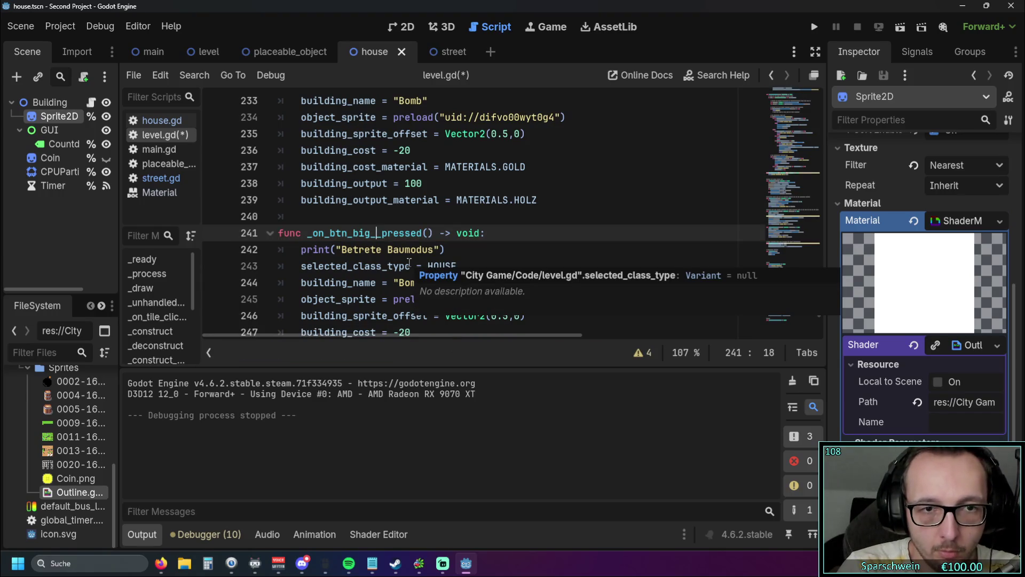
type("barrel")
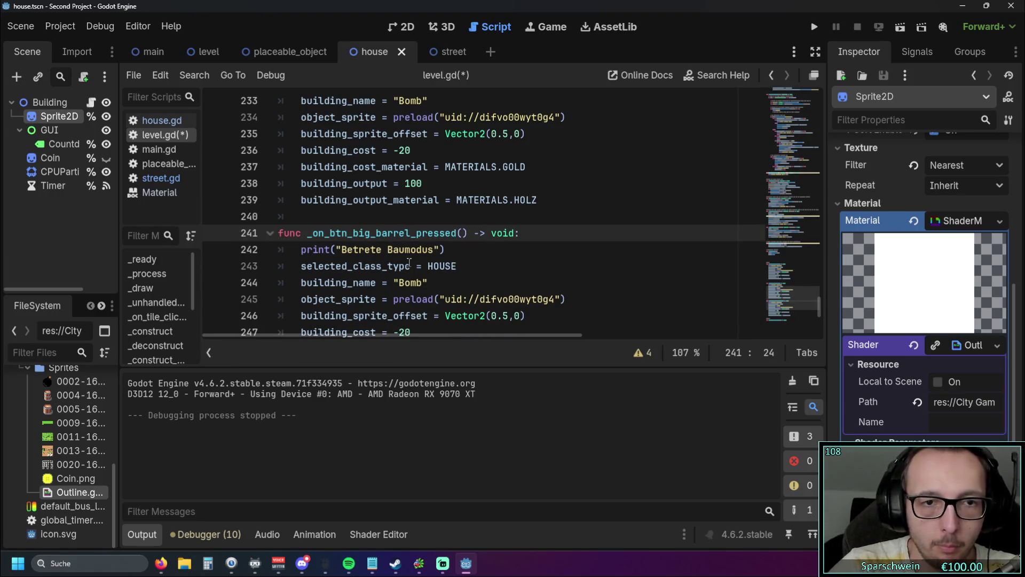
Change the copied handler's building name from Bomb to Big Barrel.
scroll(464, 251, "down", 1)
left_click(470, 249)
scroll(465, 246, "down", 1)
scroll(462, 227, "up", 1)
scroll(459, 224, "down", 1)
scroll(452, 222, "up", 1)
left_click_drag(400, 233, 422, 235)
type("Big")
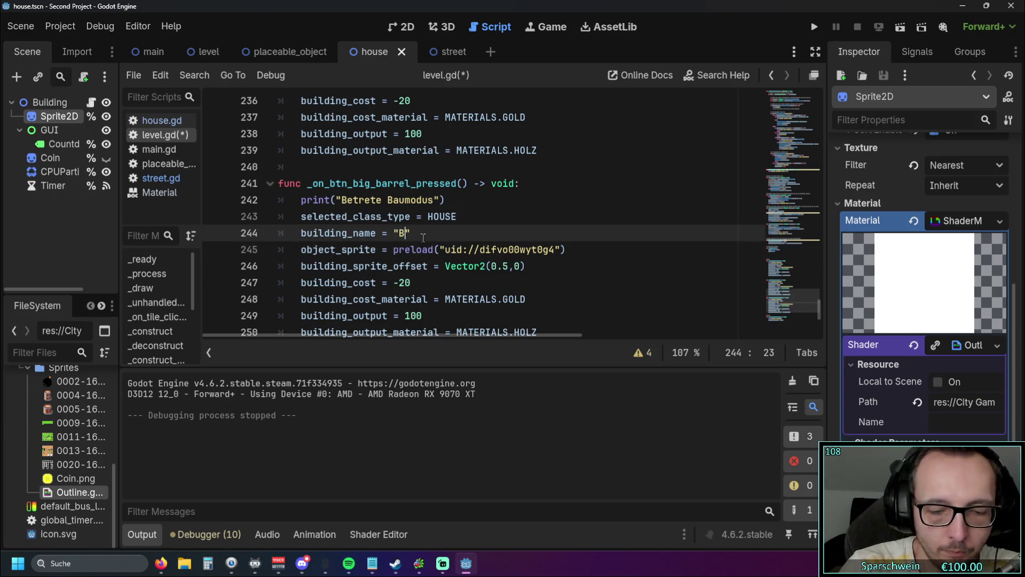
type(" Barrel")
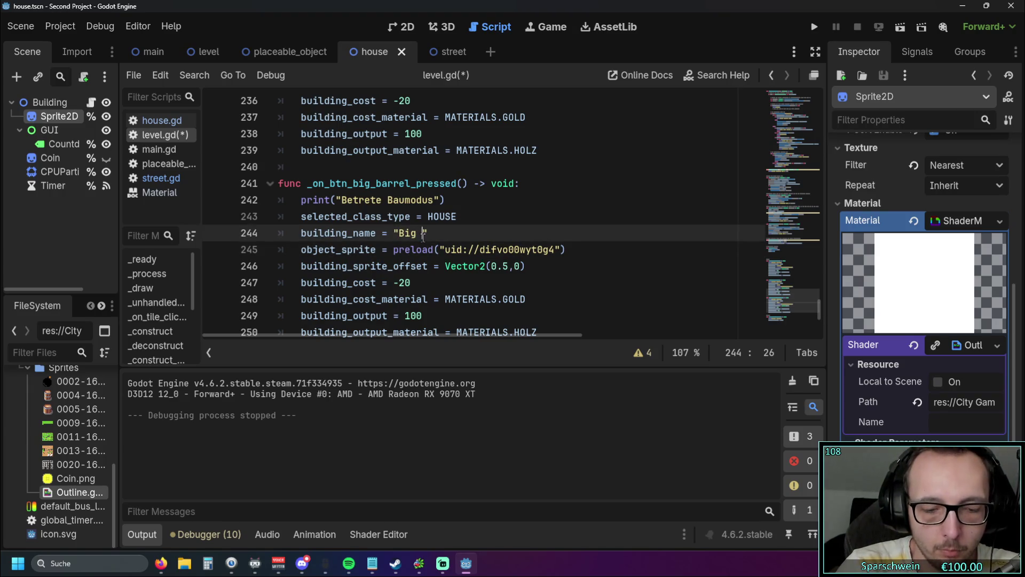
Add a new line under the Big Barrel name starting with the autocompleted building_size.
scroll(378, 199, "down", 1)
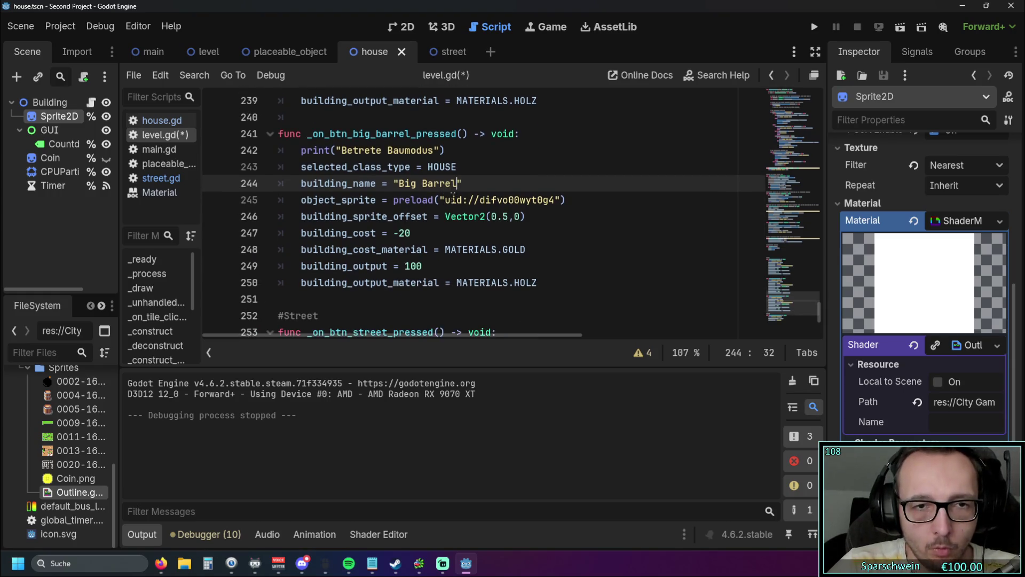
key("Return")
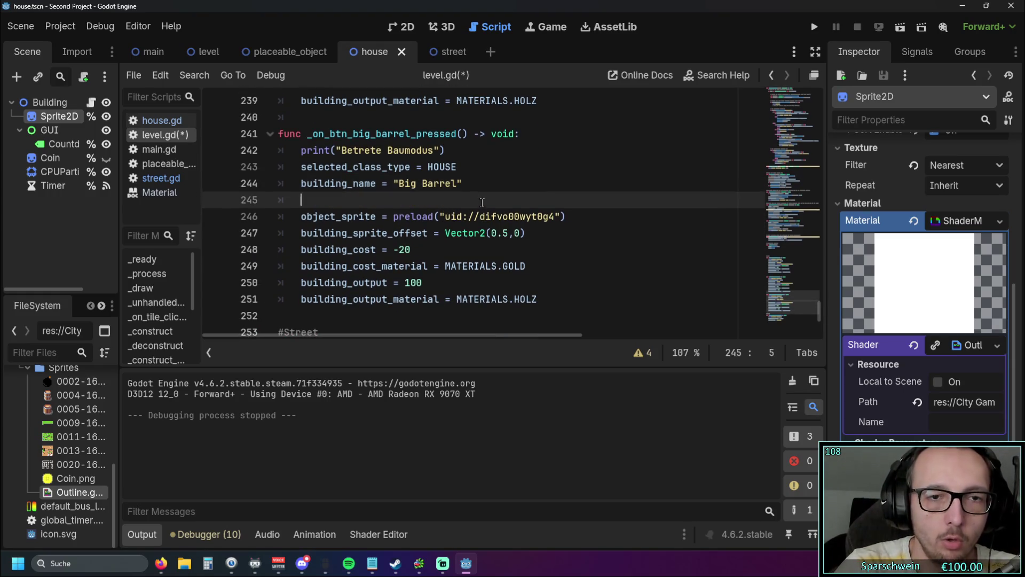
type("size")
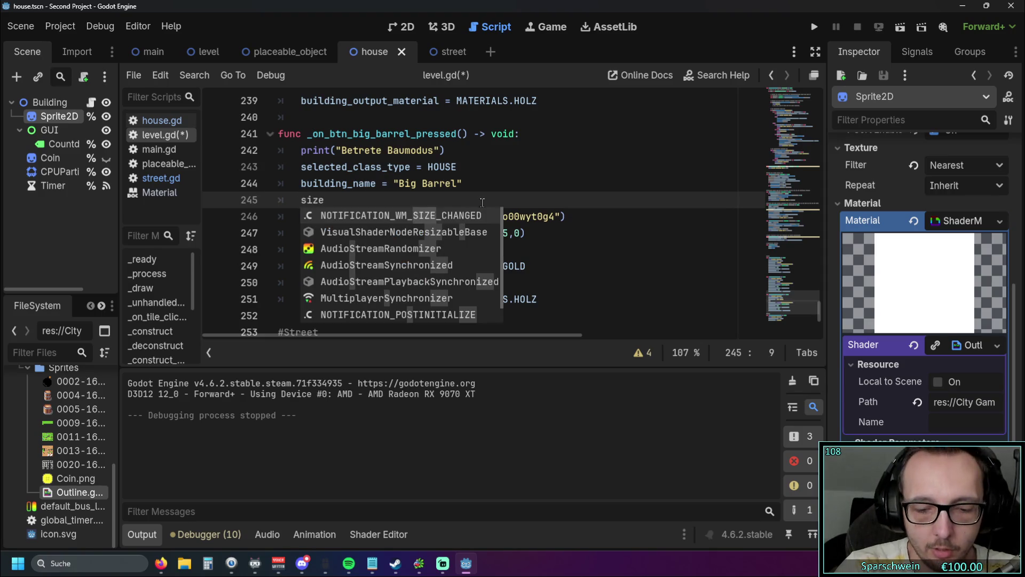
type(" = 12")
key("BackSpace")
key("BackSpace")
key("Home")
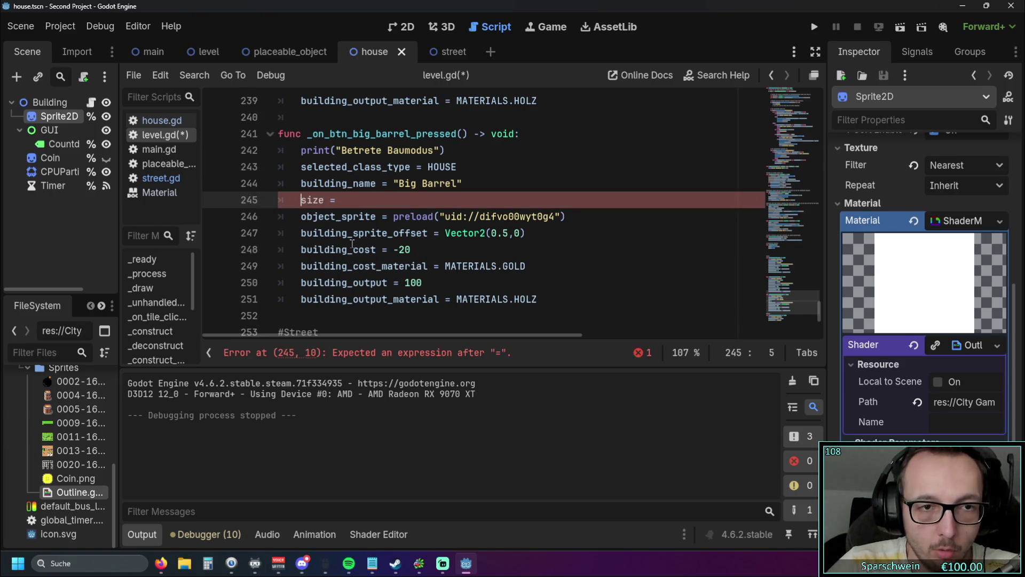
type("building")
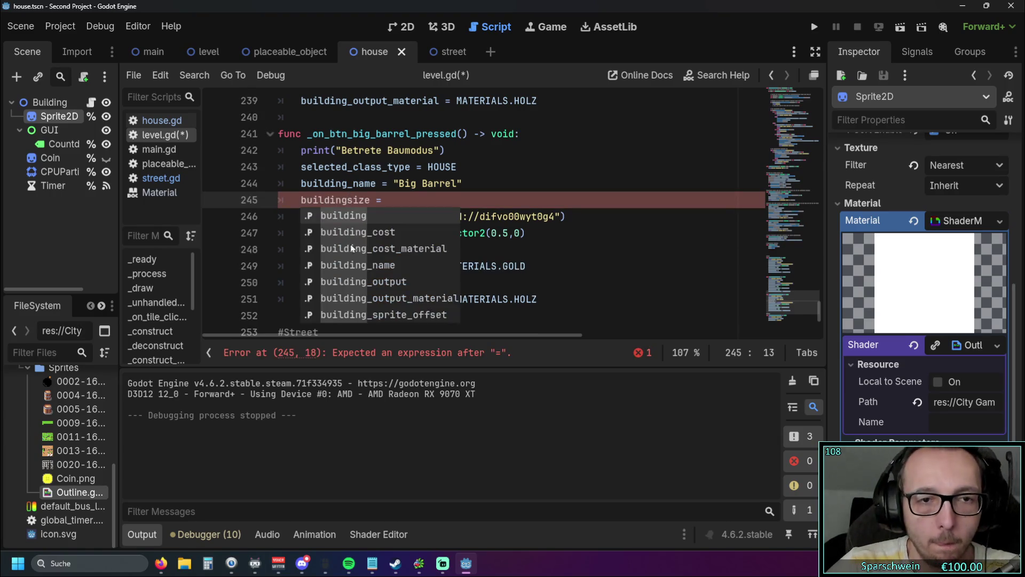
type("_")
left_click(398, 202)
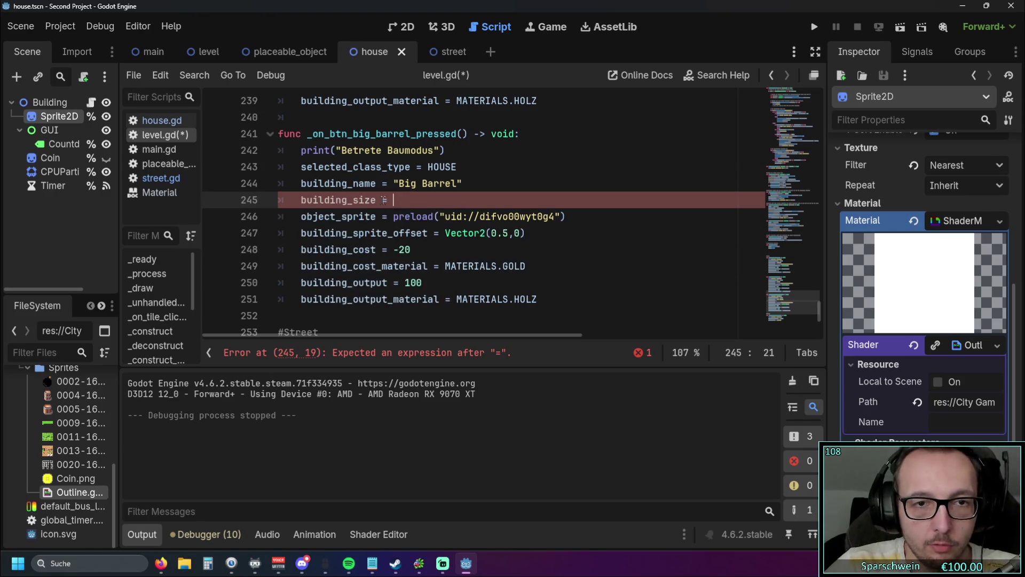
Assign building_size the quoted string "2x2" on line 245.
type("2x2")
left_click(412, 225)
left_click(394, 199)
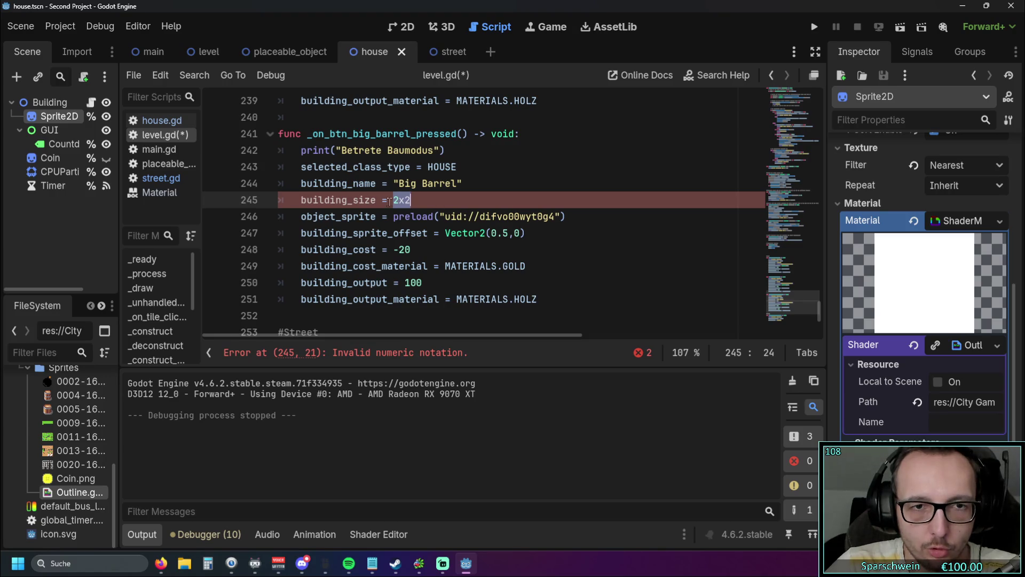
type("\"")
key("End")
type("\"")
left_click(452, 261)
scroll(452, 259, "up", 1)
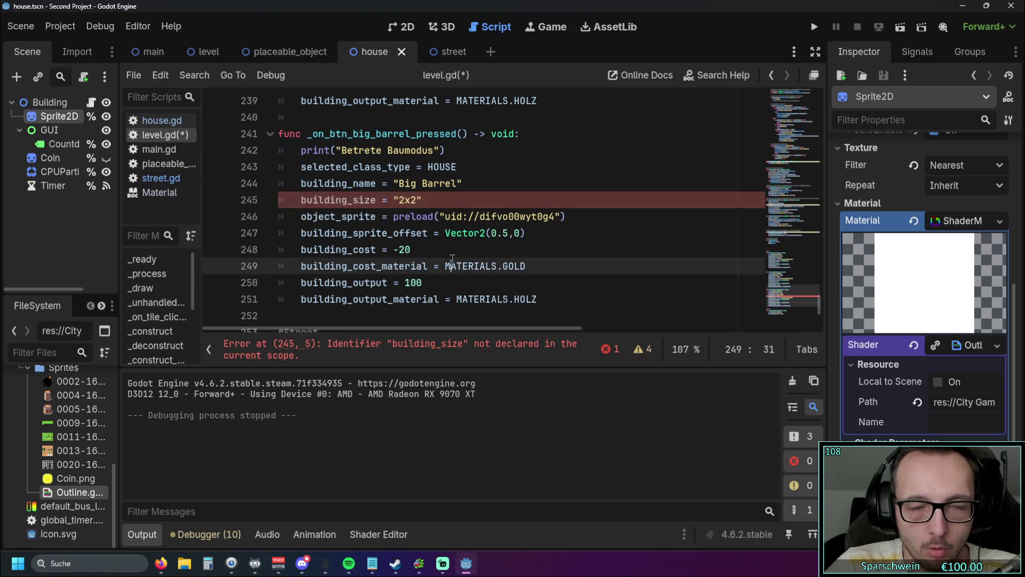
scroll(453, 259, "down", 1)
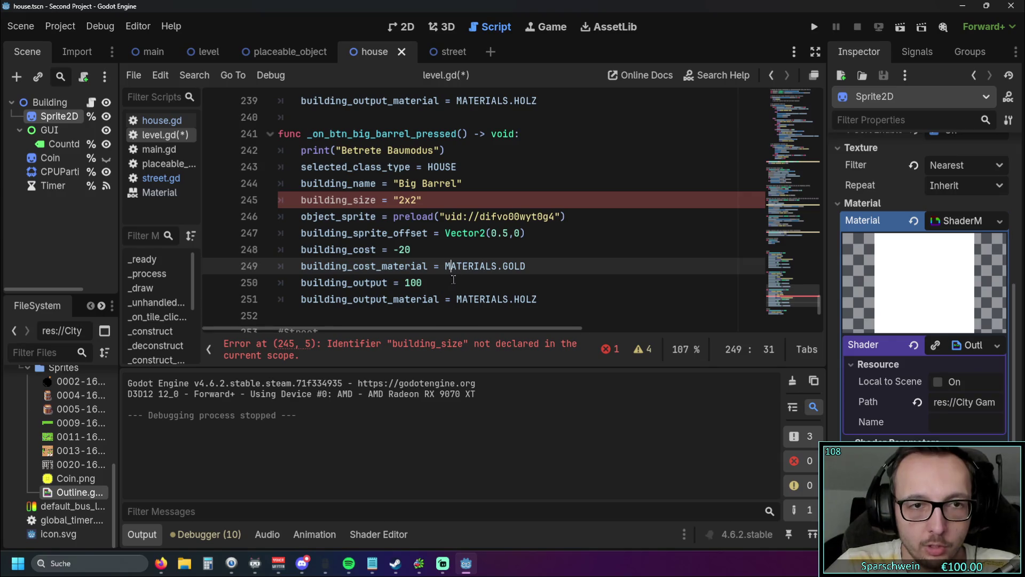
scroll(818, 178, "up", 20)
scroll(818, 178, "up", 20)
scroll(456, 264, "down", 7)
scroll(456, 263, "down", 3)
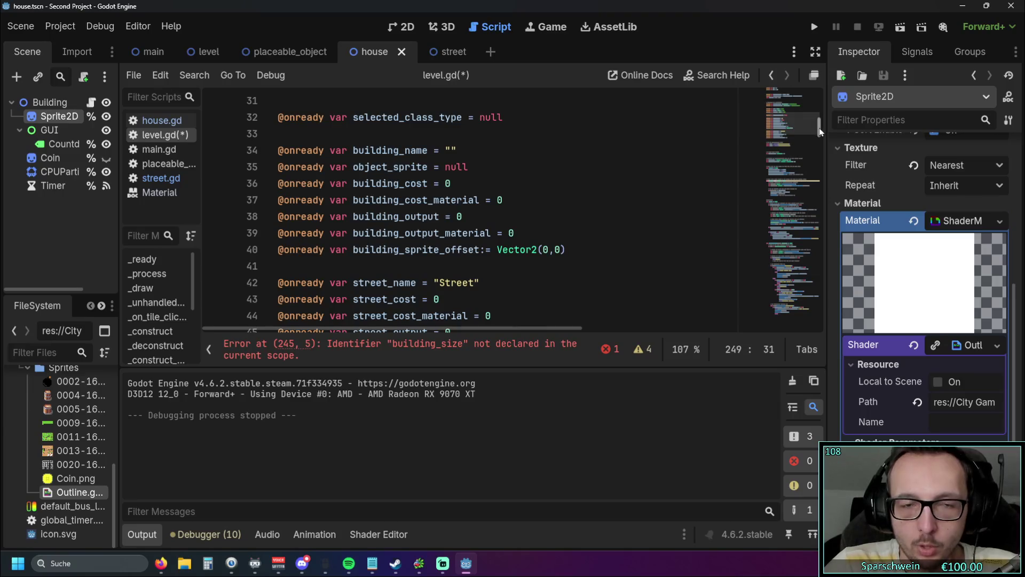
mouse_move(821, 131)
left_mouse_down()
mouse_move(800, 332)
mouse_move(826, 76)
mouse_move(824, 128)
left_mouse_up()
left_click(472, 146)
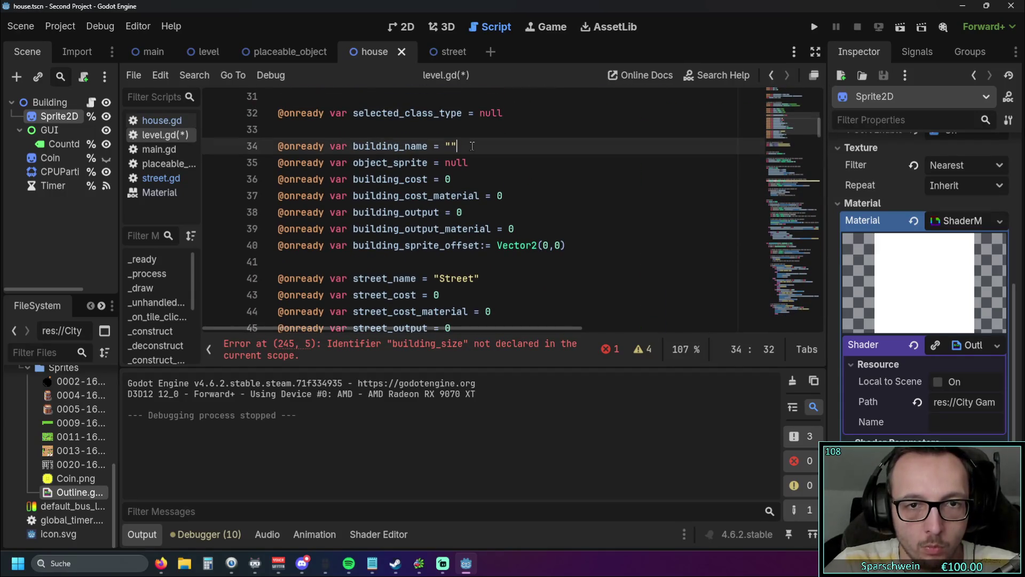
key("Return")
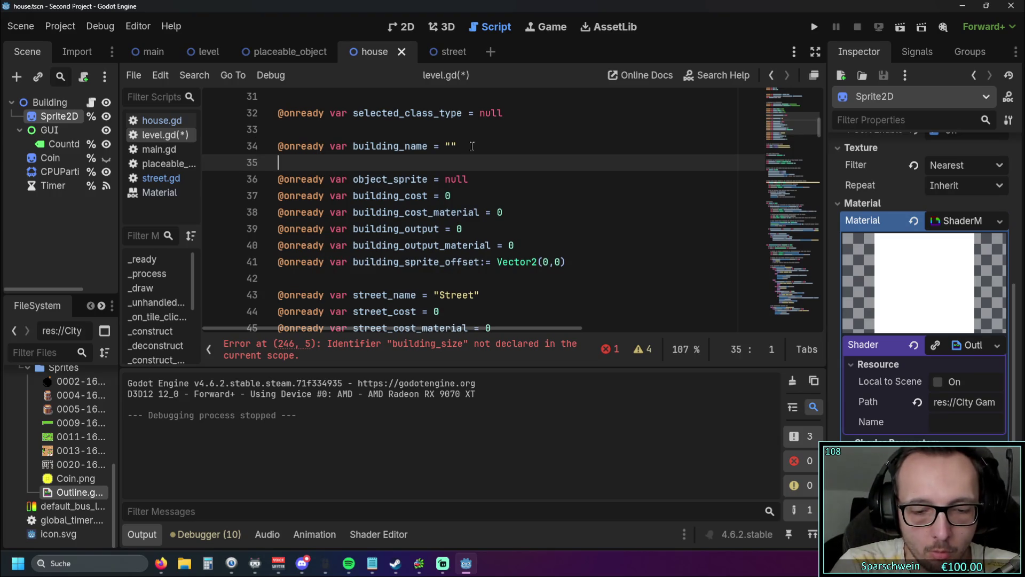
type("@onready ")
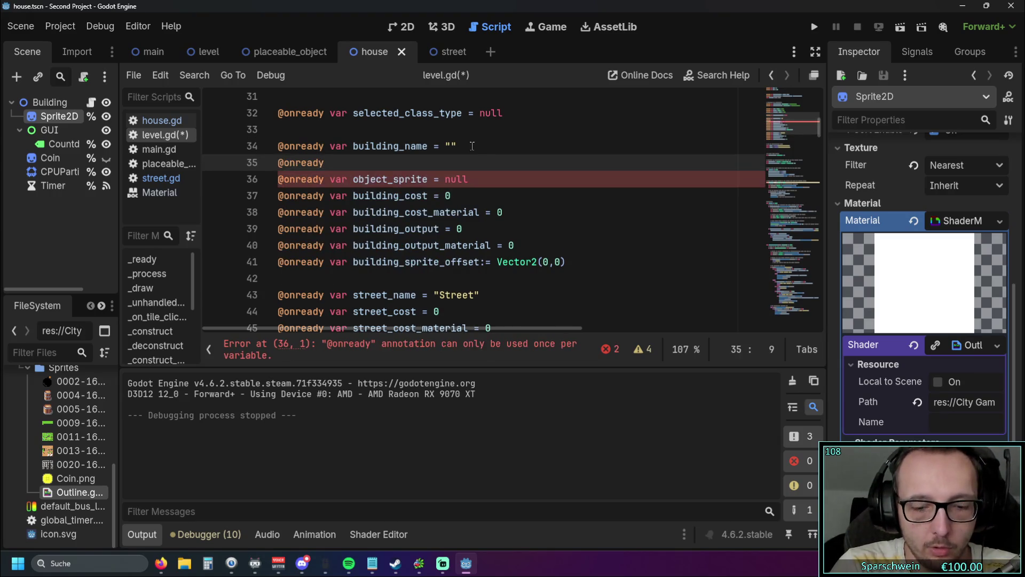
type("var b")
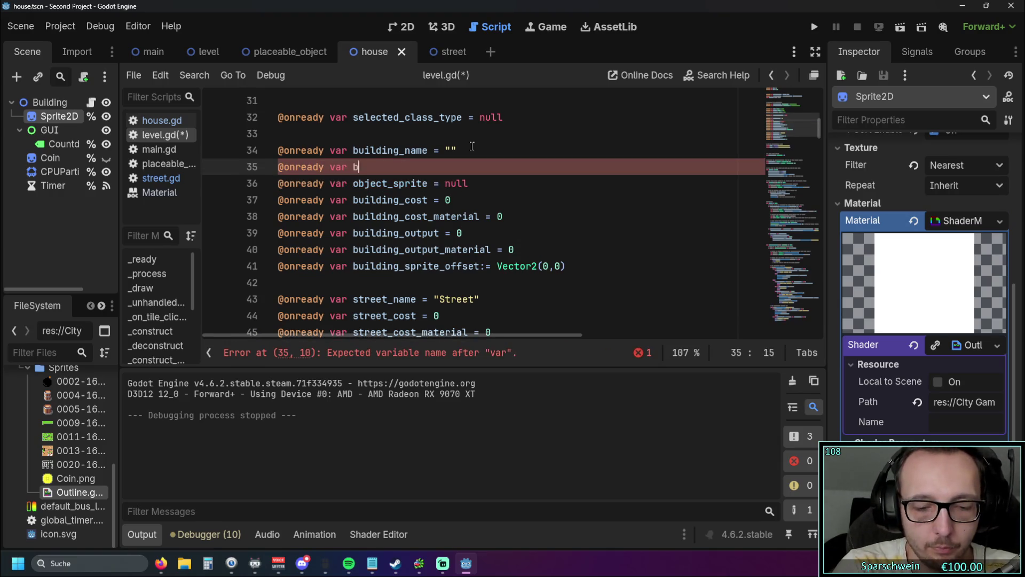
type("uilding_")
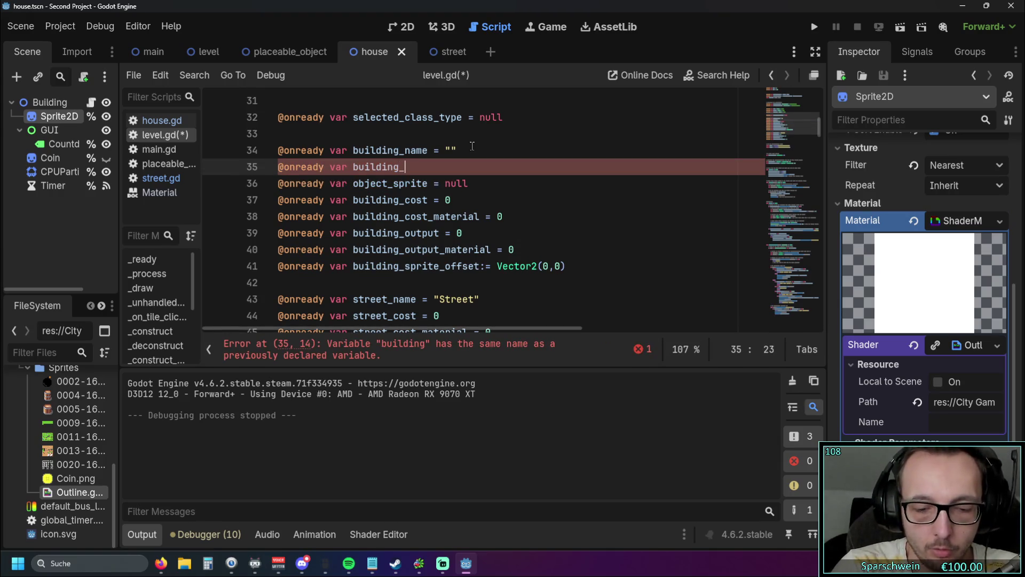
type("site = ")
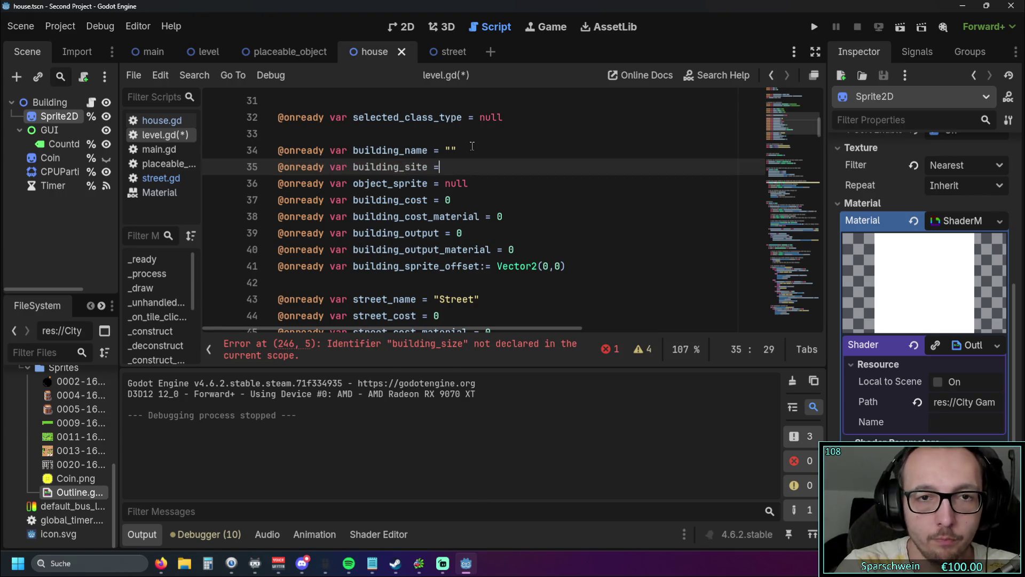
type("\"\"")
scroll(481, 161, "down", 1)
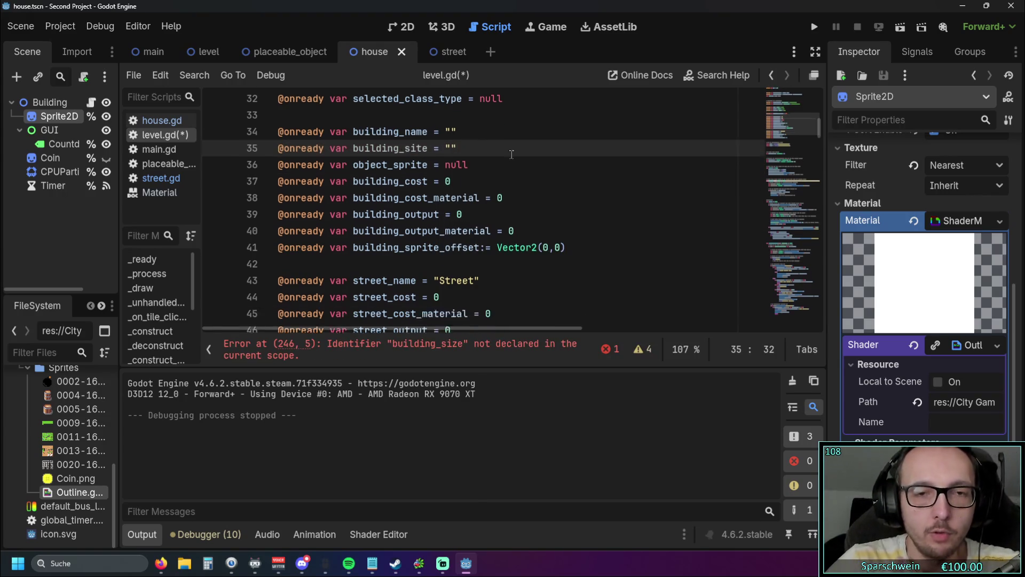
scroll(468, 184, "down", 12)
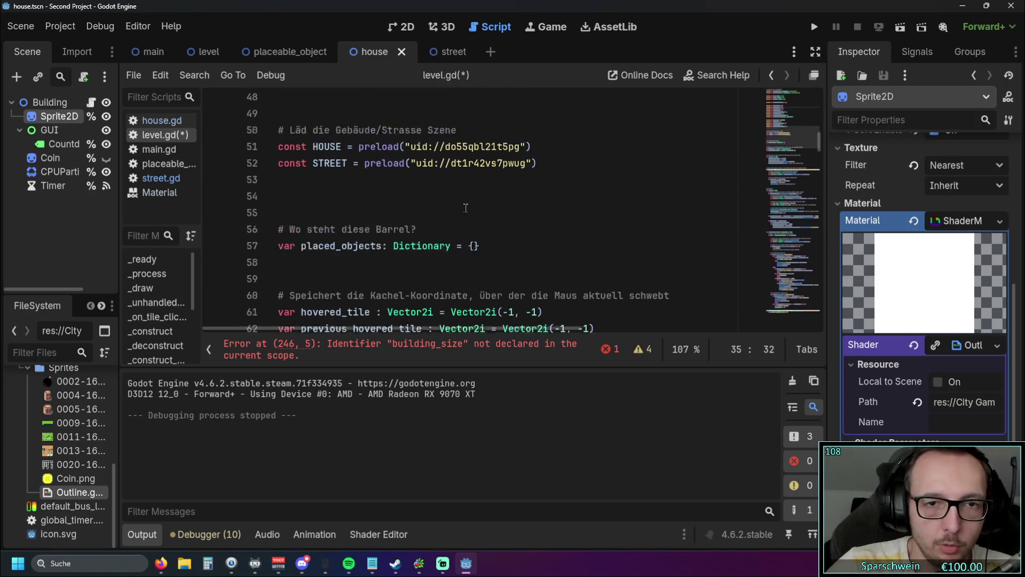
scroll(470, 207, "down", 6)
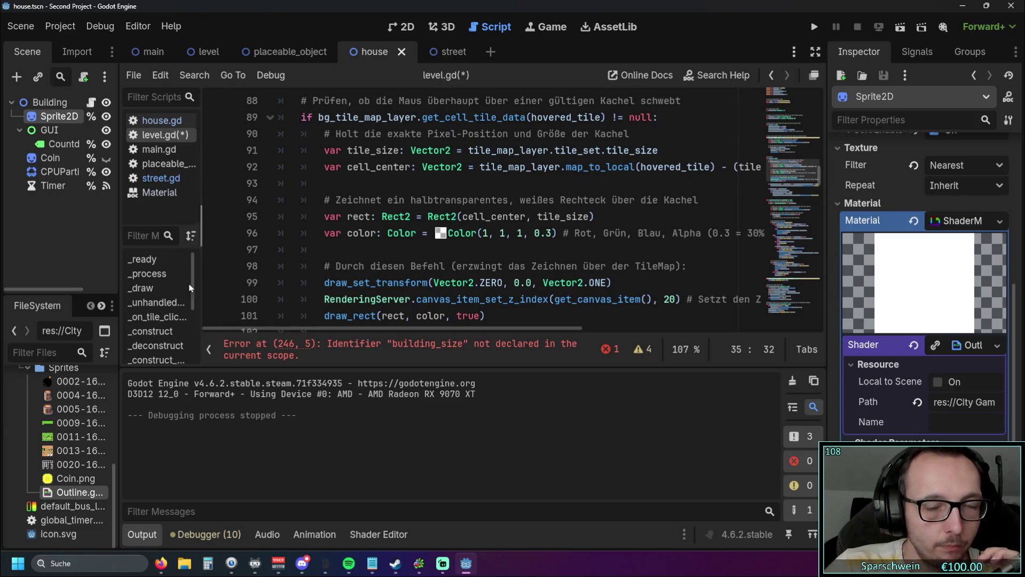
Switch to the level scene's 2D view and frame the whole level on the canvas.
left_click(205, 55)
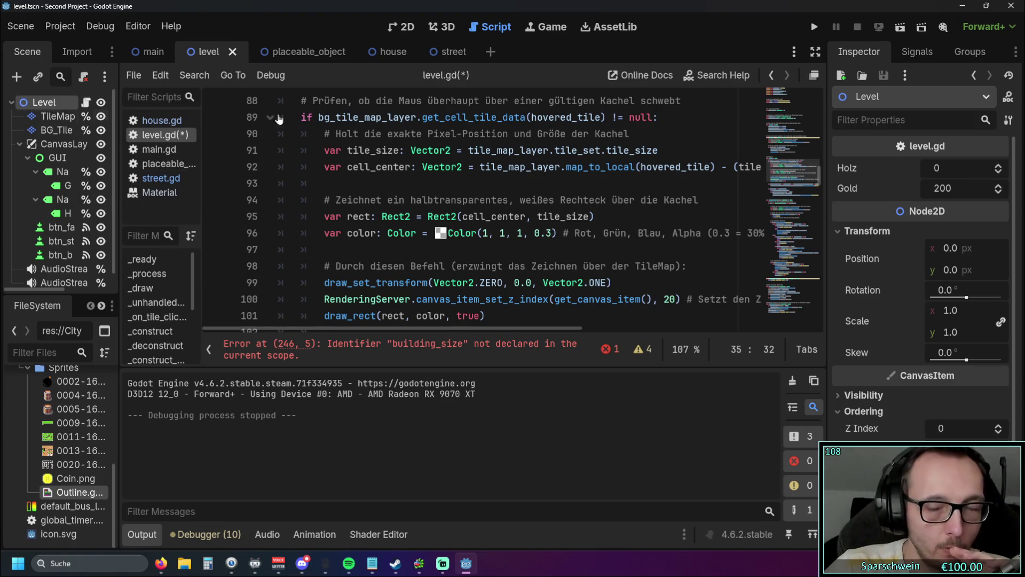
left_click(400, 32)
scroll(601, 283, "down", 5)
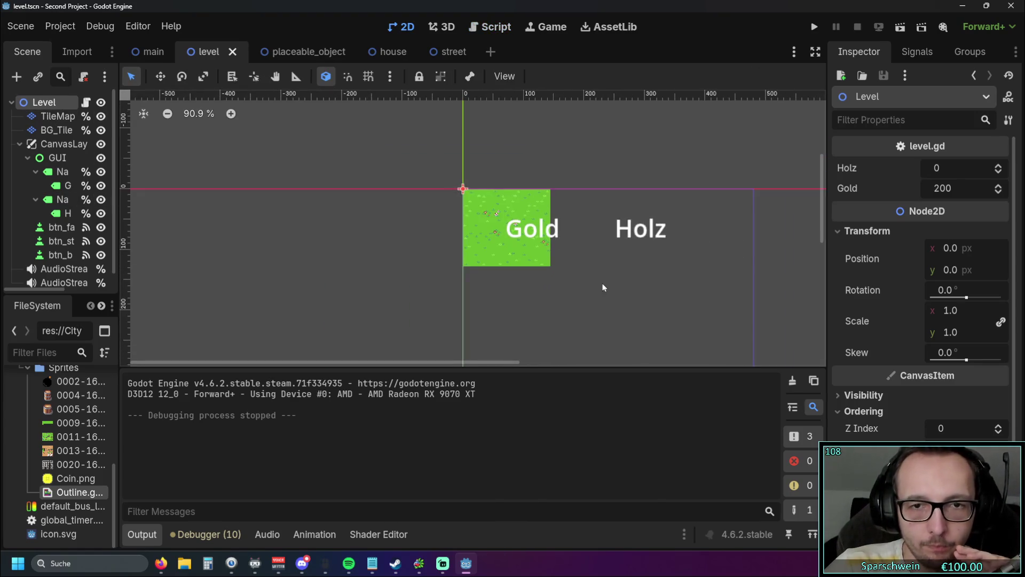
left_click_drag(601, 283, 504, 130)
scroll(529, 201, "down", 4)
left_click_drag(530, 202, 479, 244)
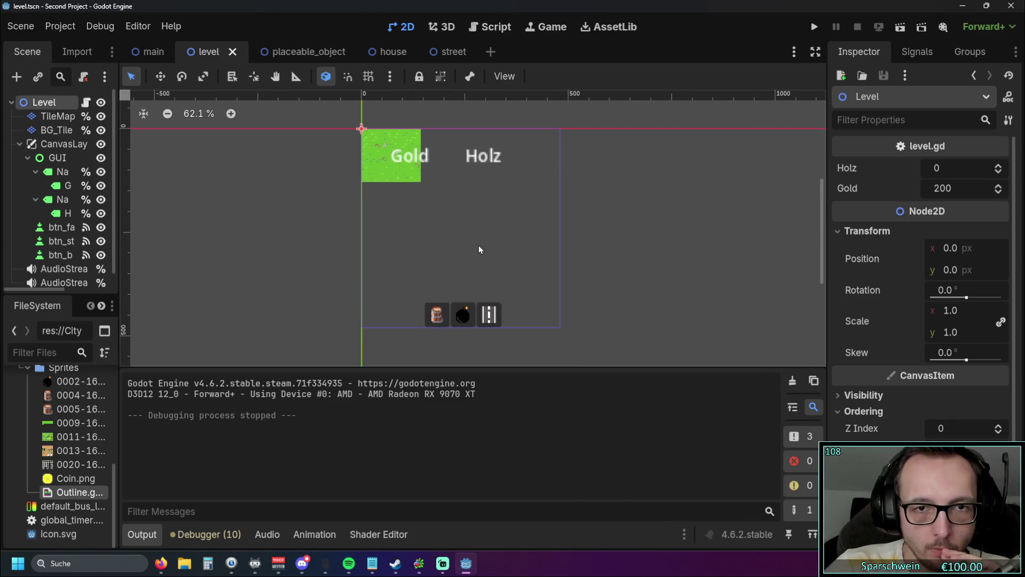
scroll(481, 243, "up", 1)
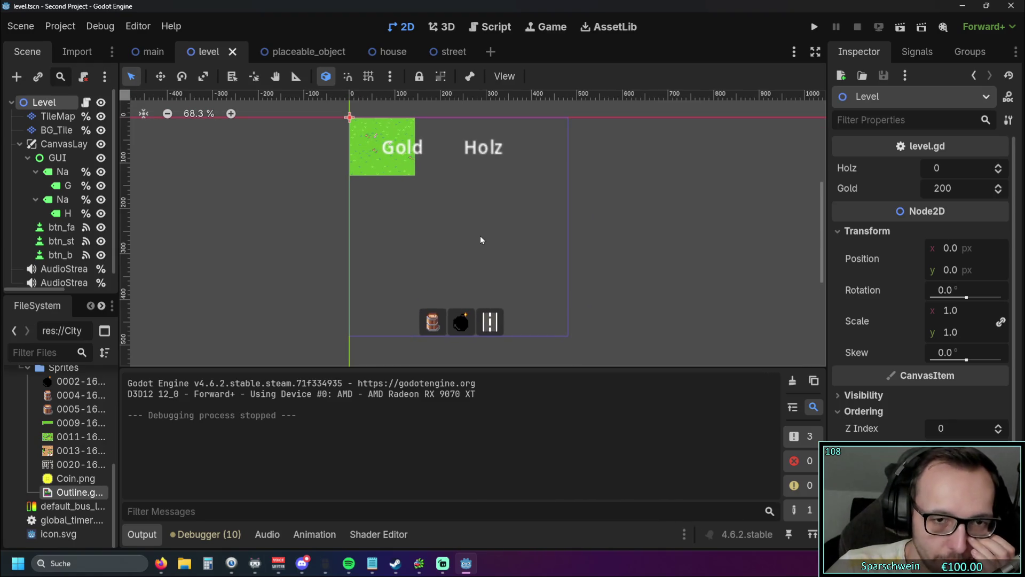
Add a new Button node and move it above btn_fa in the scene tree.
left_click(17, 77)
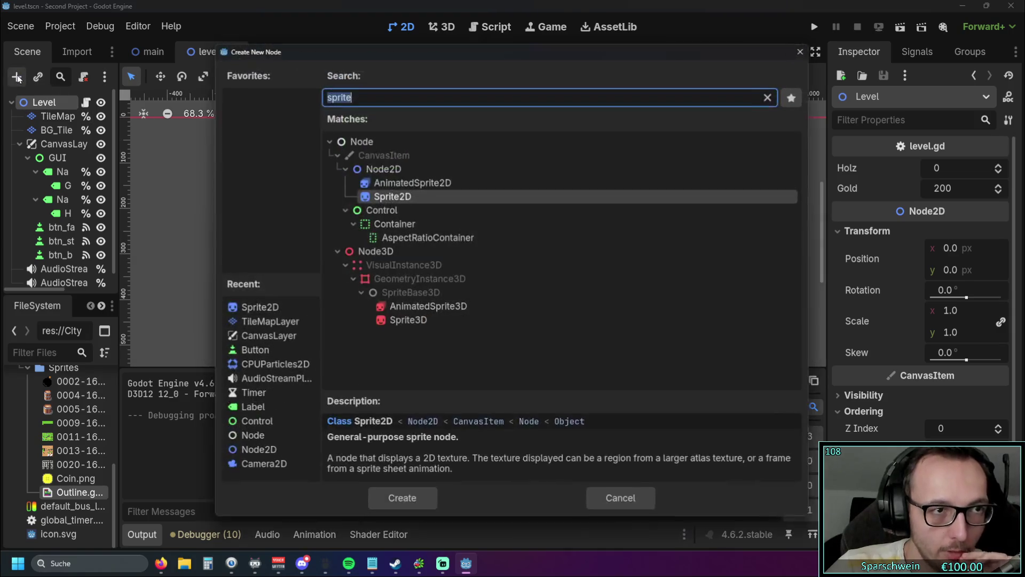
type("butto")
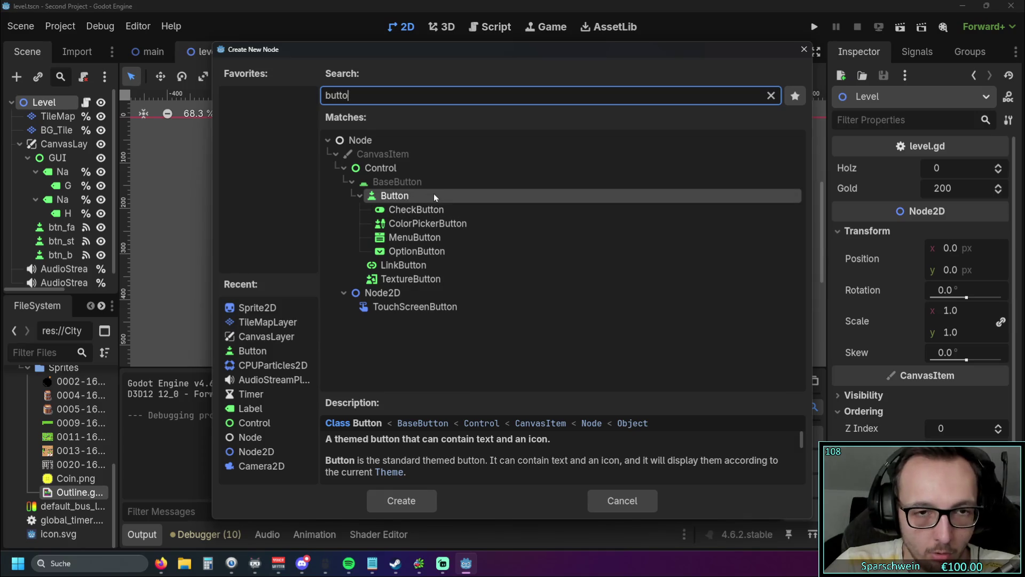
double_click(406, 195)
left_click_drag(47, 277, 57, 207)
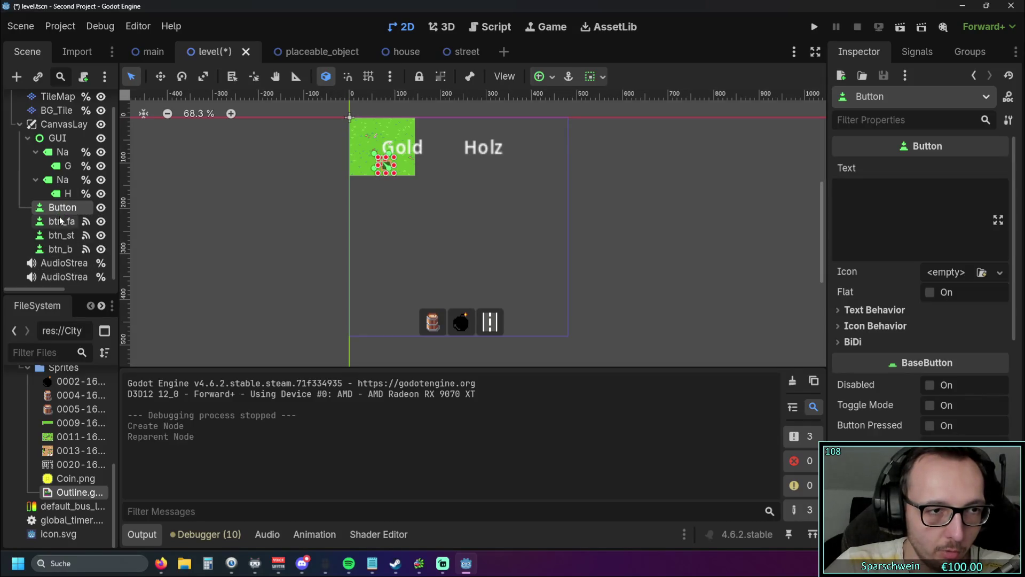
Rename the new Button node to btn_big_bucket.
double_click(56, 207)
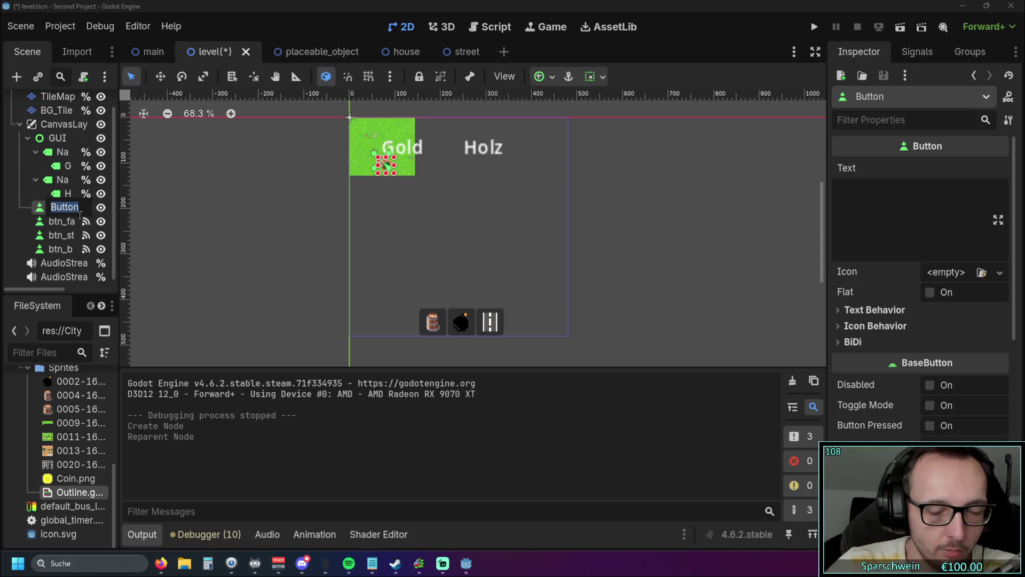
type("btn_")
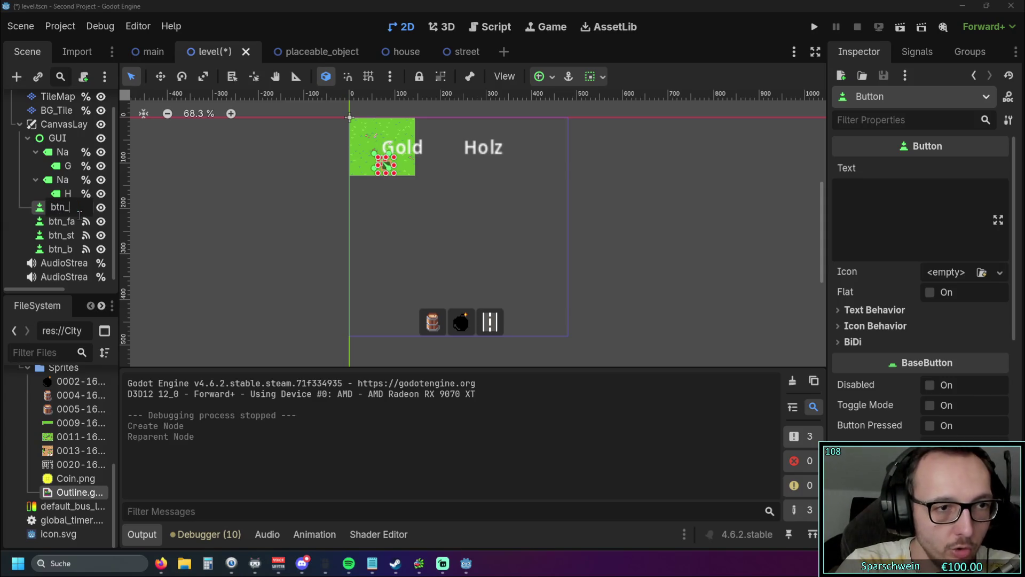
type("big")
type("barrel")
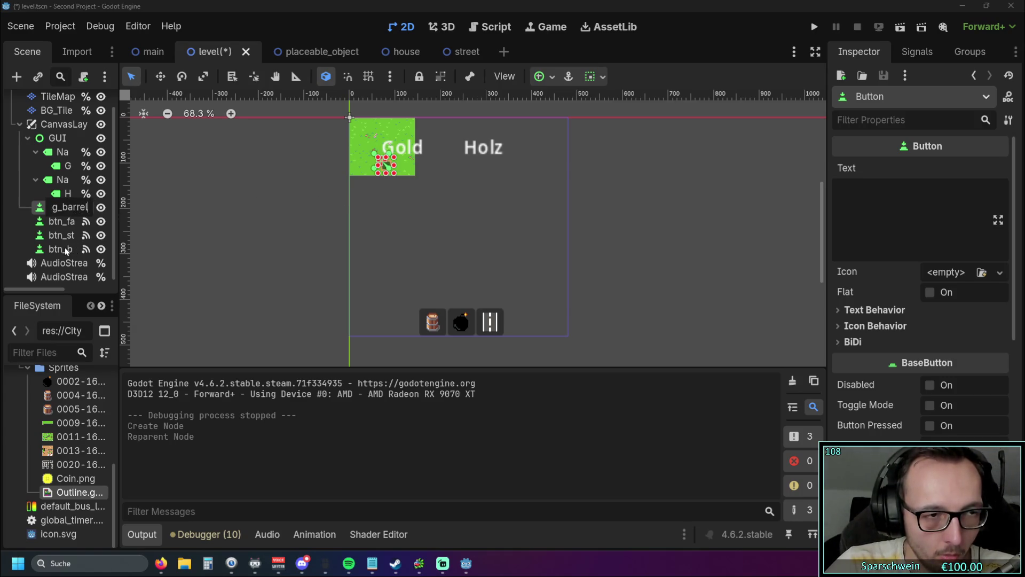
key("Left")
key("Left")
key("Left")
key("BackSpace")
key("BackSpace")
key("BackSpace")
type("bucket")
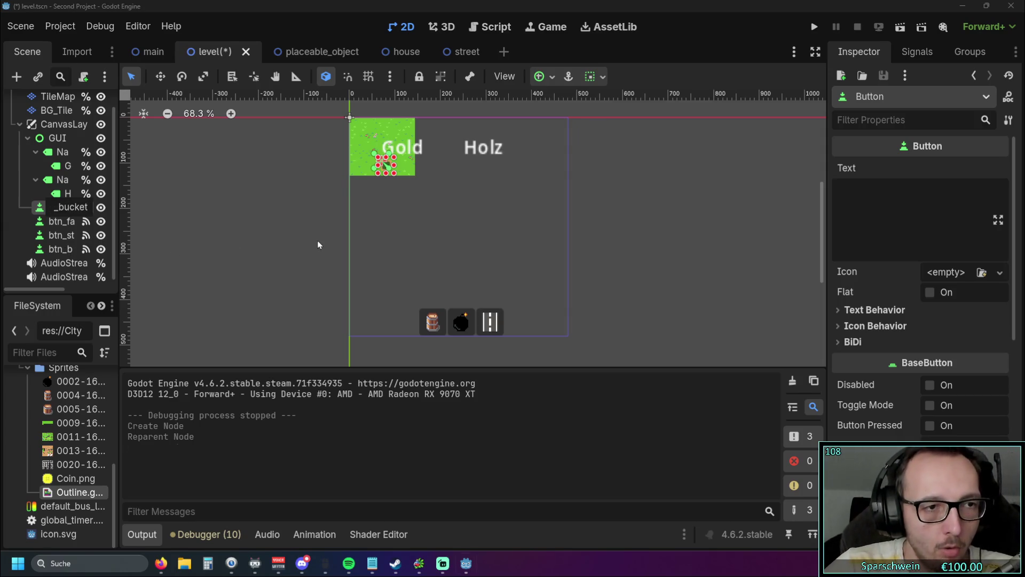
key("Return")
scroll(373, 190, "up", 7)
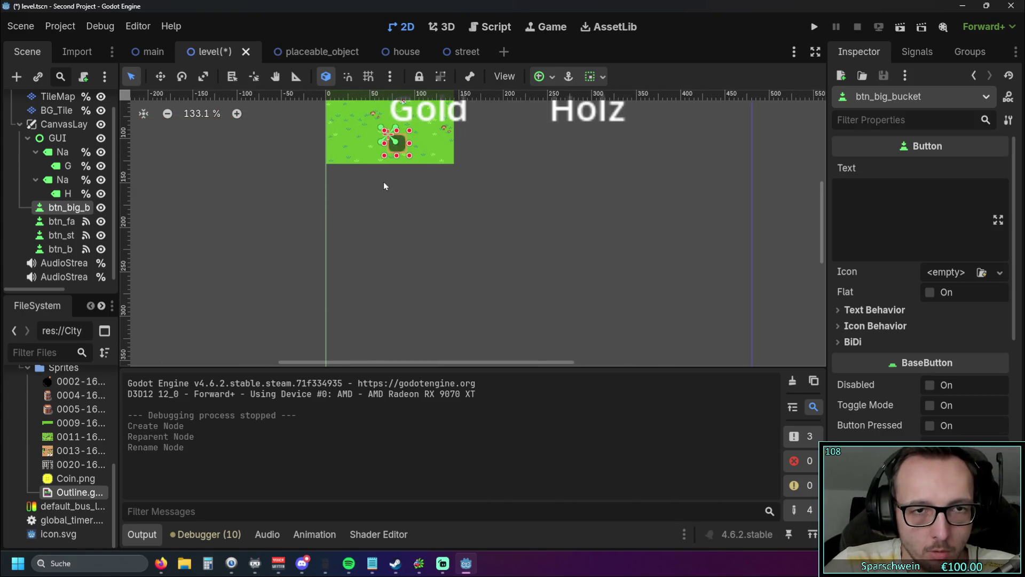
Move btn_big_bucket on the canvas next to the row of item buttons.
scroll(393, 193, "down", 6)
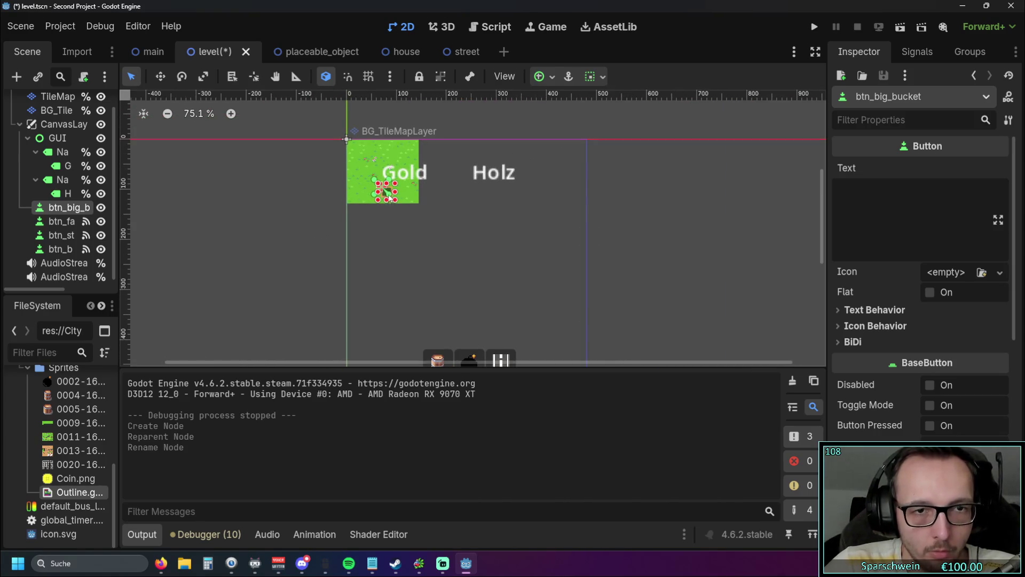
scroll(389, 198, "up", 10)
left_click_drag(392, 192, 545, 325)
scroll(586, 278, "down", 2)
scroll(586, 277, "down", 3)
scroll(507, 167, "down", 3)
mouse_move(460, 137)
left_mouse_down()
mouse_move(436, 284)
mouse_move(422, 280)
left_mouse_up()
scroll(427, 214, "up", 2)
left_click_drag(430, 220, 423, 178)
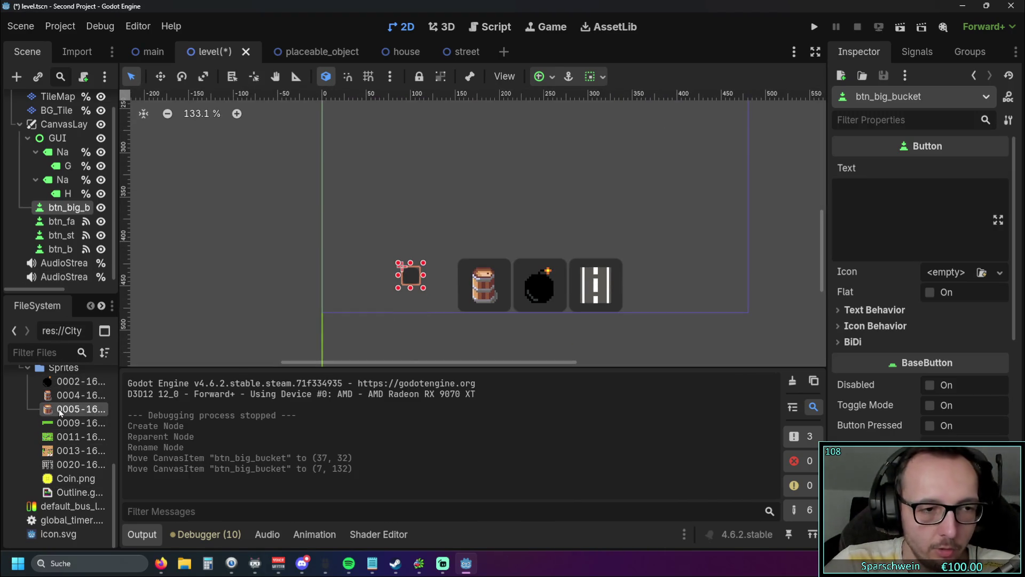
Give btn_big_bucket the 0005 bucket sprite as its icon with Nearest texture filtering.
left_click(61, 413)
mouse_move(61, 413)
left_mouse_down()
mouse_move(903, 228)
mouse_move(934, 277)
left_mouse_up()
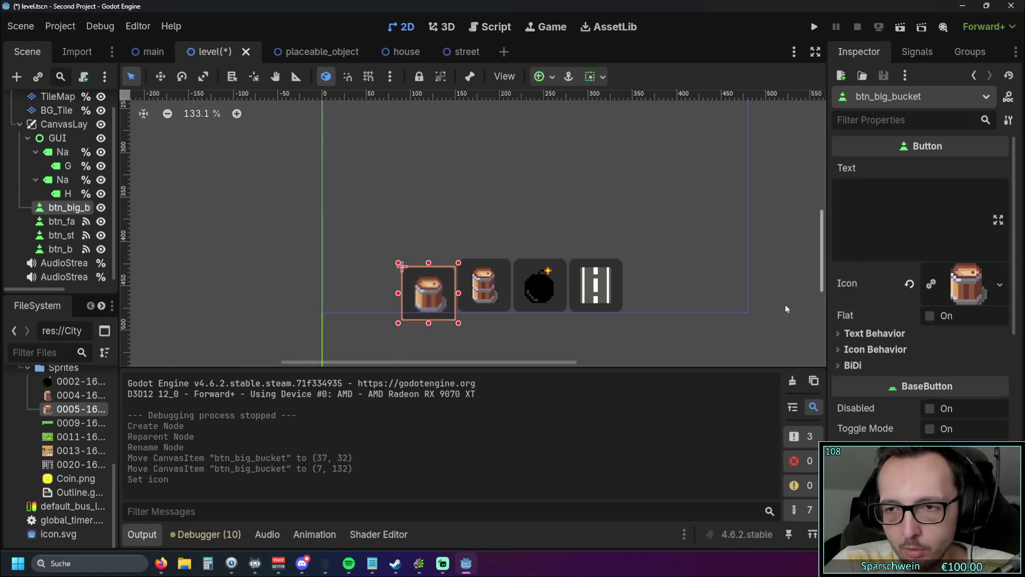
scroll(904, 419, "down", 5)
scroll(897, 411, "down", 4)
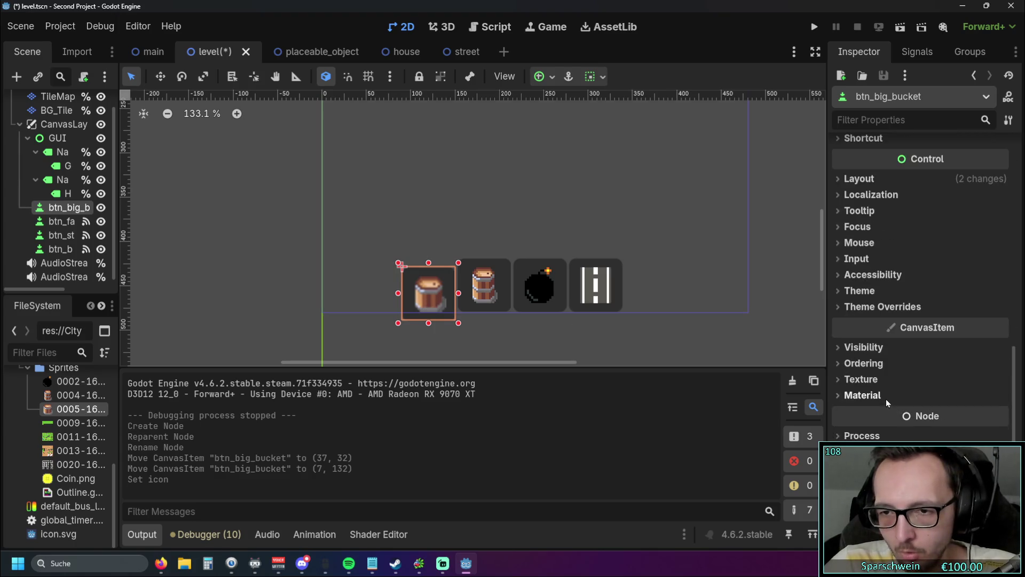
scroll(865, 394, "up", 1)
scroll(865, 394, "up", 1)
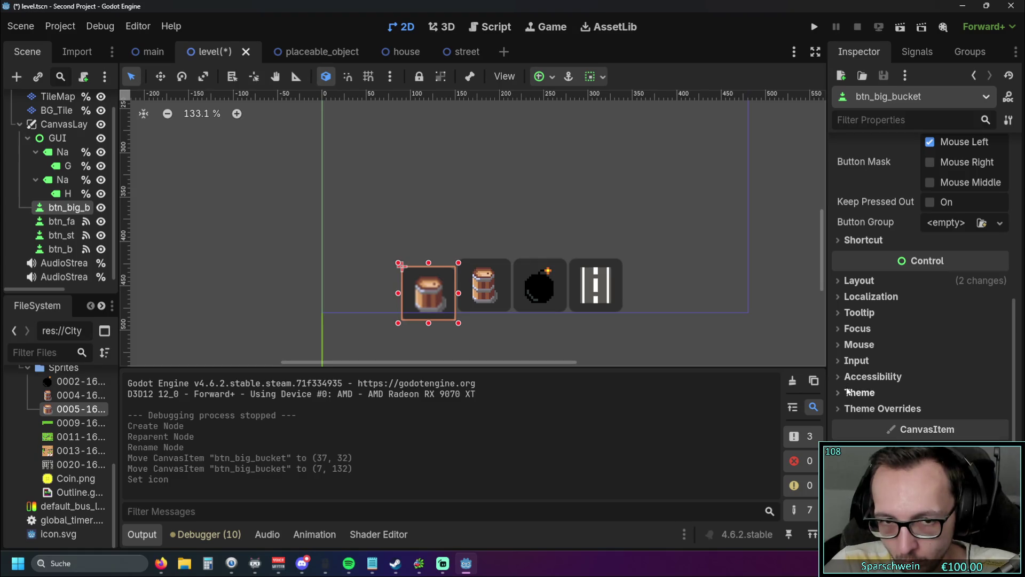
scroll(842, 417, "down", 1)
left_click(841, 429)
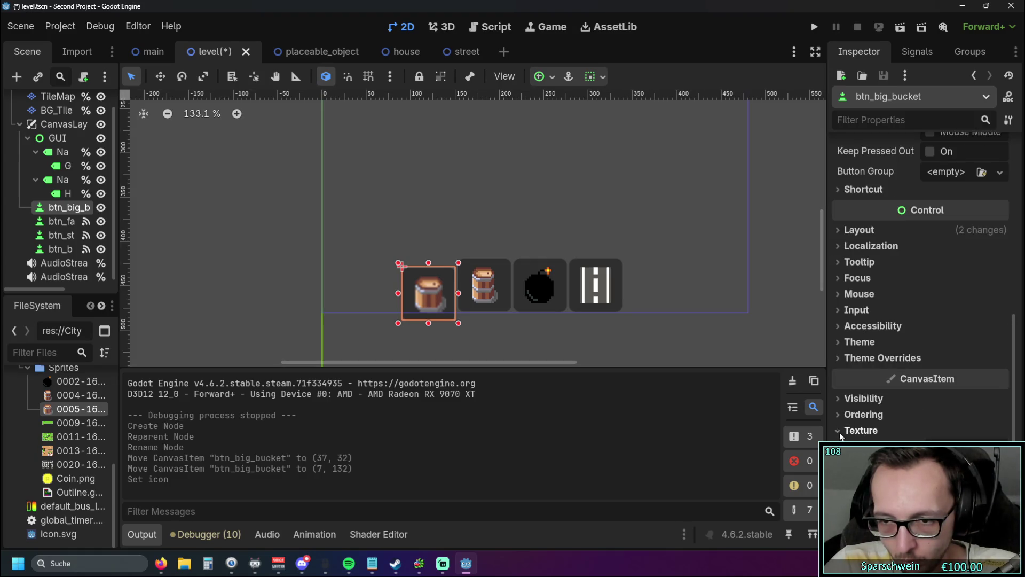
Nudge btn_big_bucket up slightly to (8, 129), then reselect its node.
left_click(371, 290)
left_click(432, 293)
left_click_drag(432, 293, 432, 288)
left_click(464, 251)
scroll(464, 251, "up", 8)
scroll(497, 237, "up", 3)
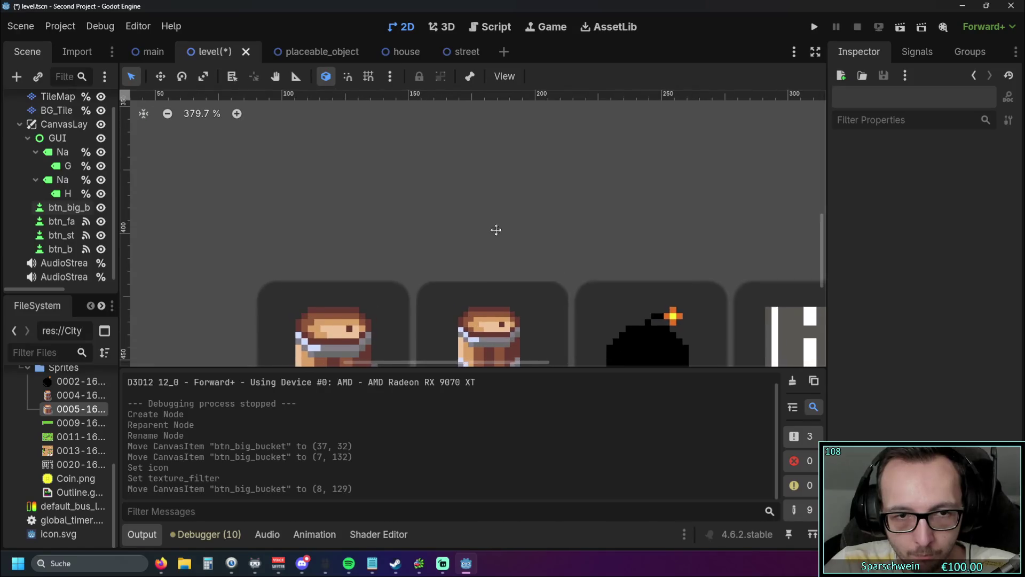
left_click_drag(495, 233, 498, 134)
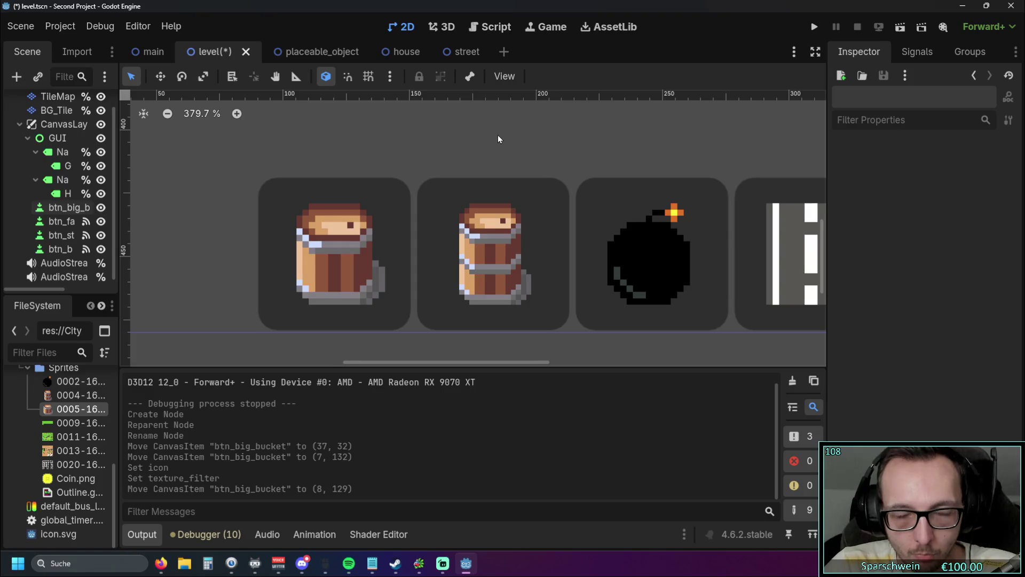
scroll(498, 139, "down", 12)
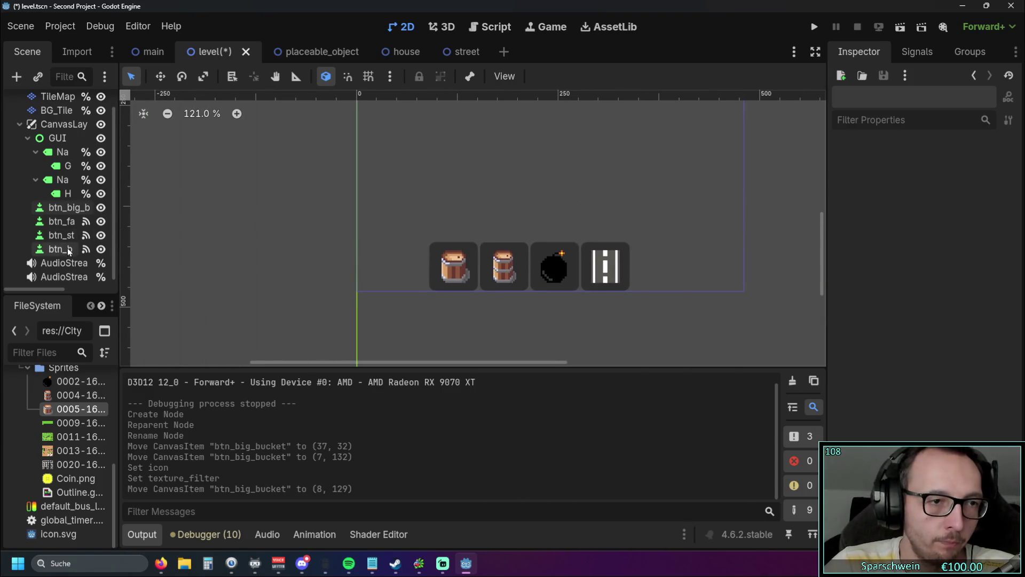
left_click(60, 210)
Connect btn_big_bucket's pressed() signal to a new _on_btn_big_bucket_pressed method.
right_click(59, 210)
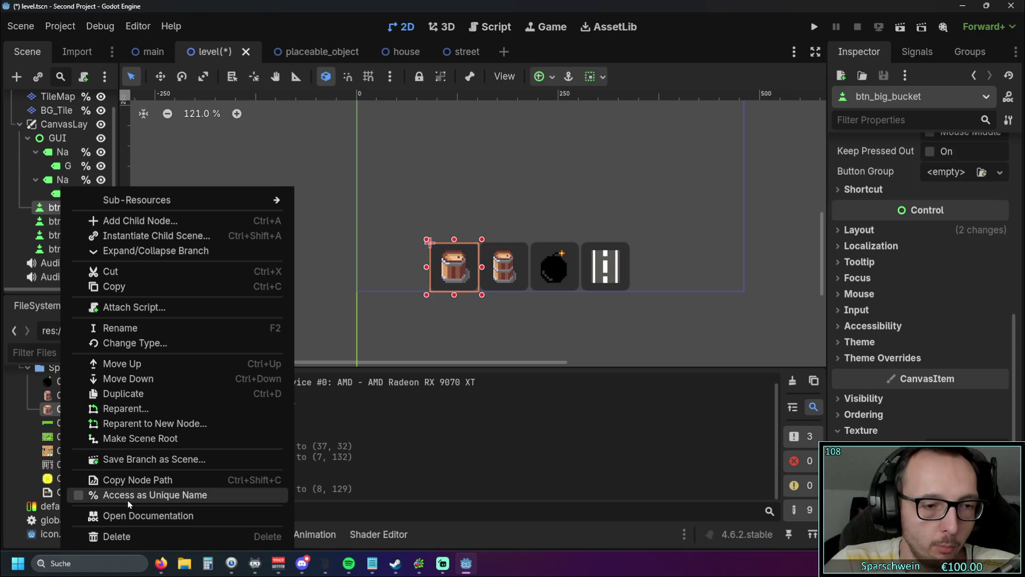
left_click(368, 254)
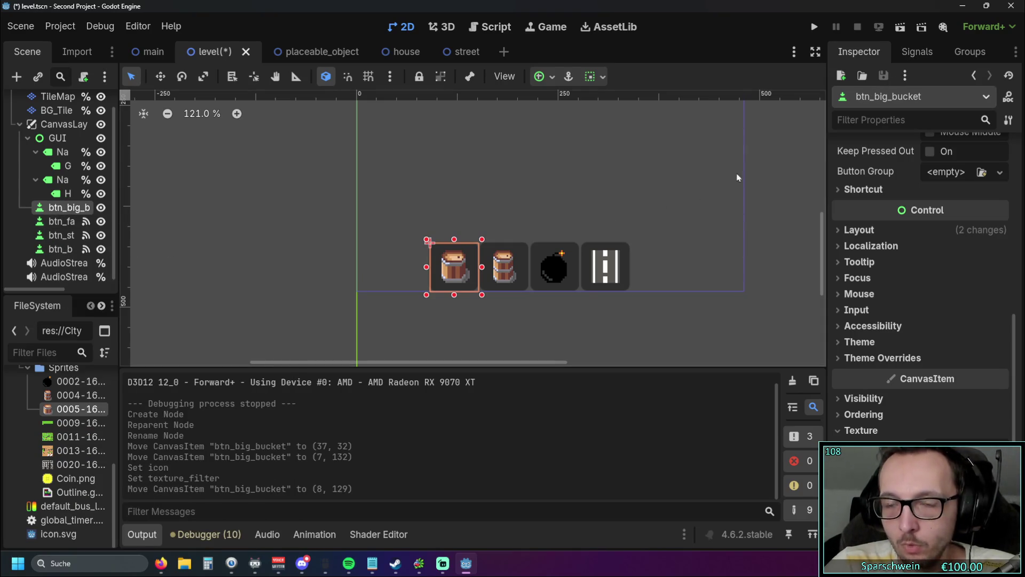
left_click(917, 51)
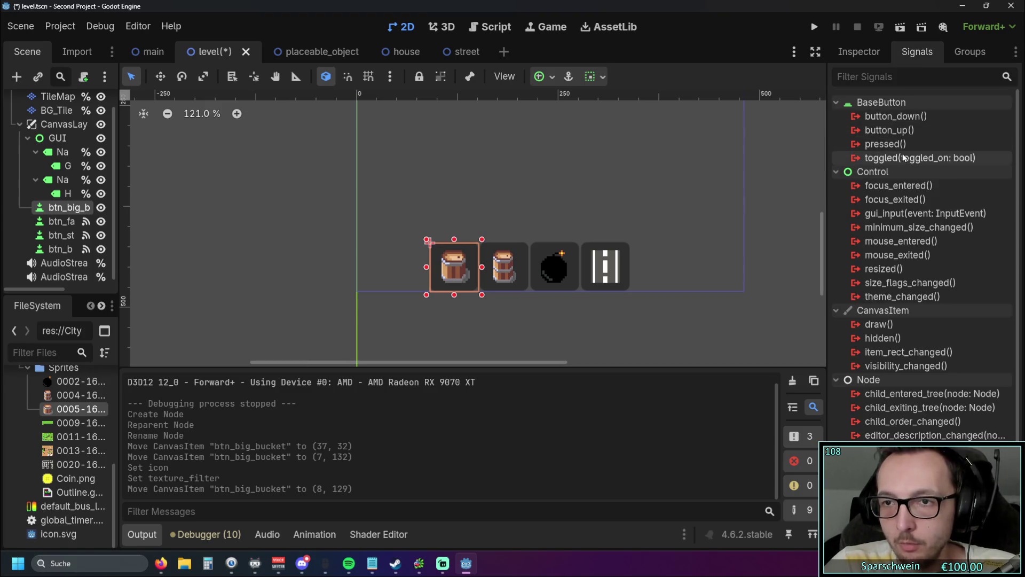
double_click(886, 144)
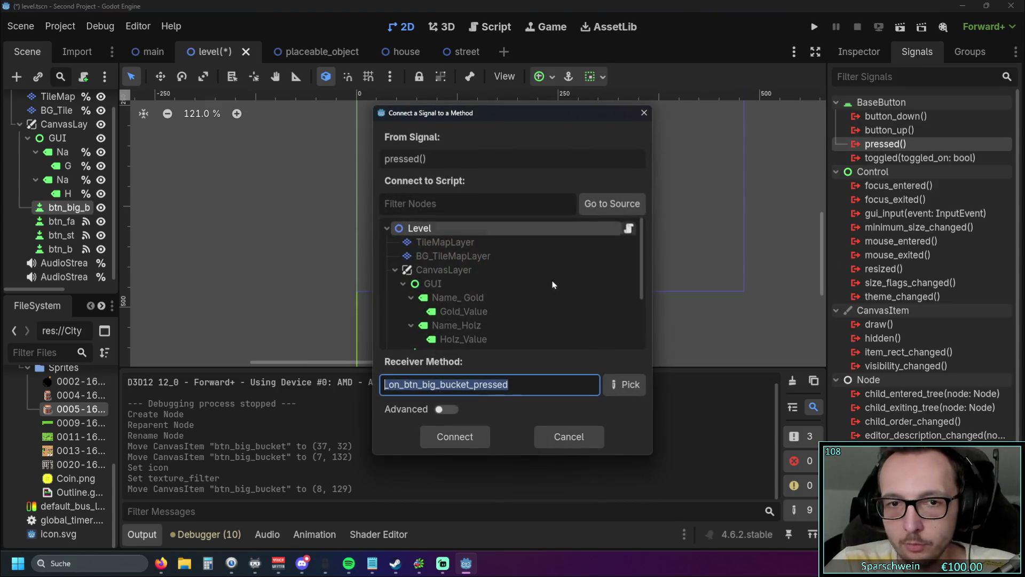
left_click(454, 437)
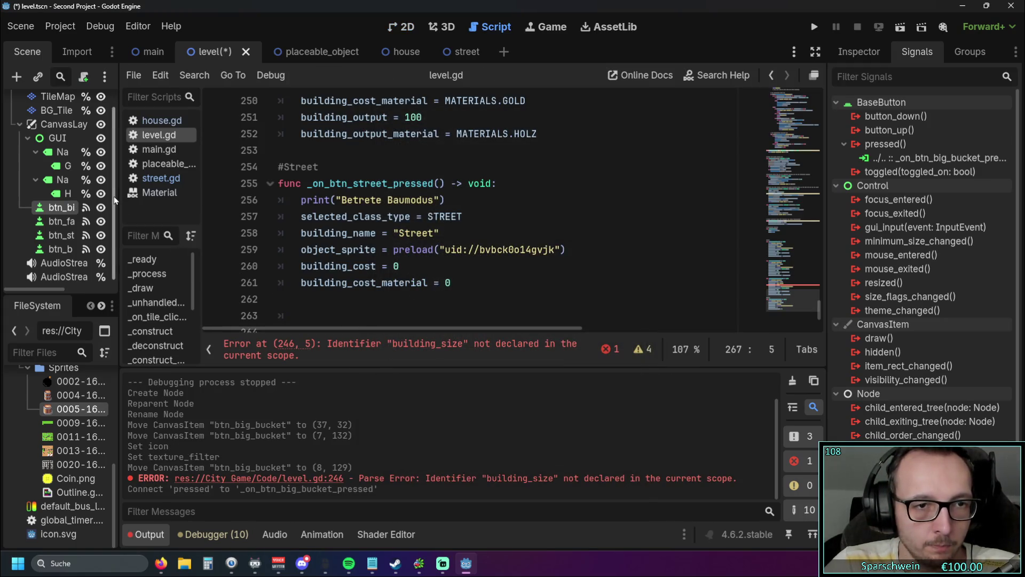
Jump to the building_size error on line 246 of level.gd.
scroll(115, 200, "down", 1)
scroll(398, 239, "up", 4)
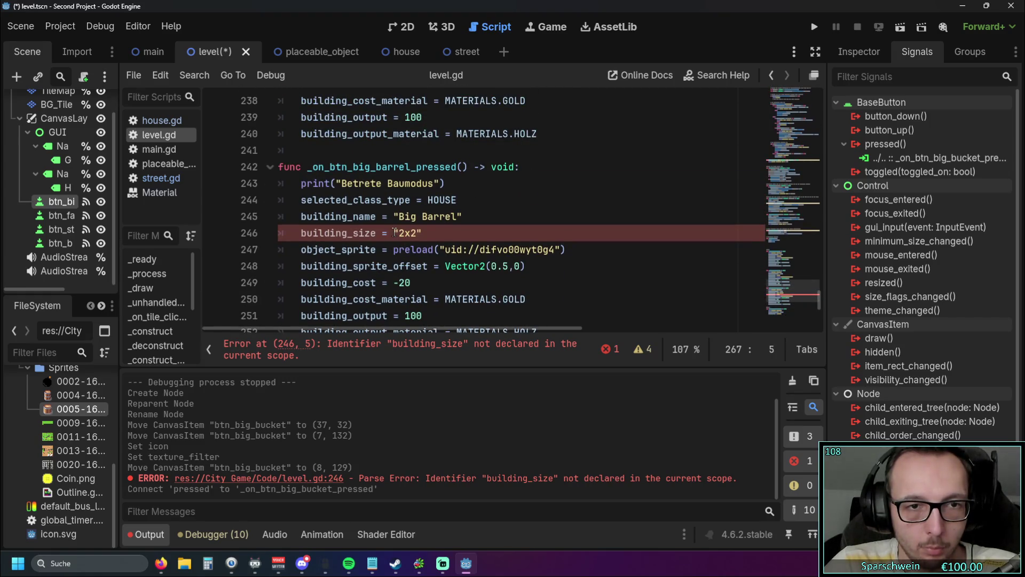
left_click(395, 233)
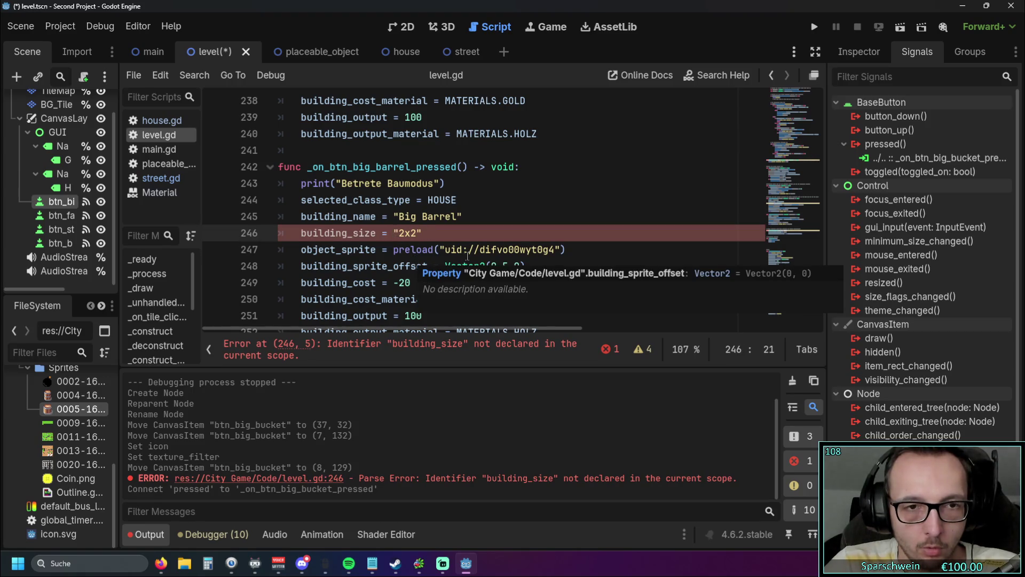
Replace the building_site declaration with building_size on line 35 of level.gd.
left_click(302, 233)
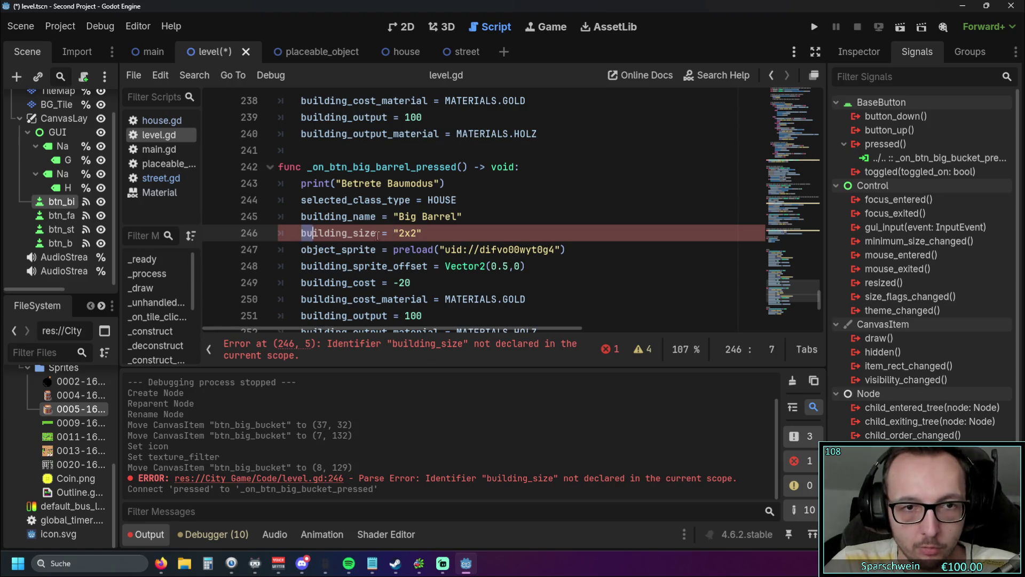
left_click(662, 216)
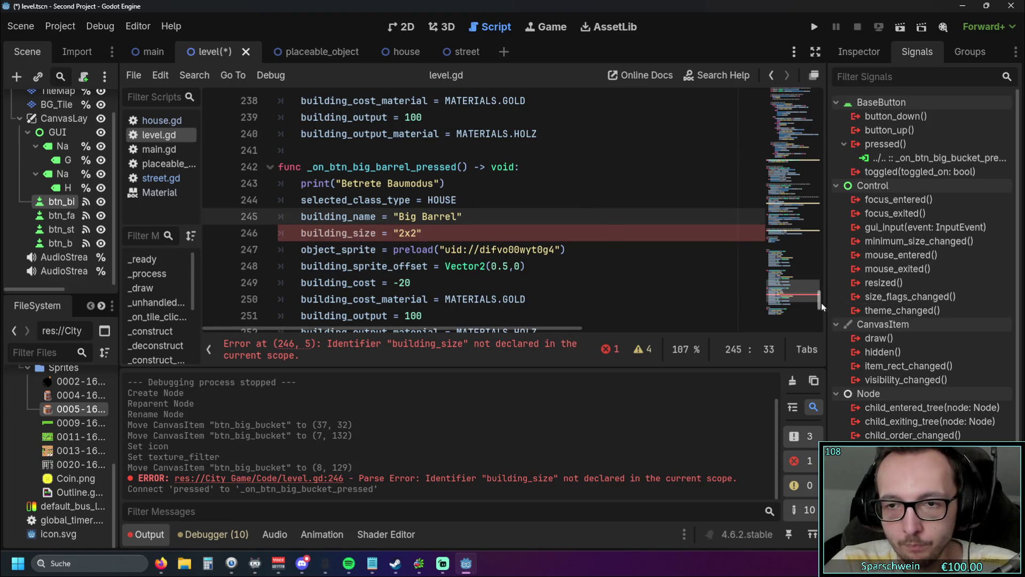
left_click_drag(822, 303, 846, 24)
scroll(549, 230, "down", 8)
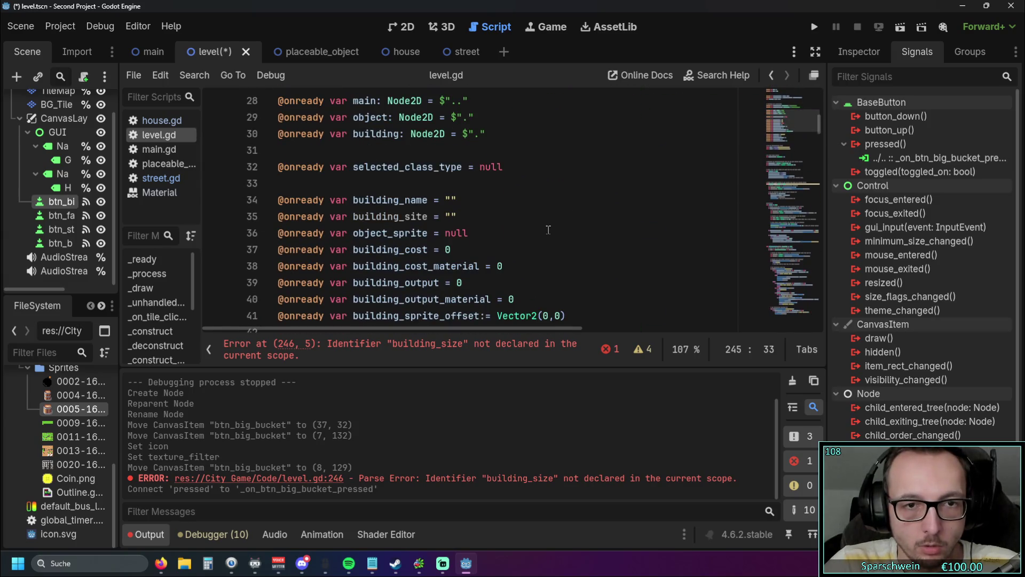
double_click(357, 216)
type("building_size")
Scroll back to the not-enough-gold message line in the build code.
left_click(551, 227)
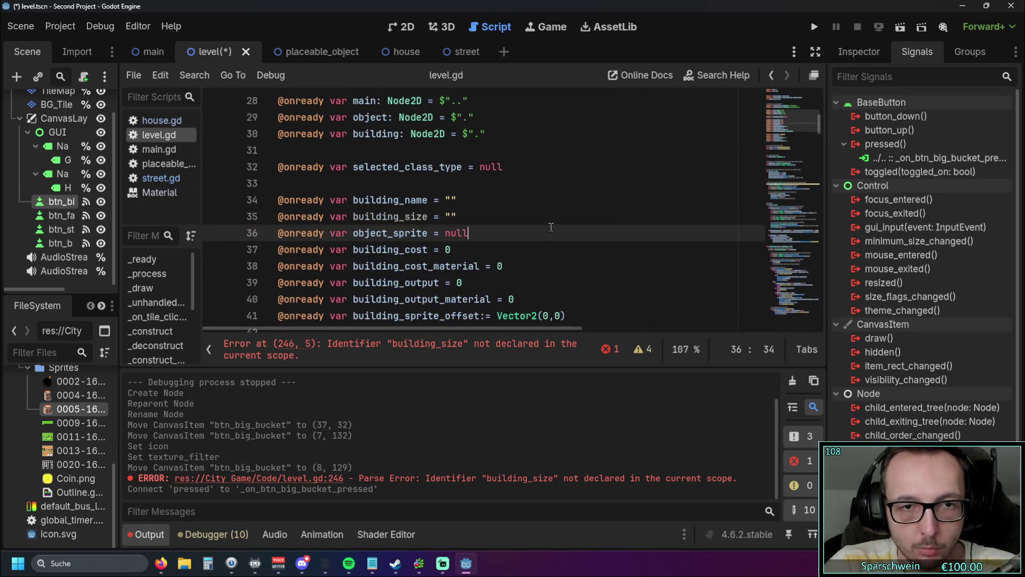
left_click_drag(822, 124, 822, 318)
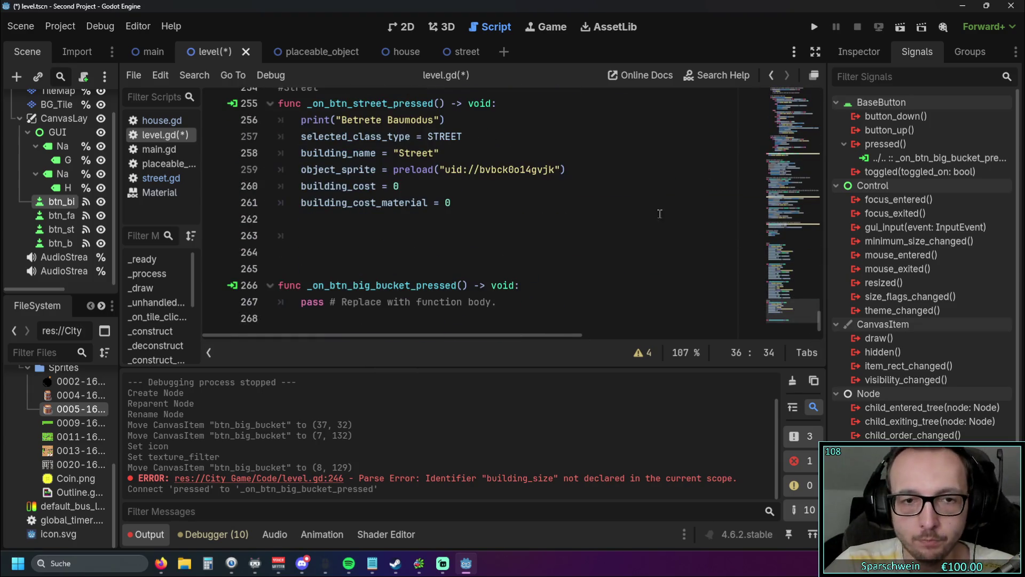
scroll(446, 210, "up", 6)
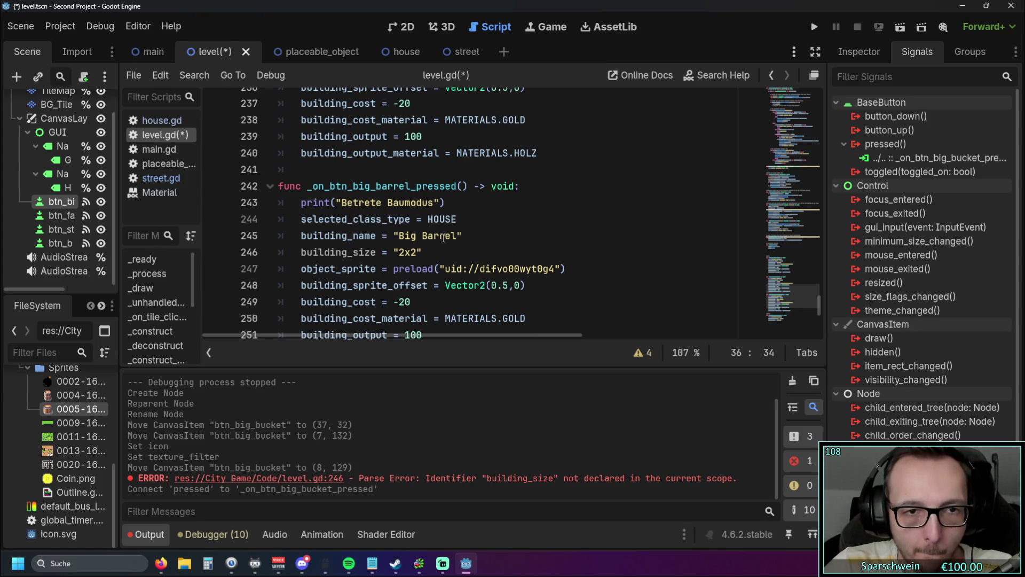
scroll(443, 236, "up", 20)
scroll(474, 248, "up", 14)
scroll(475, 250, "down", 1)
scroll(475, 250, "down", 2)
scroll(558, 213, "up", 2)
left_click(561, 221)
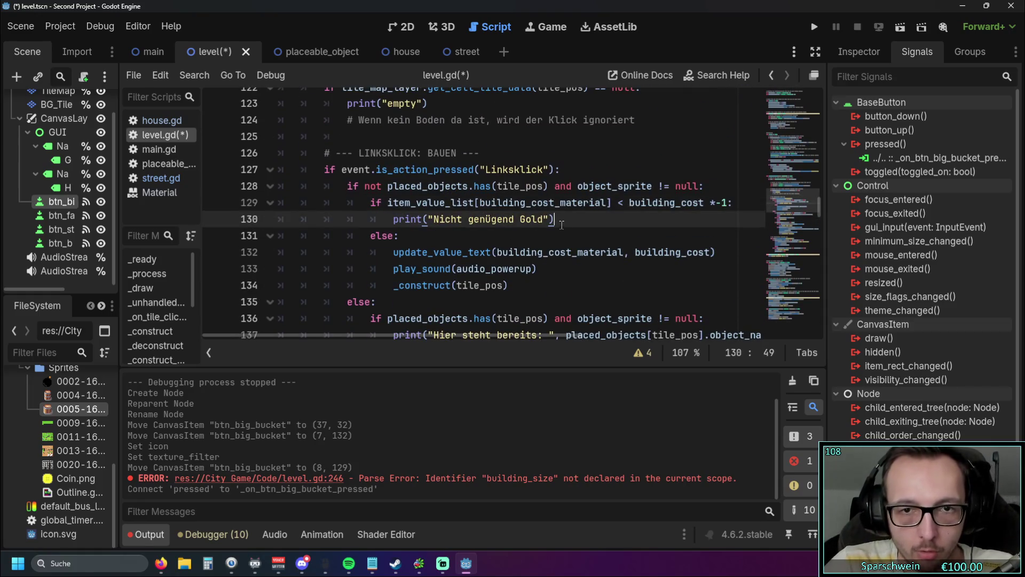
Insert the line if building_size == "2x2": after line 130 and begin its indented block.
key("Return")
key("BackSpace")
type("if building_size ")
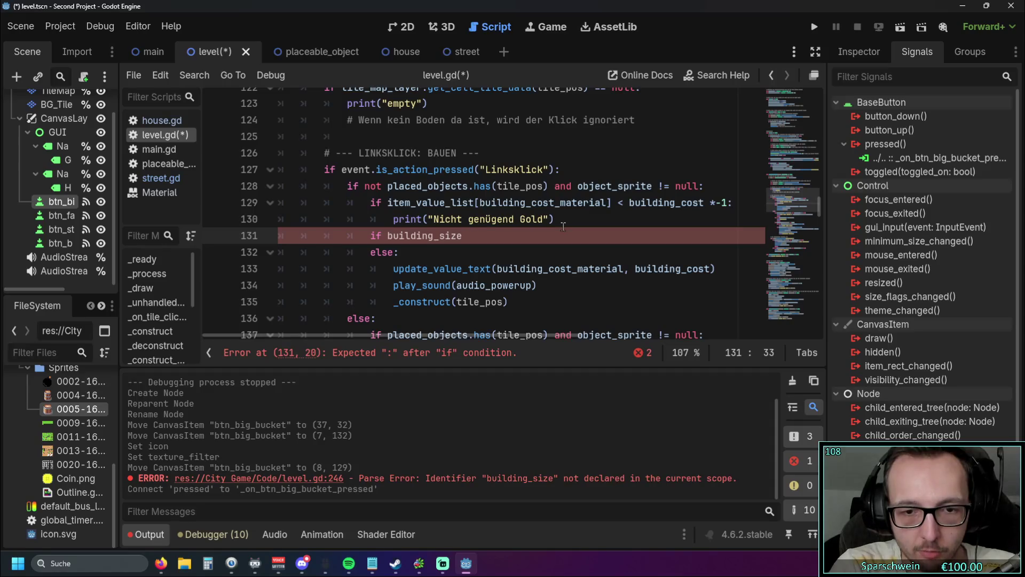
type("== 2")
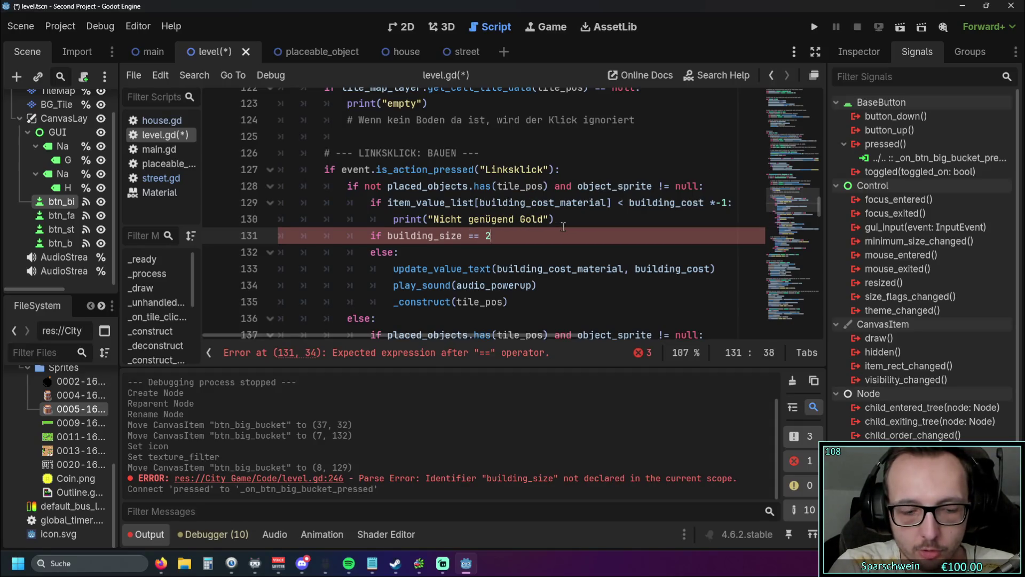
type("x2\"")
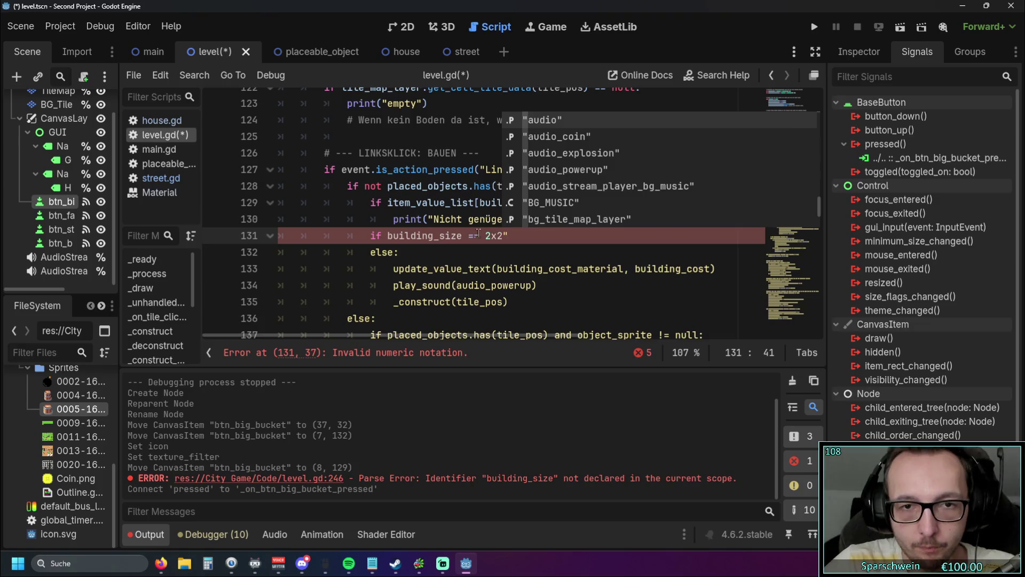
left_click(484, 235)
type("\"")
left_click(558, 239)
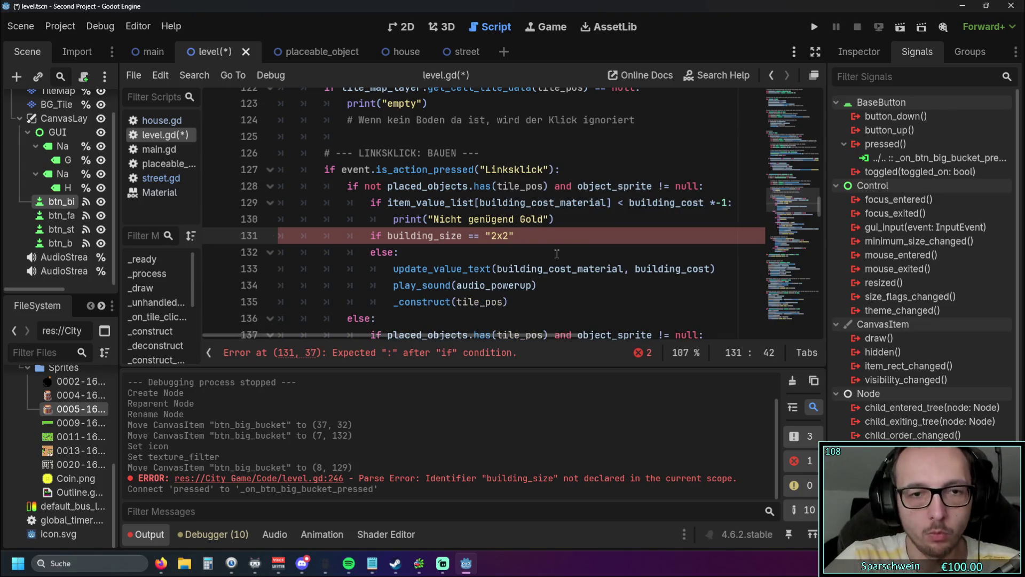
type(":")
key("Return")
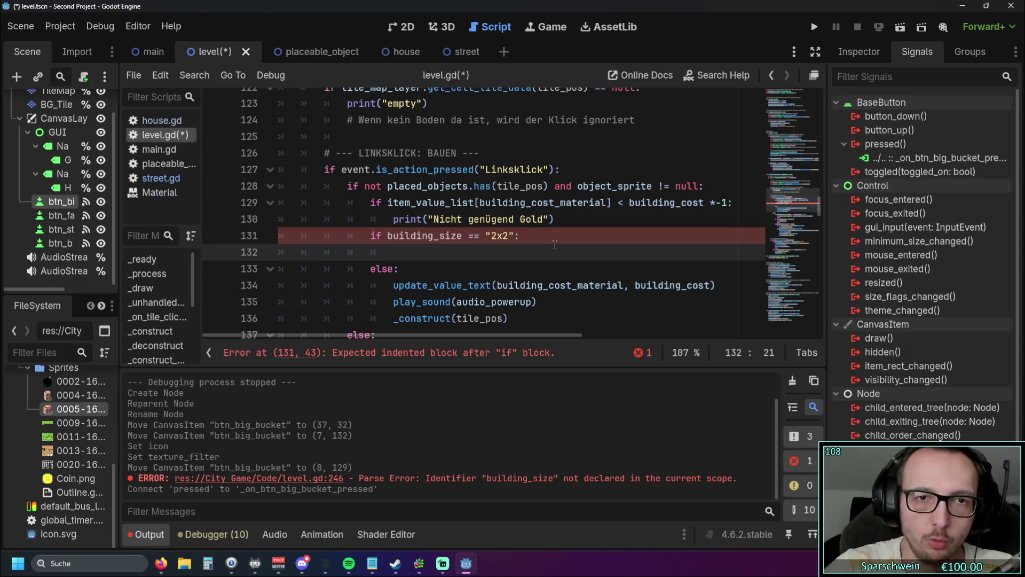
scroll(486, 259, "up", 2)
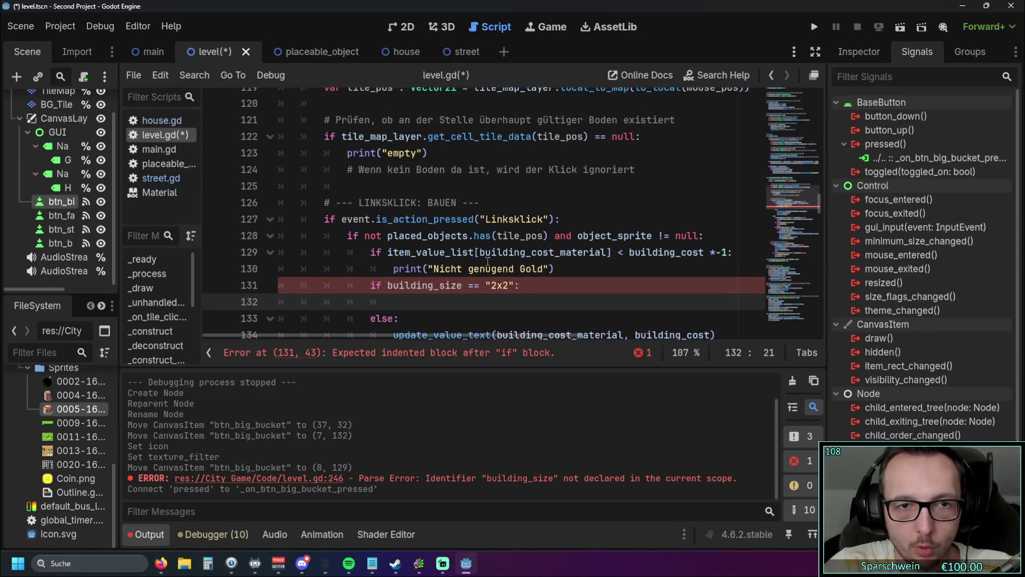
Paste the placed_objects.has(tile_pos) check and its print line under the 2x2 test.
scroll(489, 255, "up", 1)
scroll(534, 241, "down", 8)
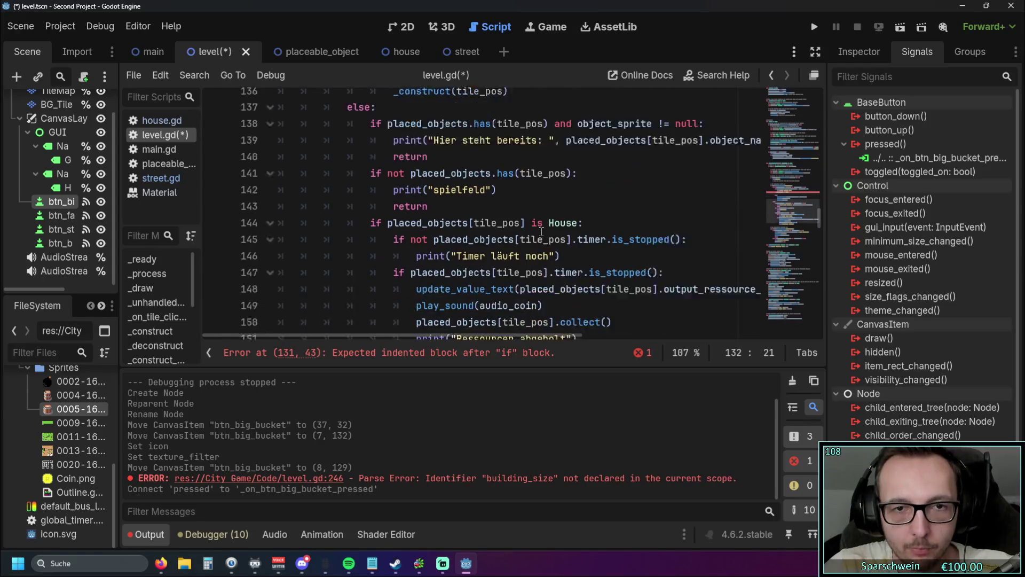
scroll(542, 231, "up", 2)
mouse_move(426, 336)
left_mouse_down()
mouse_move(472, 336)
mouse_move(440, 338)
left_mouse_up()
scroll(471, 284, "up", 1)
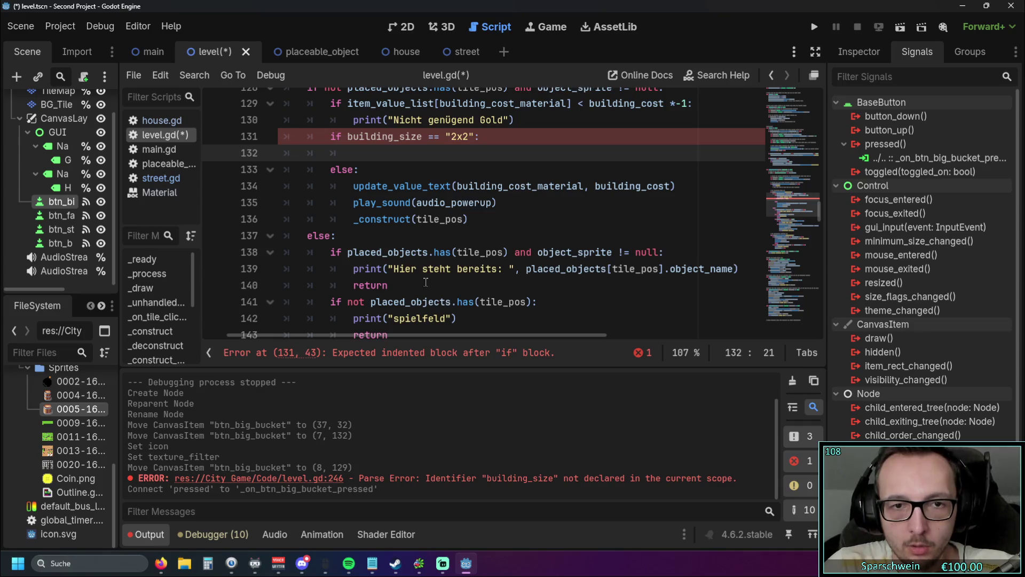
scroll(433, 279, "up", 1)
scroll(434, 279, "down", 1)
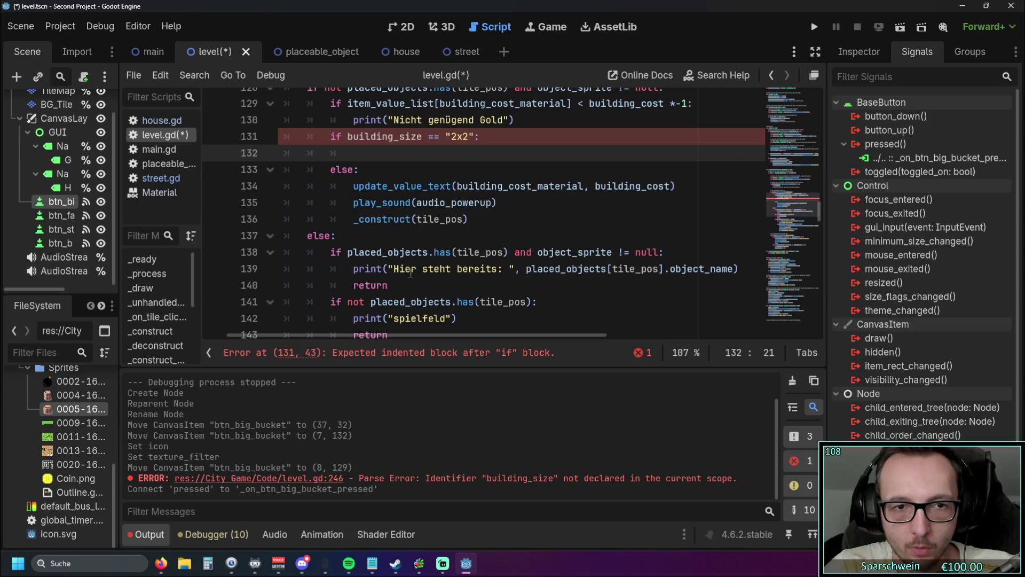
mouse_move(364, 256)
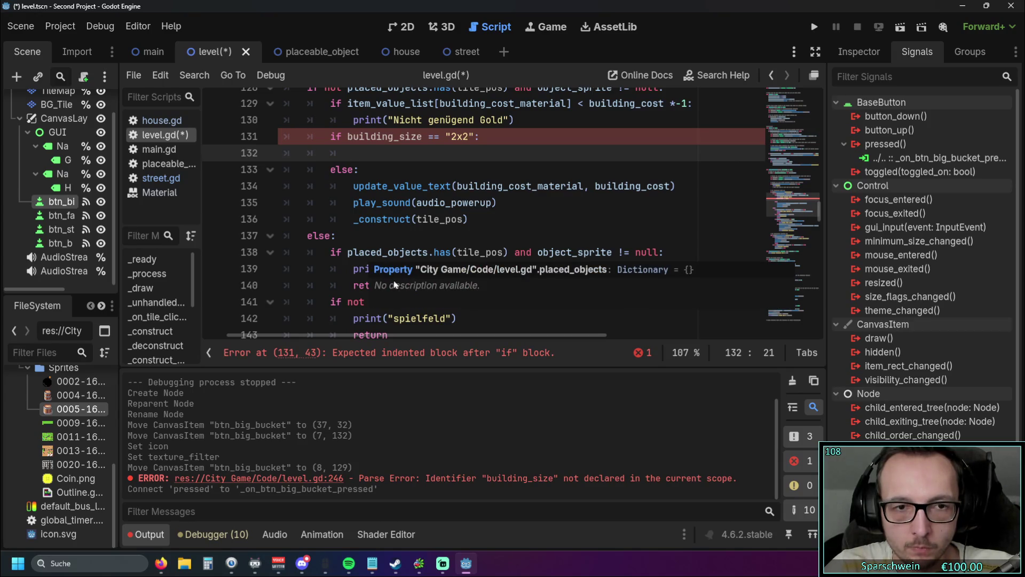
left_click_drag(740, 270, 285, 254)
key("ctrl+c")
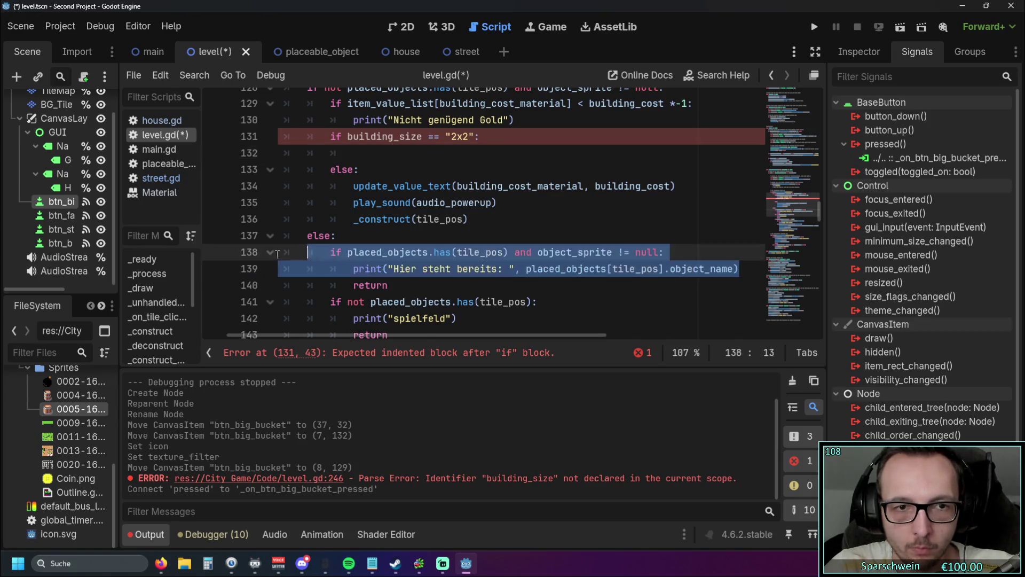
left_click(402, 152)
key("ctrl+v")
Re-indent the pasted check and print line with Tab, and restore the leading if.
key("Up")
key("Home")
key("BackSpace")
key("BackSpace")
key("BackSpace")
scroll(464, 206, "up", 1)
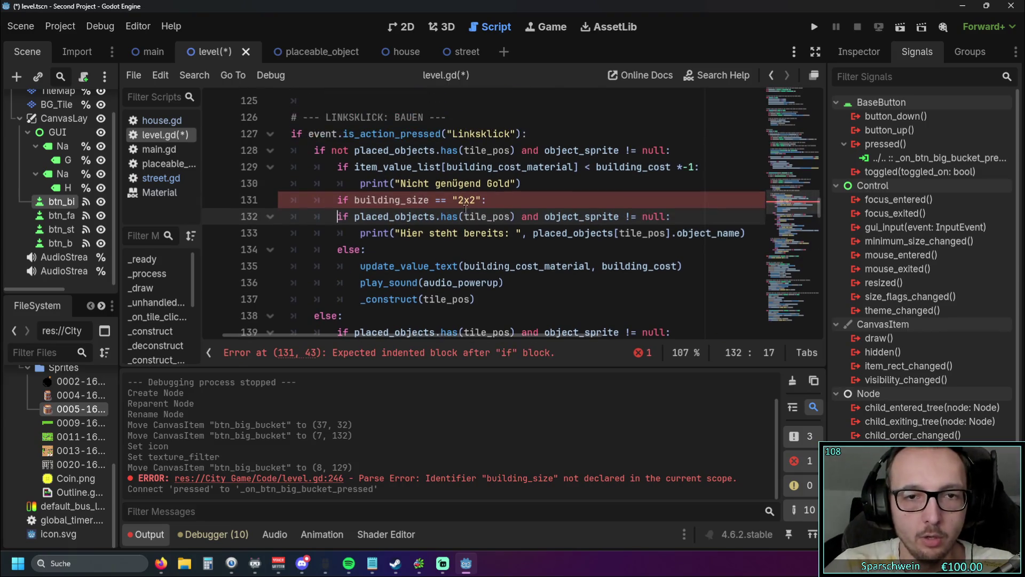
key("Tab")
left_click(362, 239)
key("Tab")
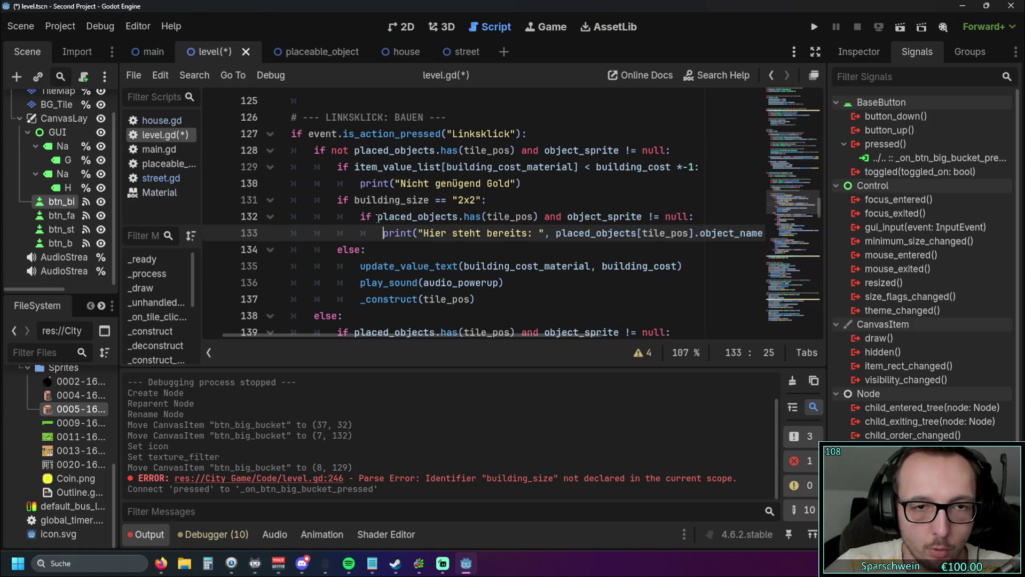
left_click(377, 218)
key("BackSpace")
key("BackSpace")
key("BackSpace")
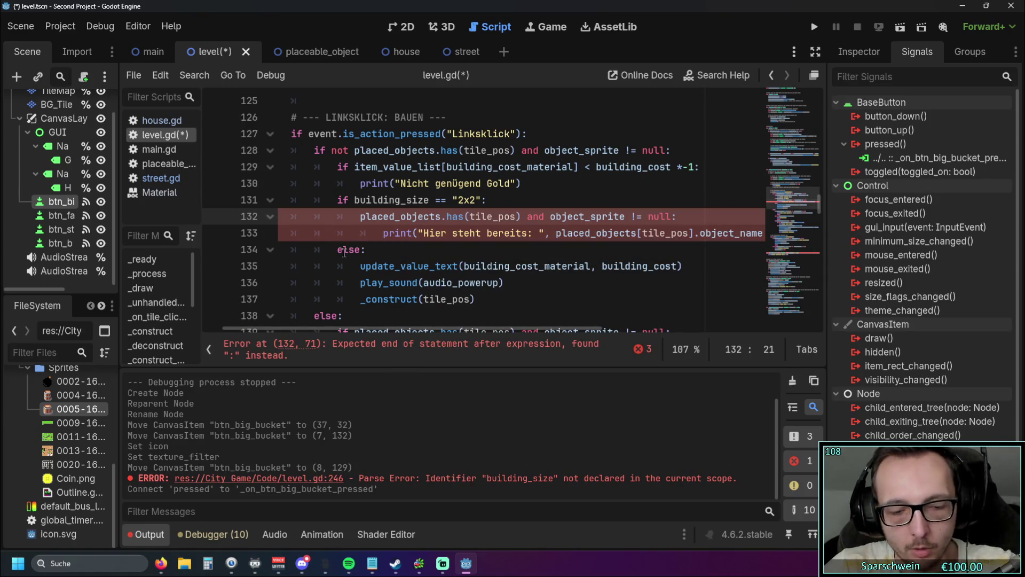
type("if")
left_click(506, 249)
scroll(507, 247, "up", 1)
scroll(506, 247, "down", 1)
mouse_move(428, 337)
left_mouse_down()
mouse_move(443, 337)
mouse_move(385, 336)
left_mouse_up()
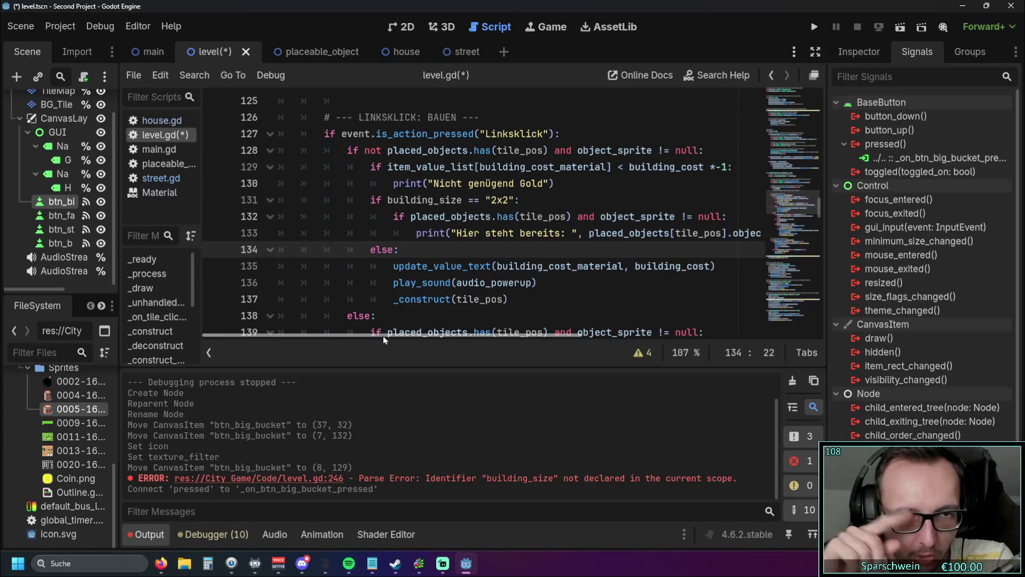
scroll(422, 243, "up", 6)
scroll(423, 243, "down", 3)
scroll(422, 243, "down", 2)
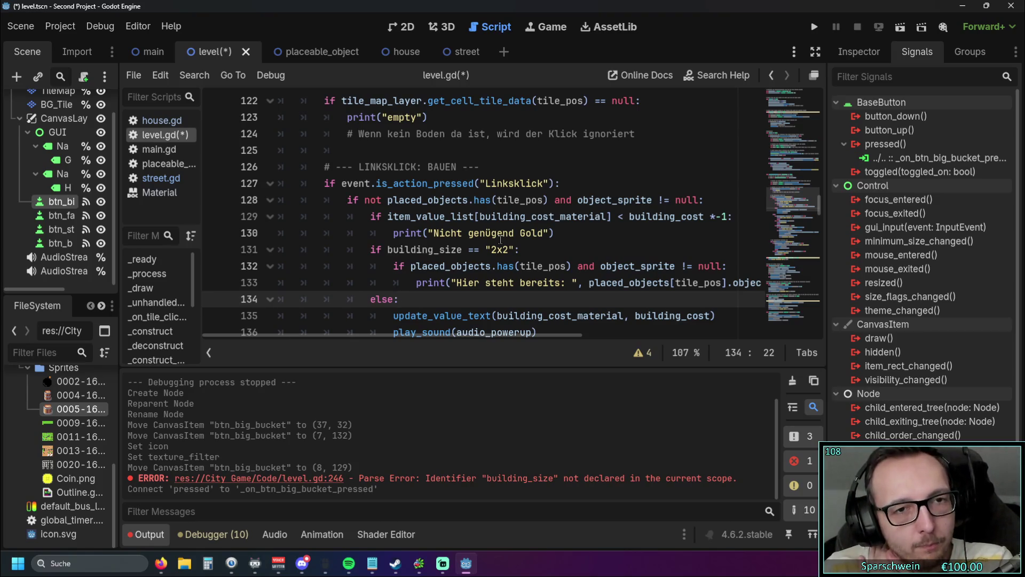
scroll(500, 239, "down", 20)
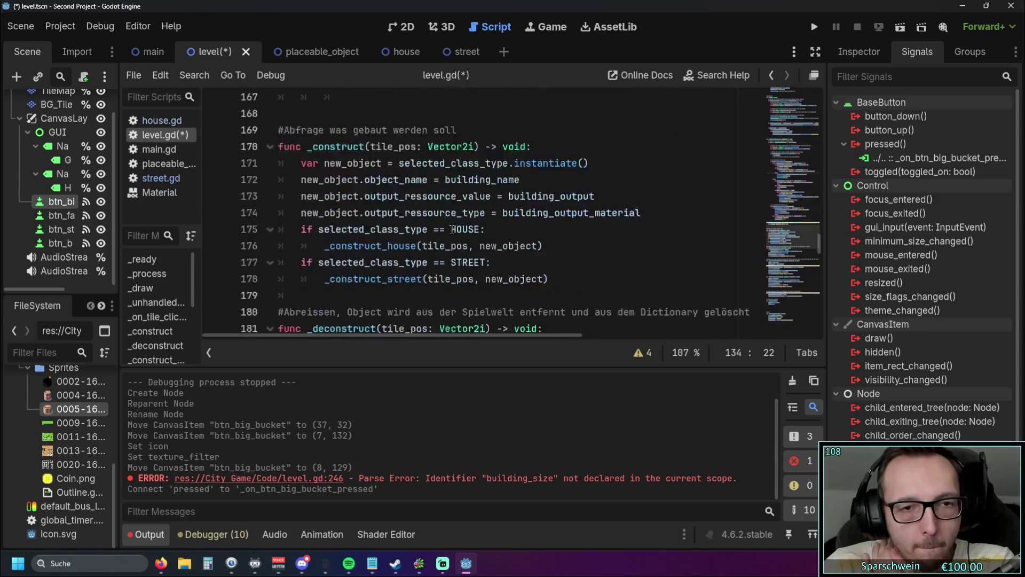
Remove the extra blank lines above the big bucket function.
scroll(458, 233, "down", 4)
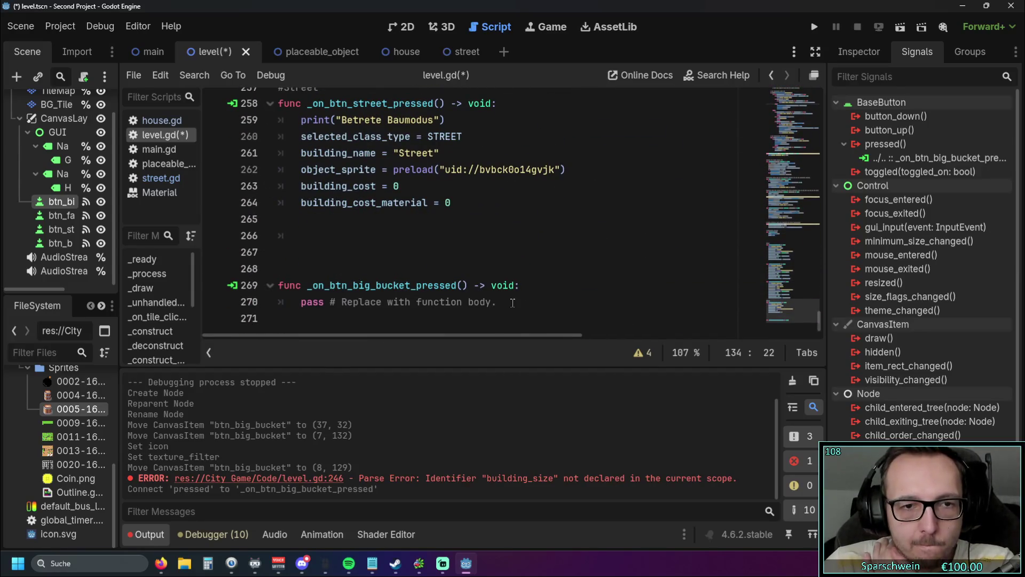
left_click(374, 268)
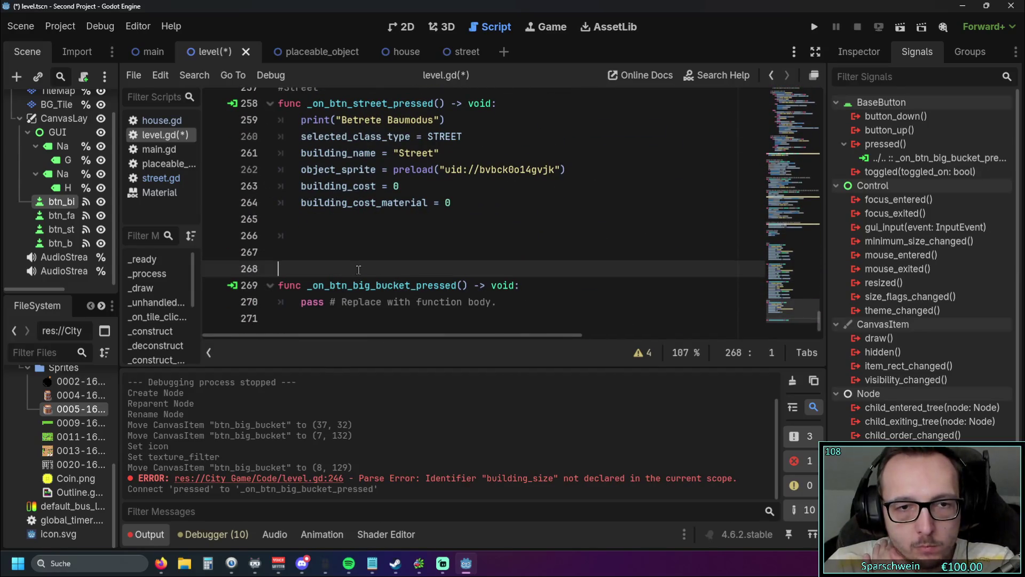
scroll(395, 262, "up", 2)
scroll(407, 260, "down", 1)
scroll(407, 259, "down", 1)
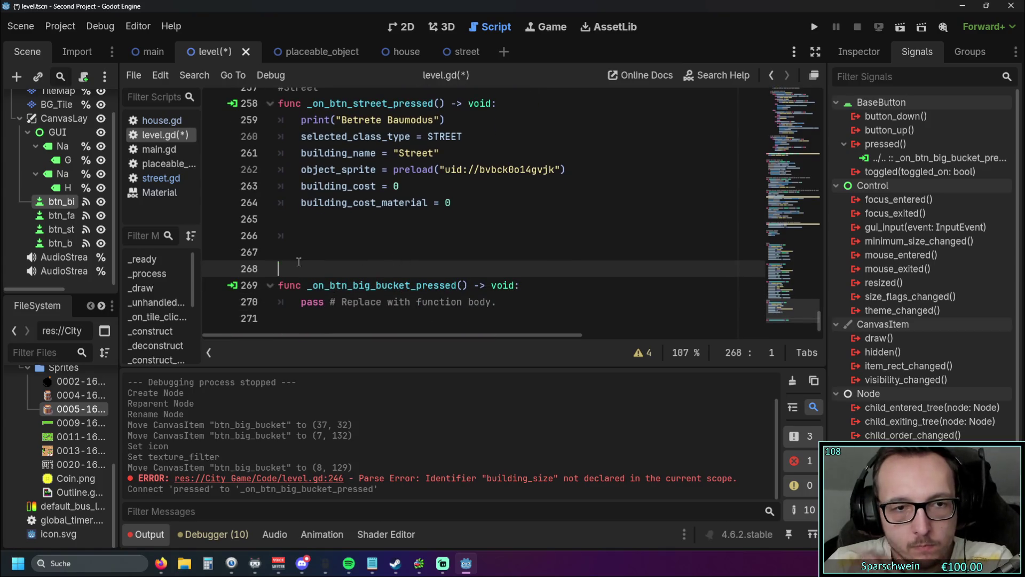
key("BackSpace")
key("BackSpace")
scroll(374, 261, "up", 2)
scroll(406, 262, "down", 2)
Rename the Big Barrel handler at line 245 to _on_btn_big_bucket_pressed.
left_click_drag(503, 302, 277, 285)
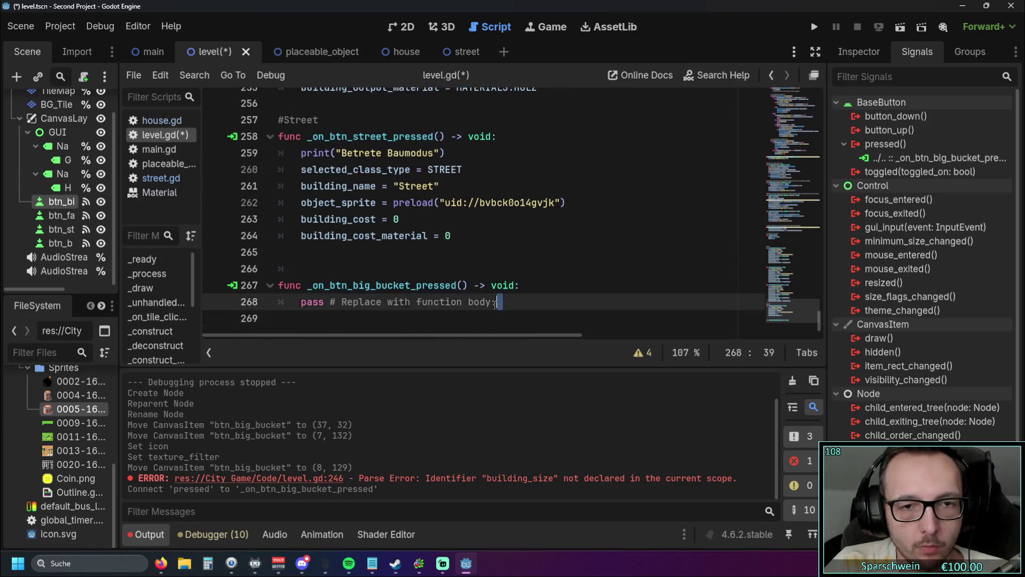
scroll(465, 258, "up", 5)
scroll(485, 255, "down", 5)
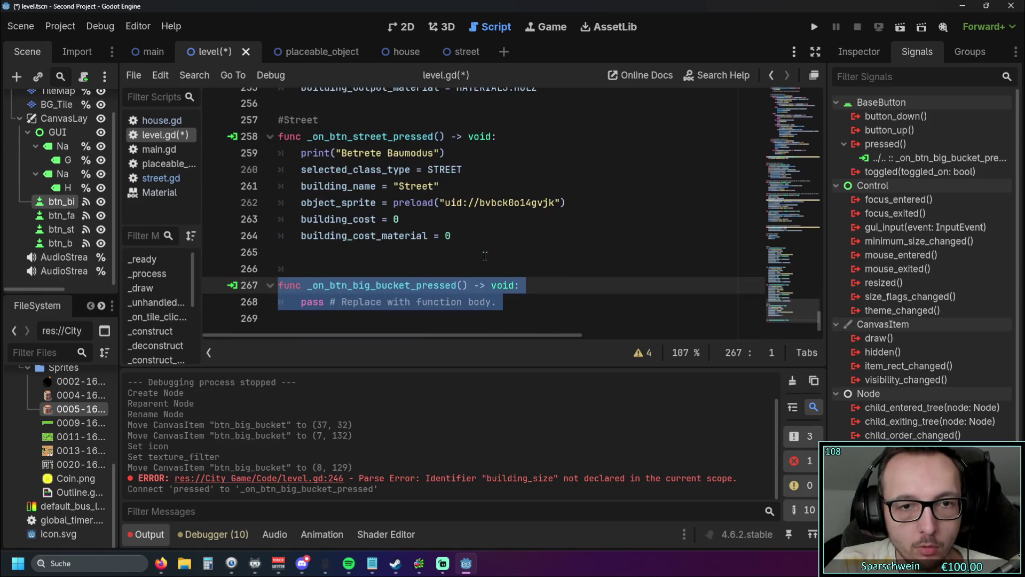
left_click_drag(307, 286, 468, 285)
key("ctrl+c")
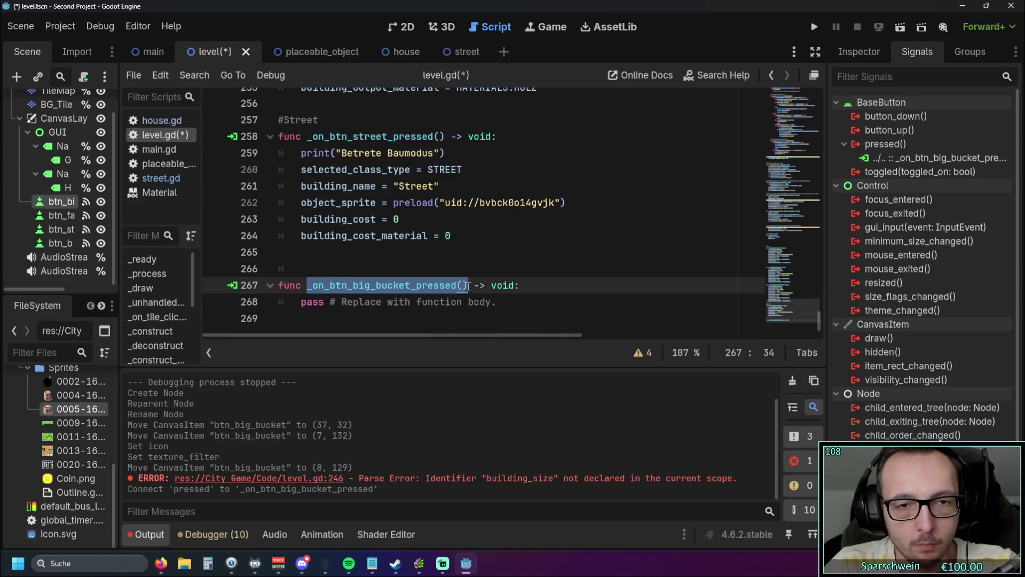
scroll(457, 258, "up", 1)
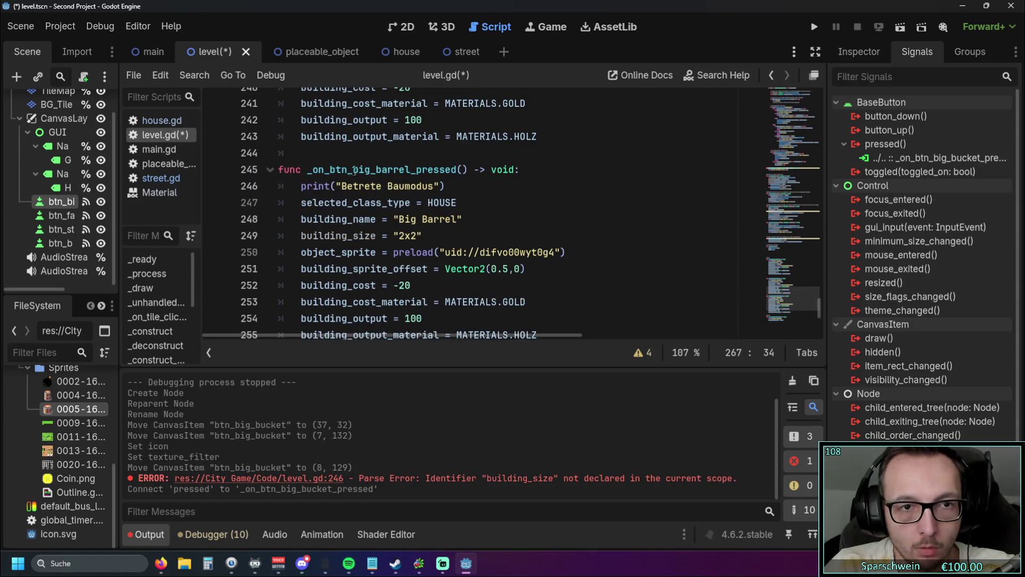
left_click_drag(307, 169, 467, 169)
key("ctrl+v")
Delete the duplicate empty _on_btn_big_bucket_pressed stub.
left_click(466, 219)
scroll(485, 299, "down", 5)
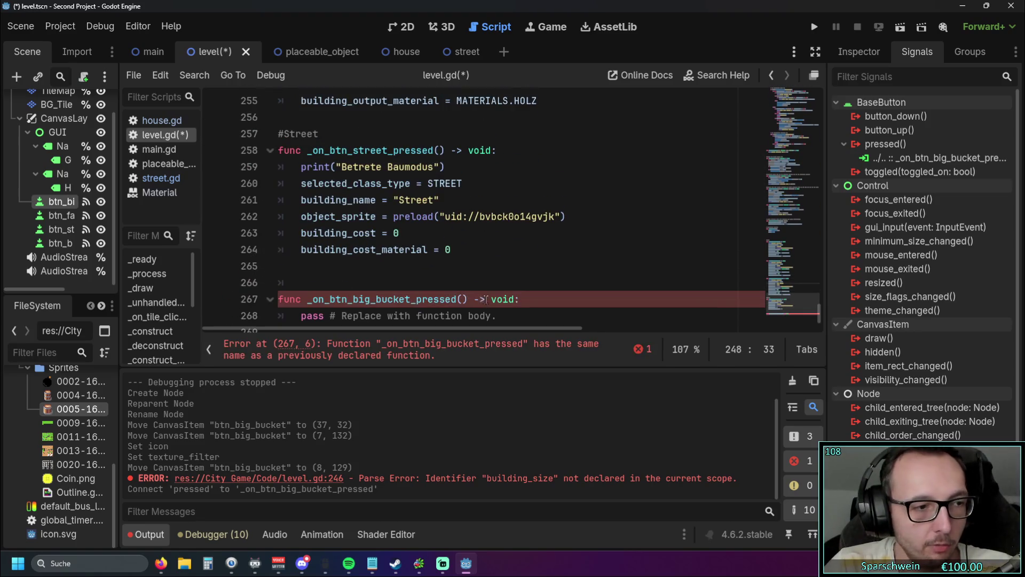
scroll(495, 296, "down", 1)
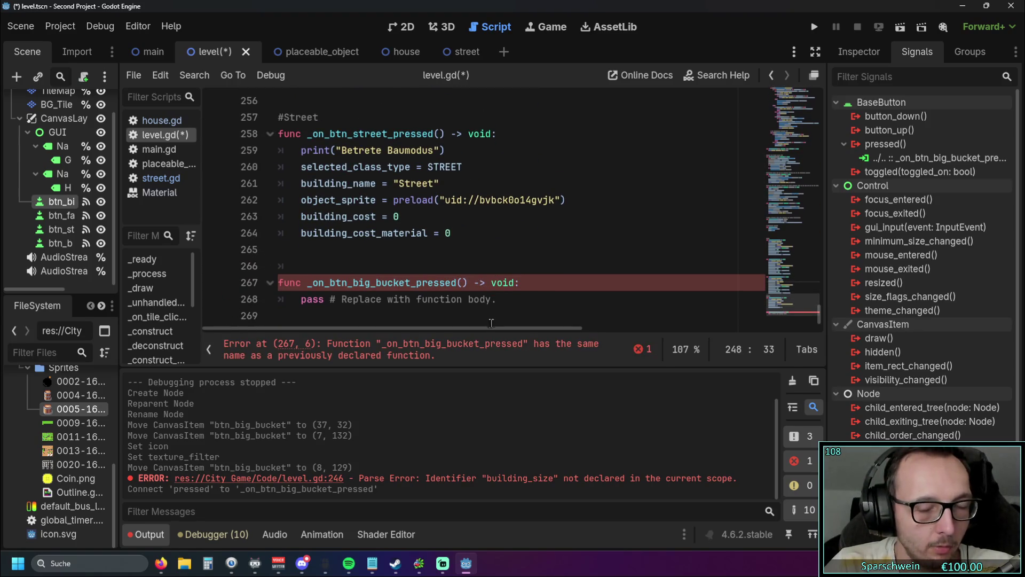
left_click_drag(506, 305, 278, 283)
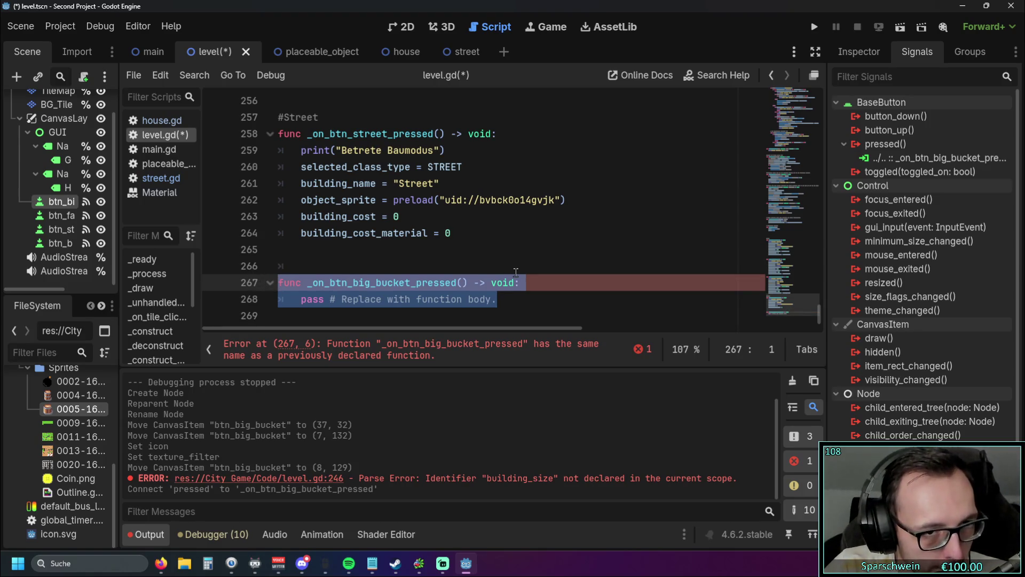
key("BackSpace")
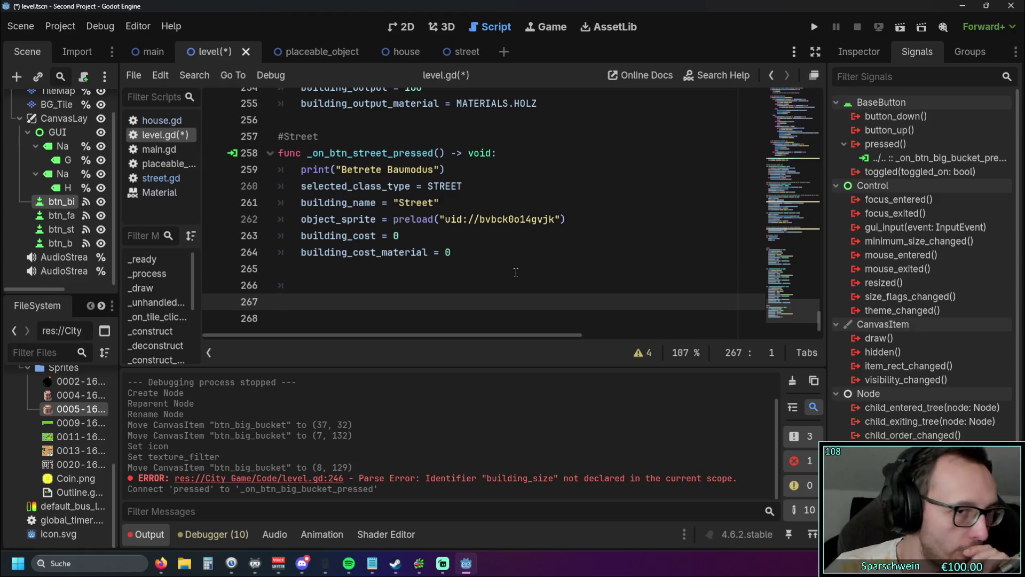
Add a function stub _building_size_2_x_2() with a pass body at the end of level.gd.
type("func ")
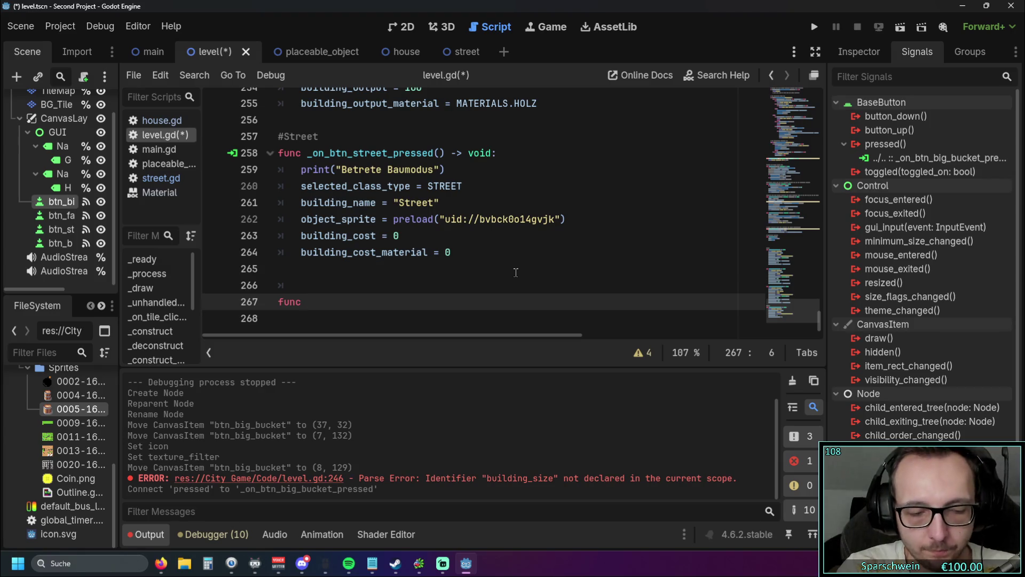
type("_")
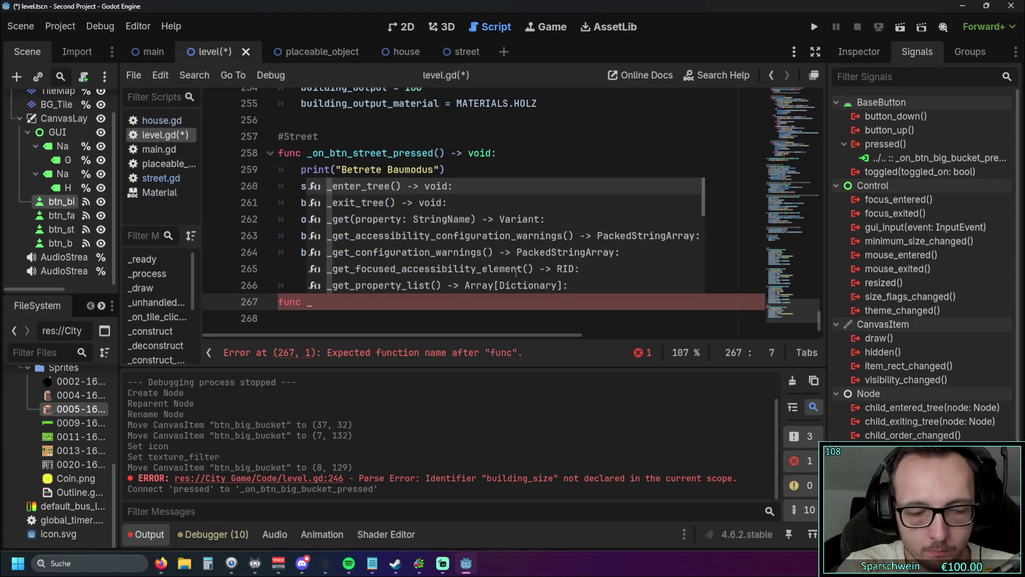
type("2")
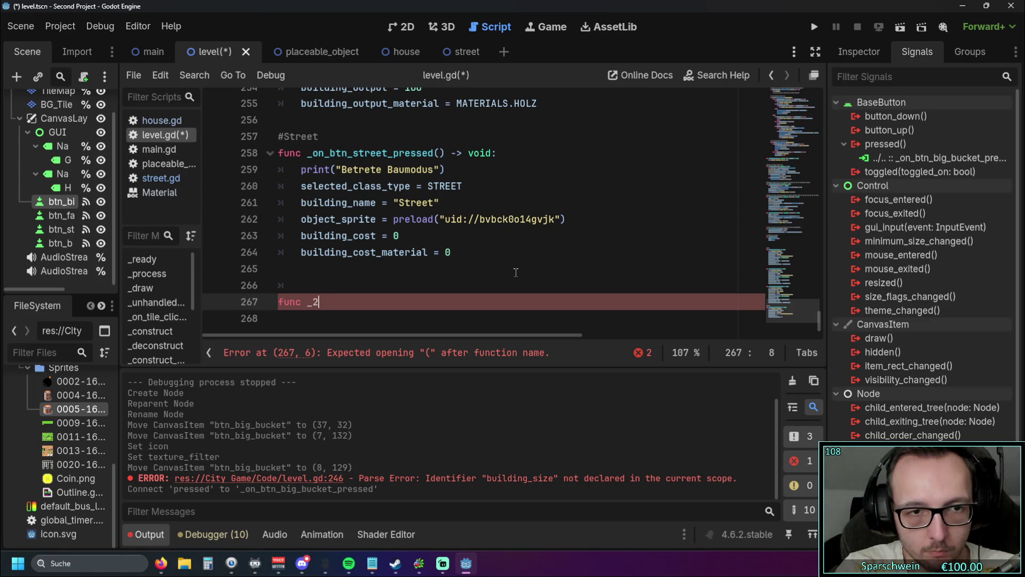
type("x2")
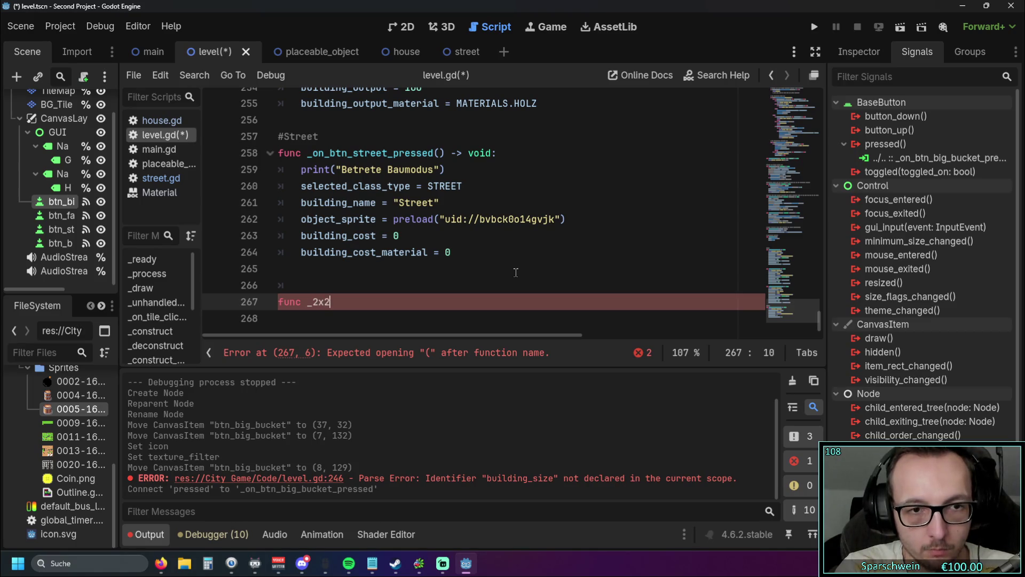
key("BackSpace")
key("BackSpace")
key("BackSpace")
type("bu")
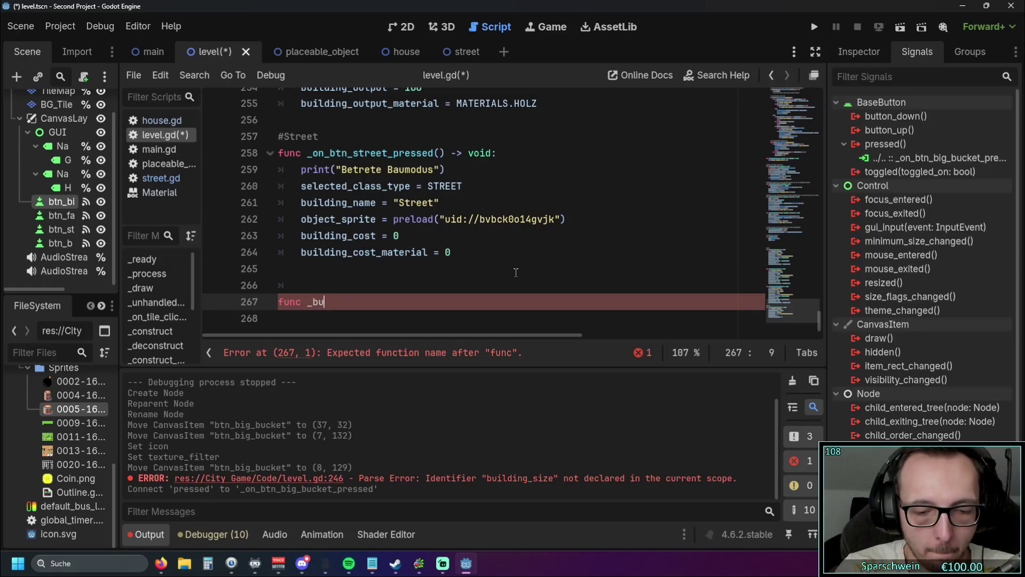
type("ildind")
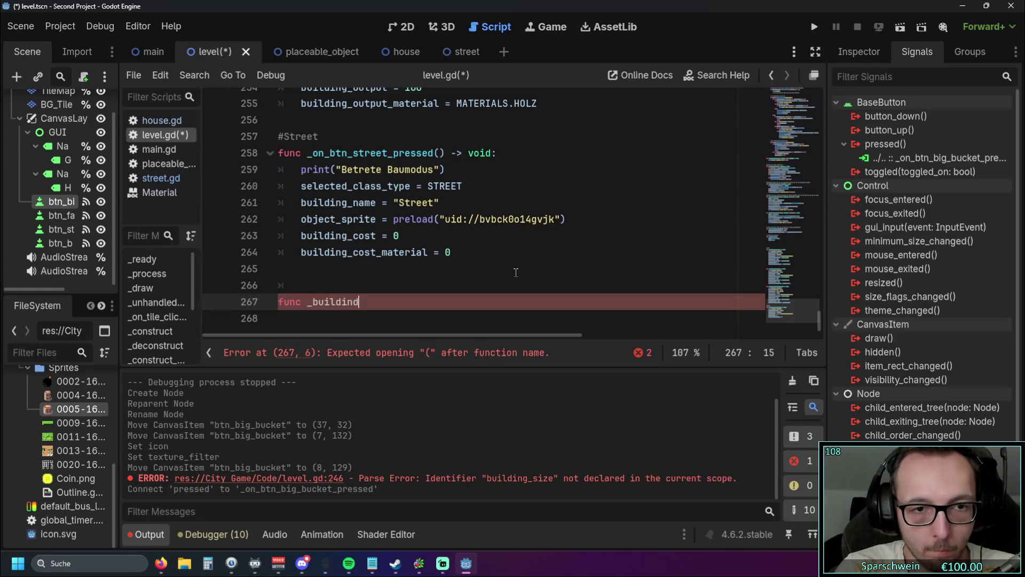
key("BackSpace")
type("g")
key("BackSpace")
key("BackSpace")
key("BackSpace")
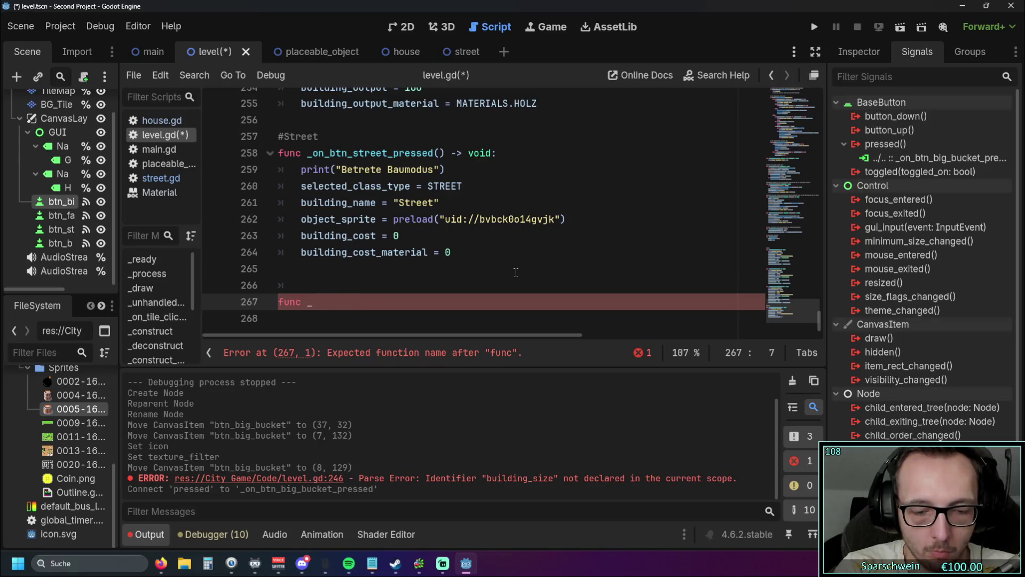
type("building")
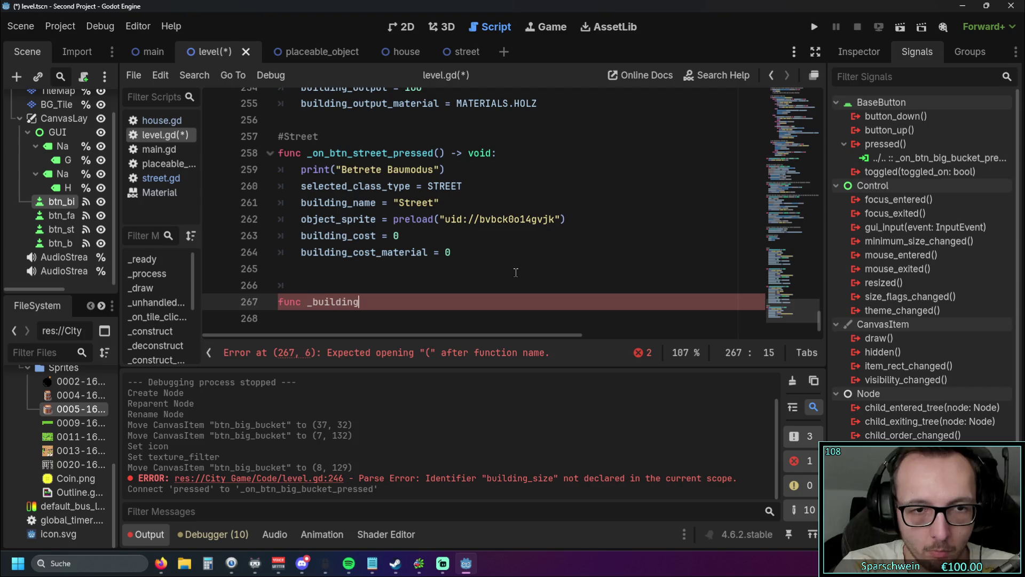
type("_size_2_x_2")
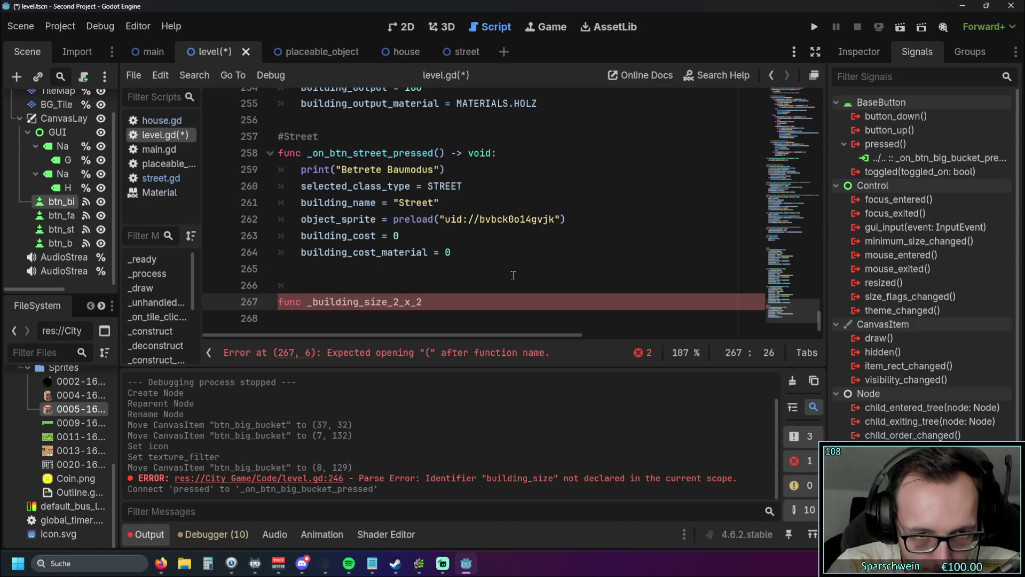
type(":")
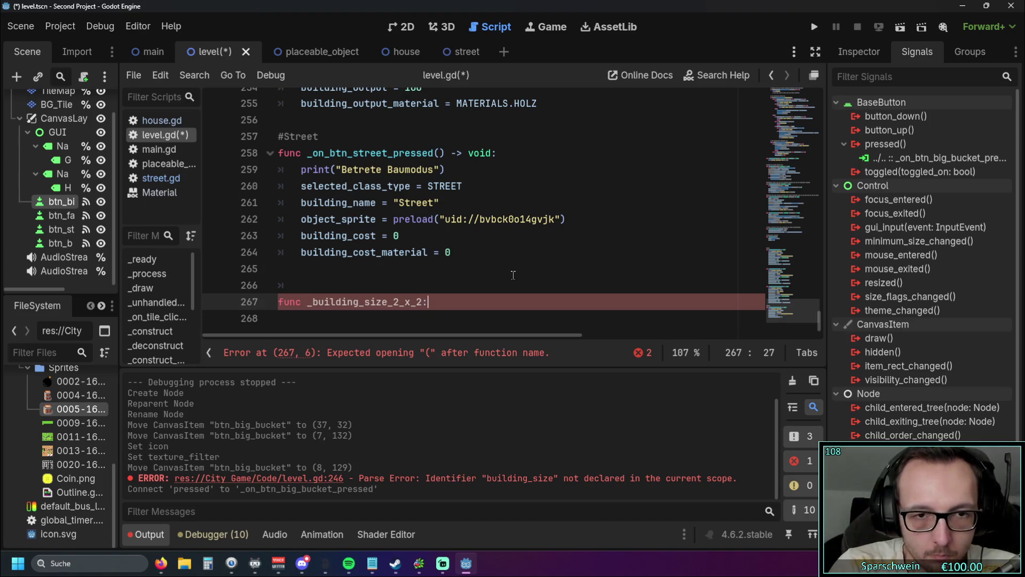
key("BackSpace")
type("()")
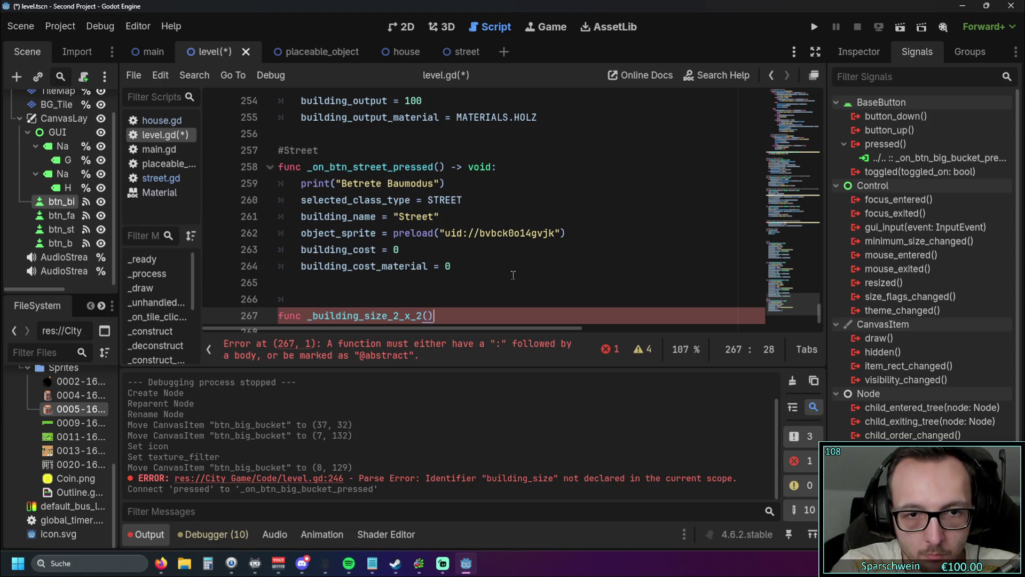
type(":")
key("Return")
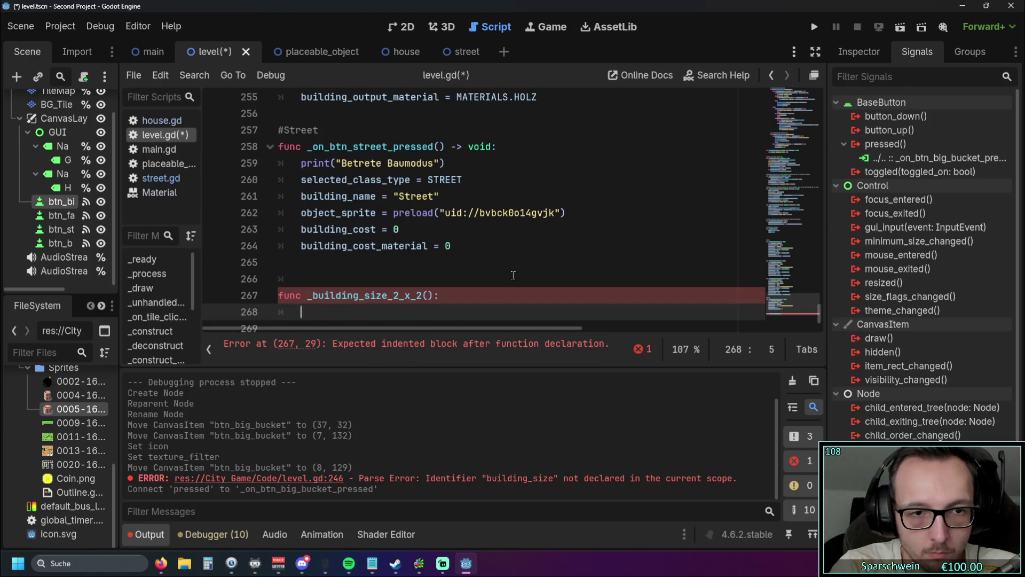
type("pass")
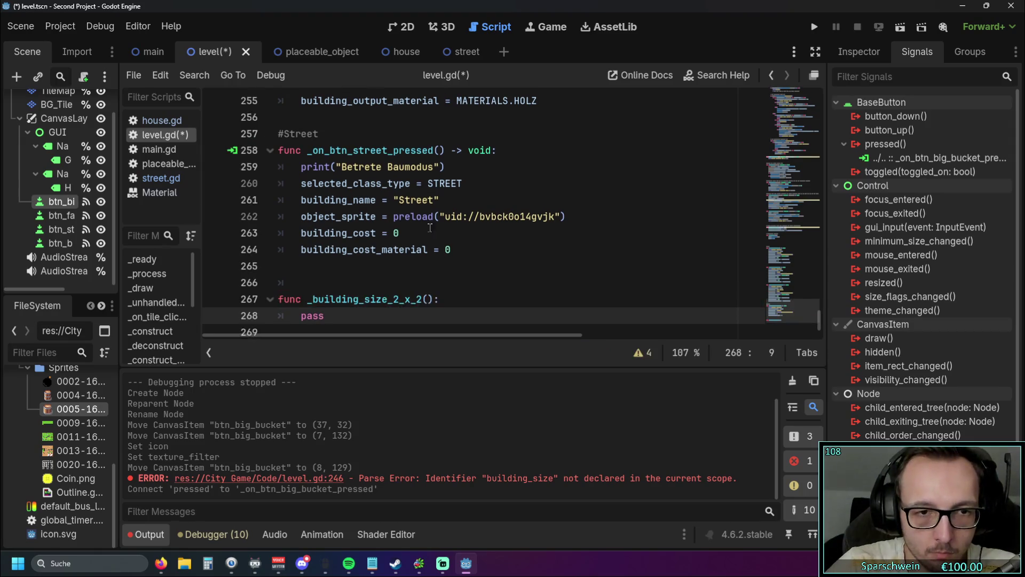
Delete the leading underscore so the function is named building_size_2_x_2.
left_click(314, 285)
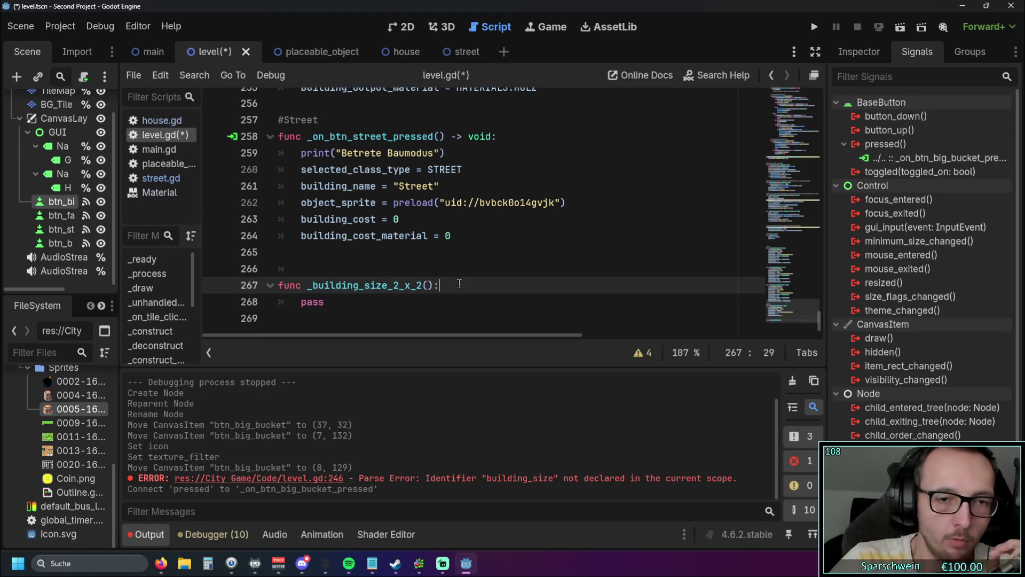
key("BackSpace")
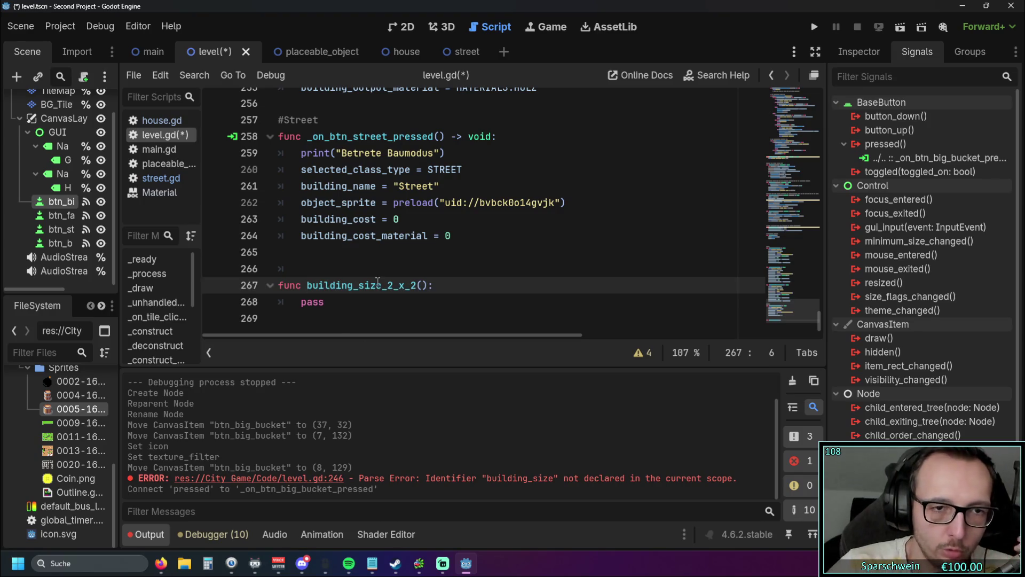
left_click(375, 312)
left_click(454, 286)
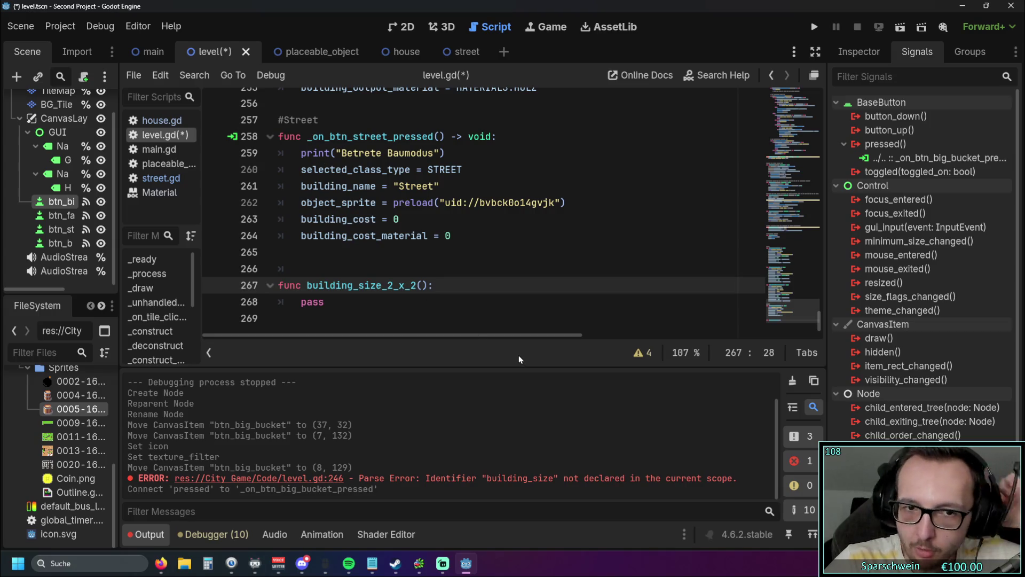
scroll(452, 275, "up", 4)
scroll(452, 275, "down", 4)
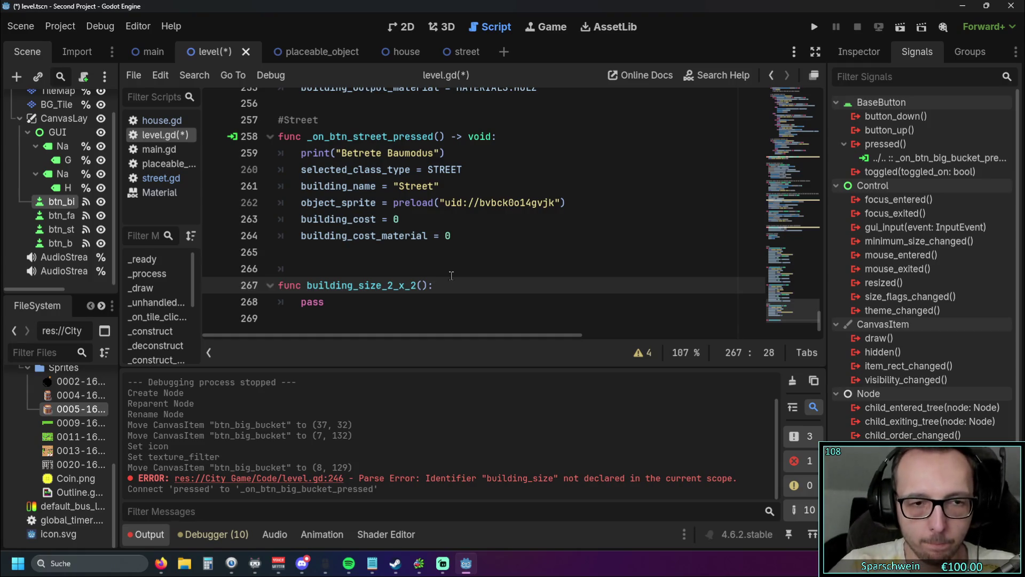
scroll(451, 275, "up", 20)
scroll(436, 253, "up", 6)
scroll(438, 253, "up", 5)
scroll(440, 253, "down", 3)
scroll(464, 253, "up", 10)
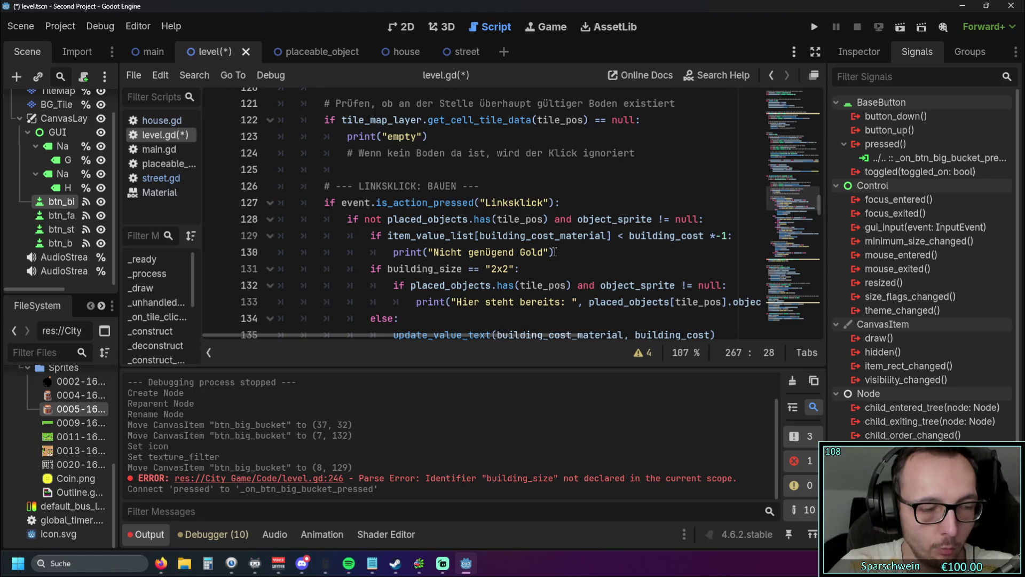
Save and run the project, then try placing a building on the grass tiles.
left_click(815, 27)
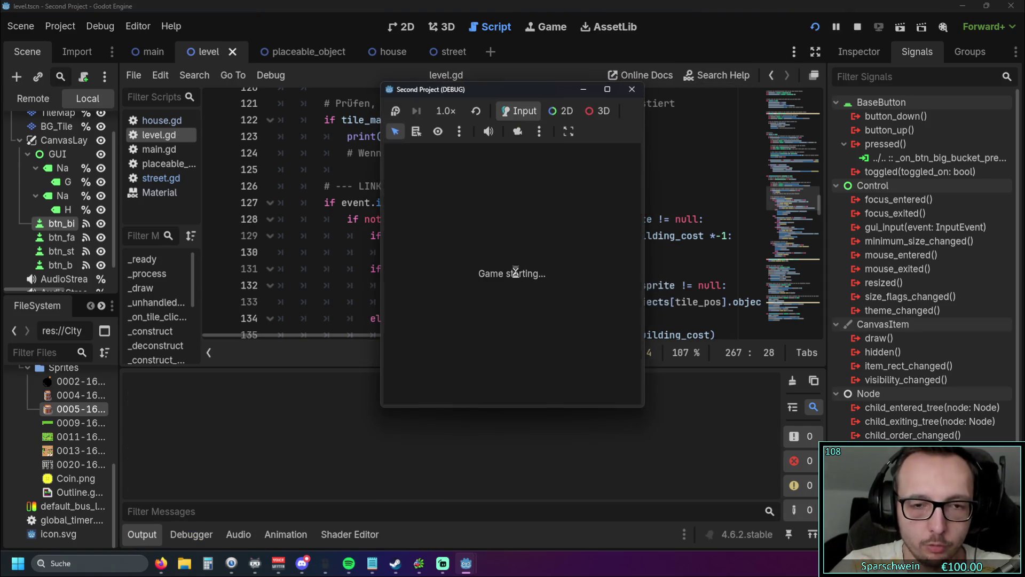
left_click(451, 387)
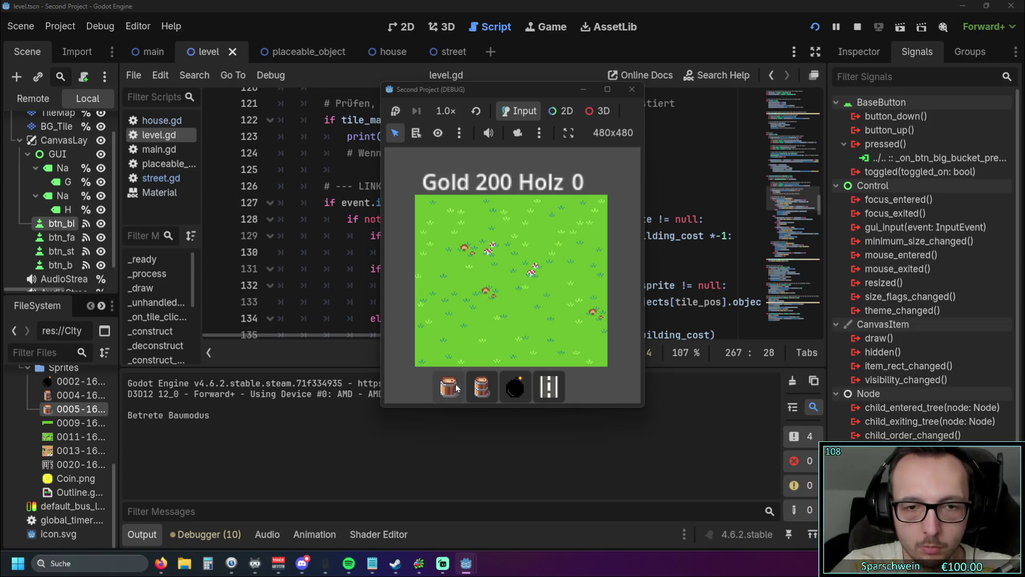
double_click(470, 281)
left_click(490, 271)
Try placing the barrel and another building on the map, then close the game.
left_click(495, 381)
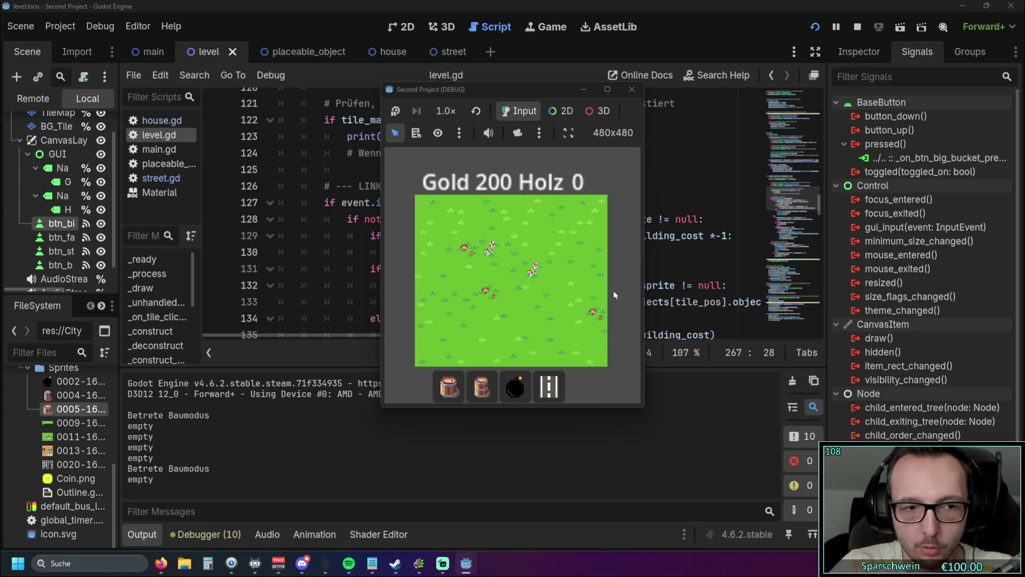
left_click(569, 280)
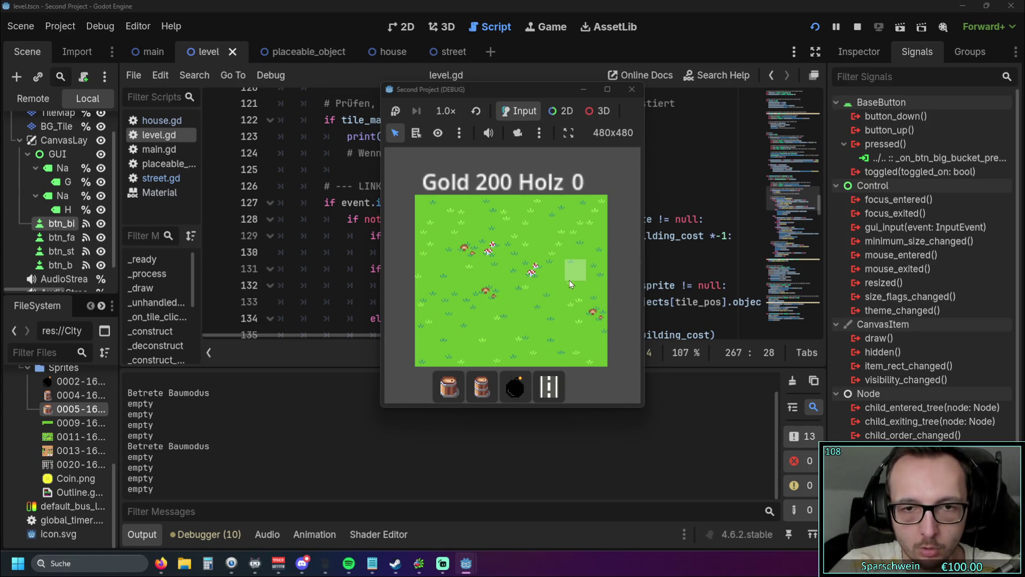
left_click(538, 295)
left_click(448, 263)
left_click(481, 385)
left_click(512, 235)
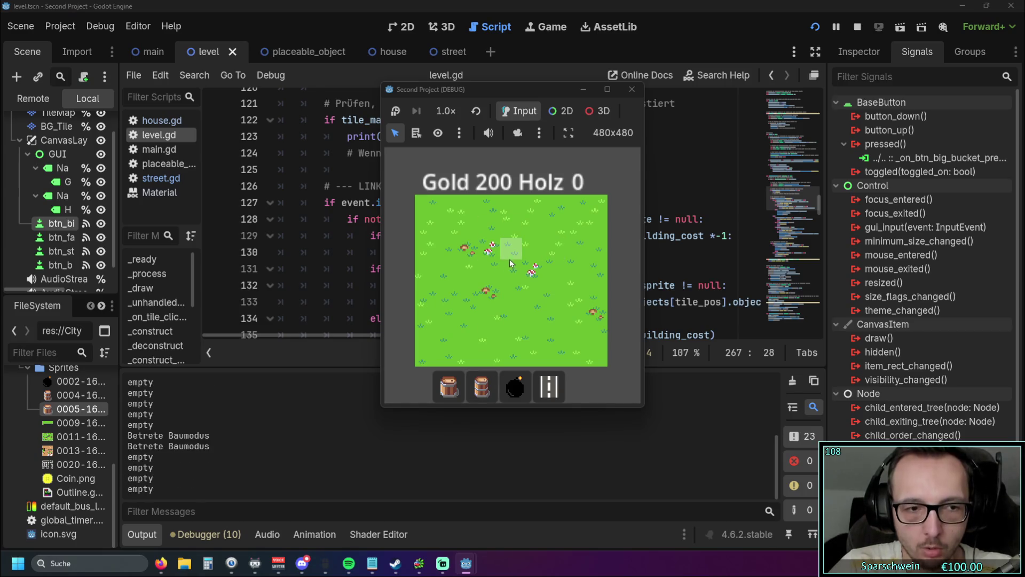
left_click(627, 95)
scroll(506, 197, "down", 15)
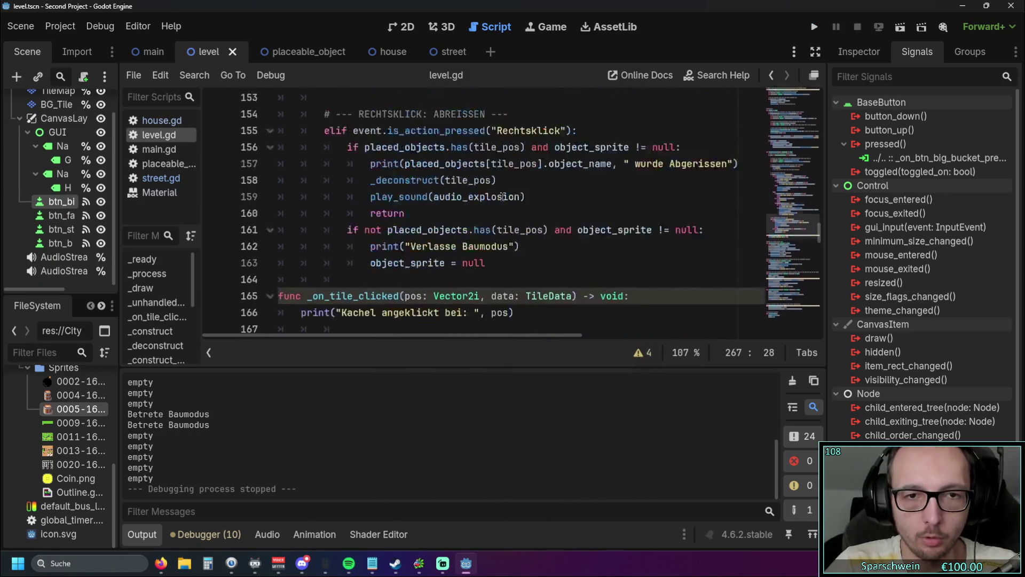
Paste a building_size line under the Bomb handler's building_name and clear its 2x2 value.
scroll(506, 198, "down", 18)
scroll(474, 200, "up", 1)
scroll(474, 200, "up", 1)
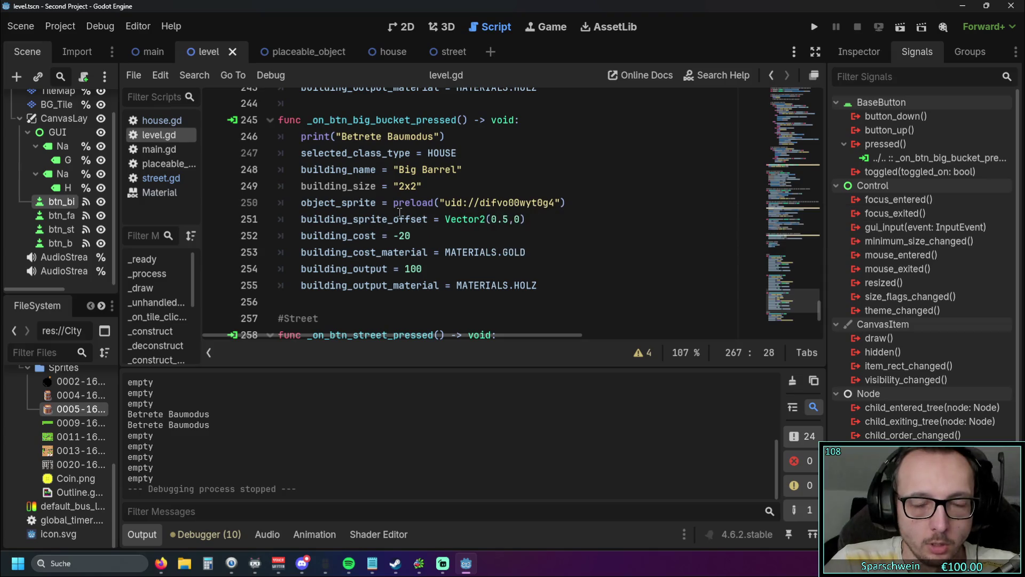
scroll(421, 204, "up", 2)
scroll(420, 203, "down", 3)
scroll(421, 204, "up", 3)
left_click_drag(422, 233, 203, 235)
key("ctrl+c")
scroll(429, 238, "up", 3)
scroll(429, 238, "up", 2)
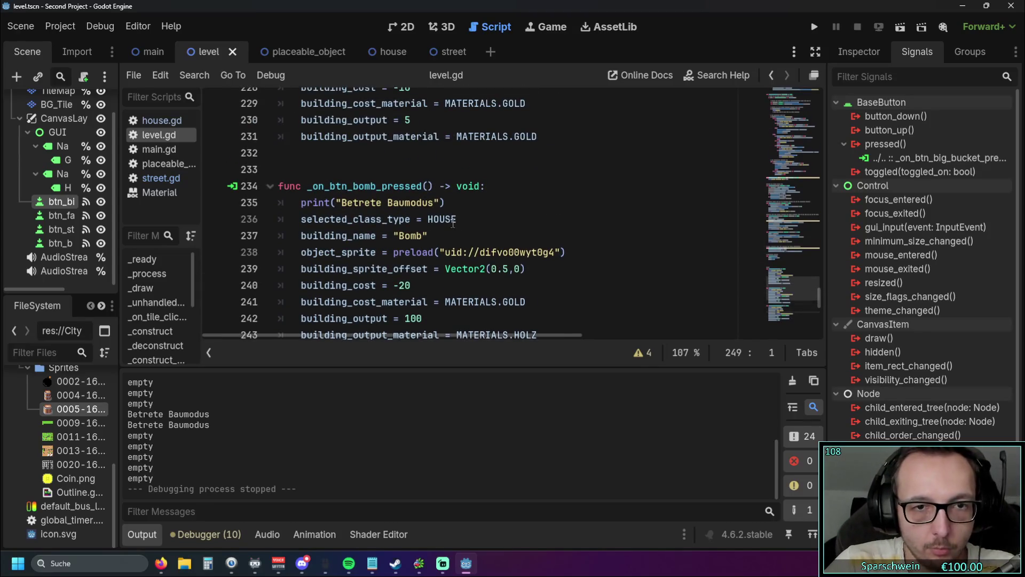
left_click(435, 234)
key("Return")
key("ctrl+v")
key("Home")
key("BackSpace")
left_click(404, 252)
double_click(404, 251)
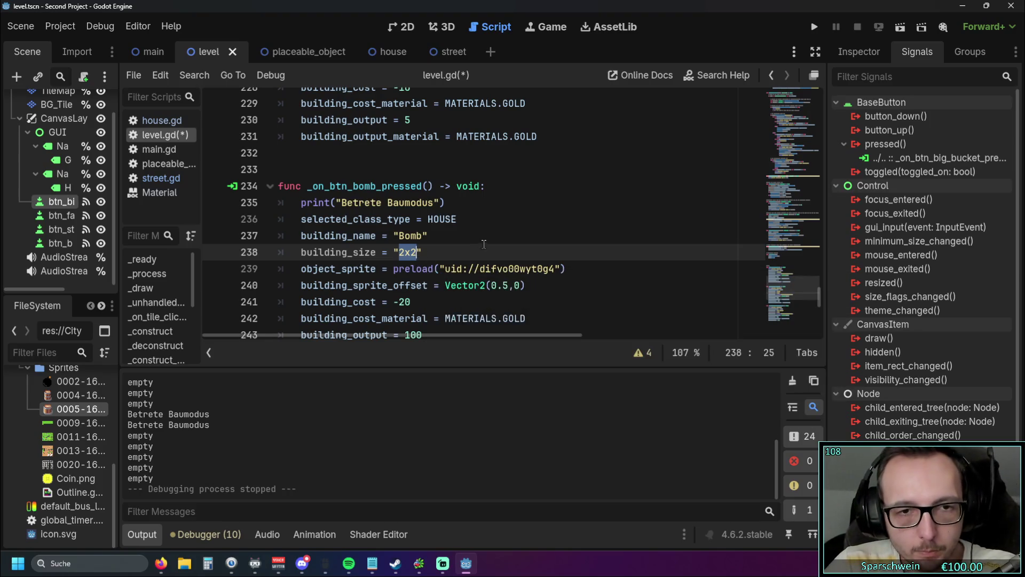
key("BackSpace")
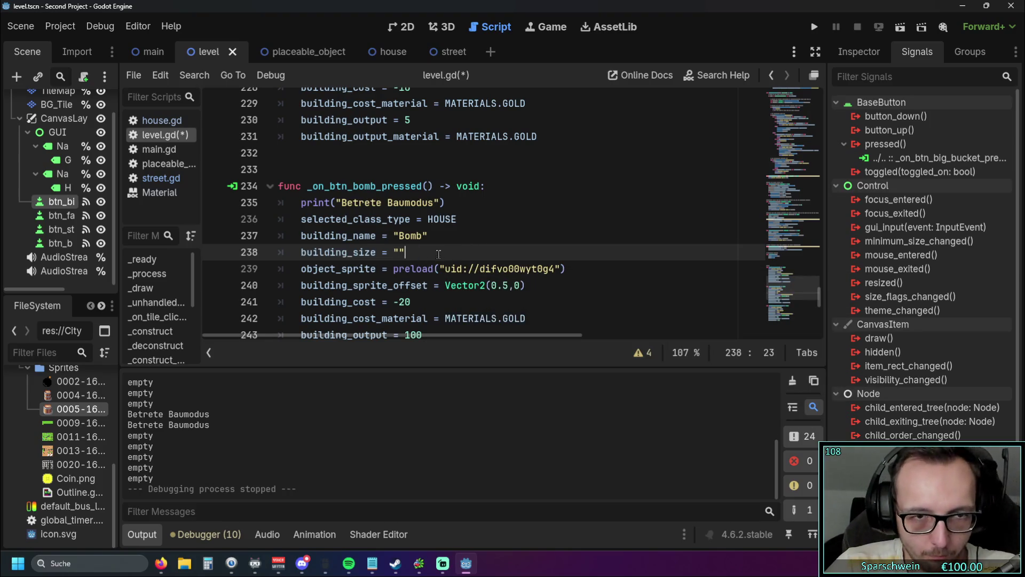
Add the building_size line to the Barrel handler and clear its 2x2 value.
scroll(443, 254, "up", 3)
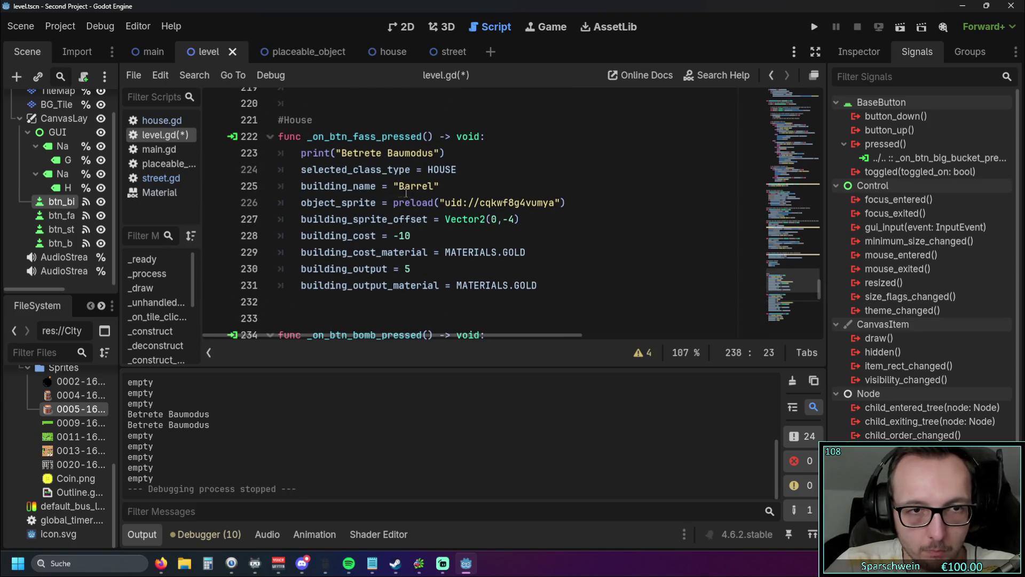
scroll(427, 198, "down", 3)
scroll(455, 219, "up", 2)
scroll(454, 219, "up", 1)
left_click(451, 187)
key("Return")
key("ctrl+v")
left_click(324, 202)
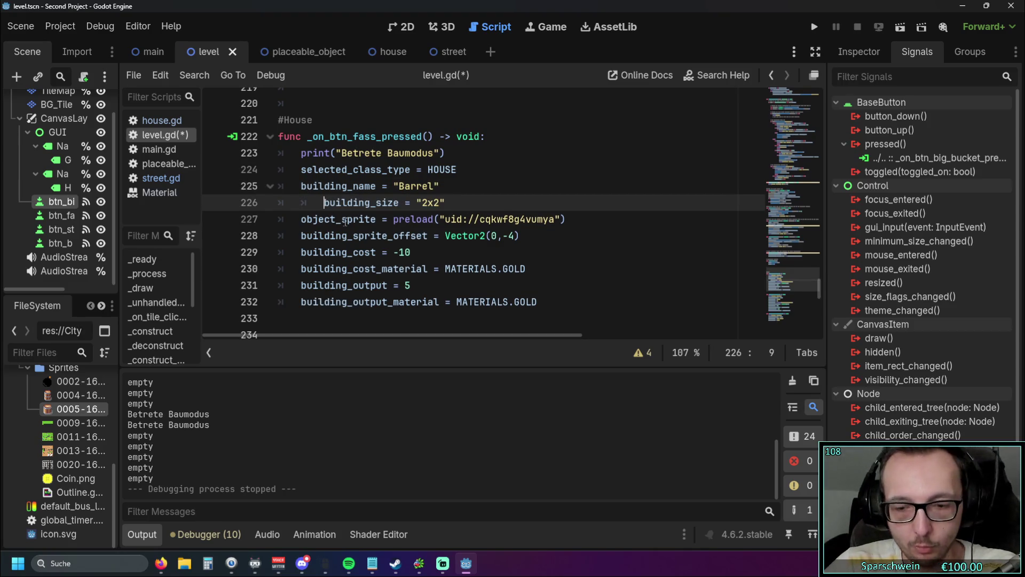
key("BackSpace")
double_click(416, 203)
key("BackSpace")
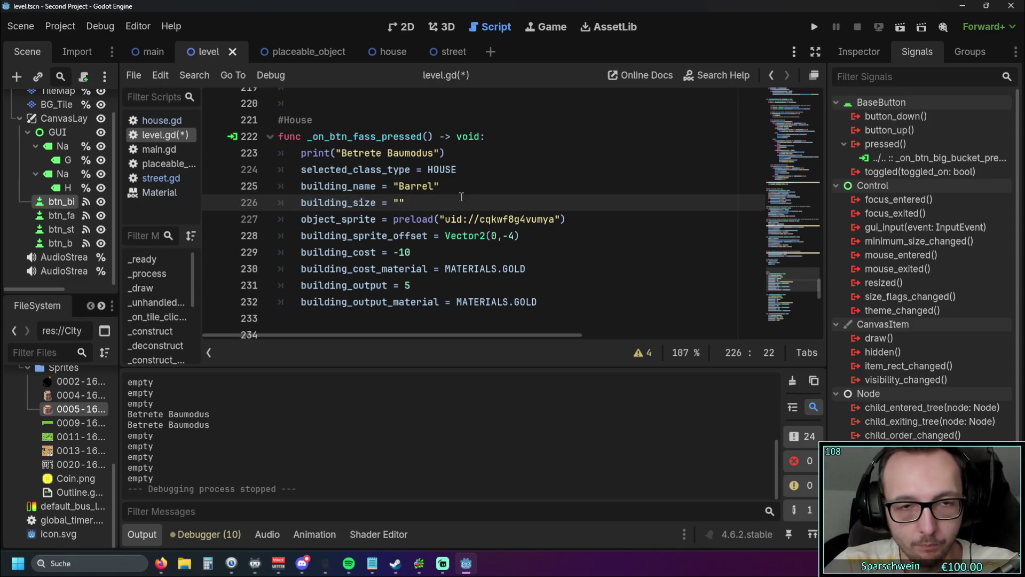
Paste a building_size line into the Street handler and select its 2x2 value.
scroll(419, 227, "down", 8)
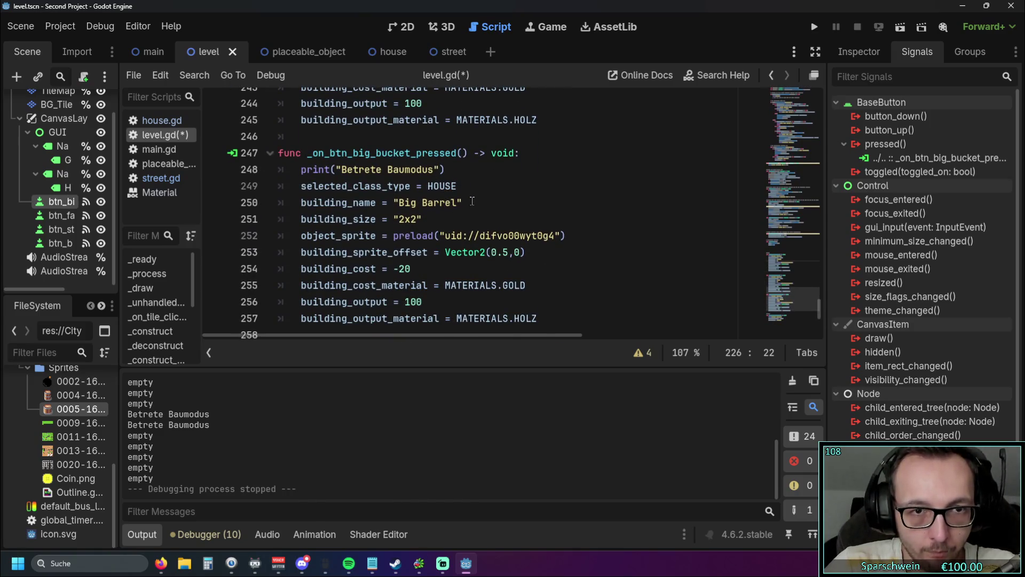
scroll(471, 203, "down", 4)
left_click(456, 216)
key("Return")
key("ctrl+v")
key("Home")
left_click_drag(398, 236, 481, 234)
Finish the Street value as "", then test-run placing three barrels down the right column.
type("\"")
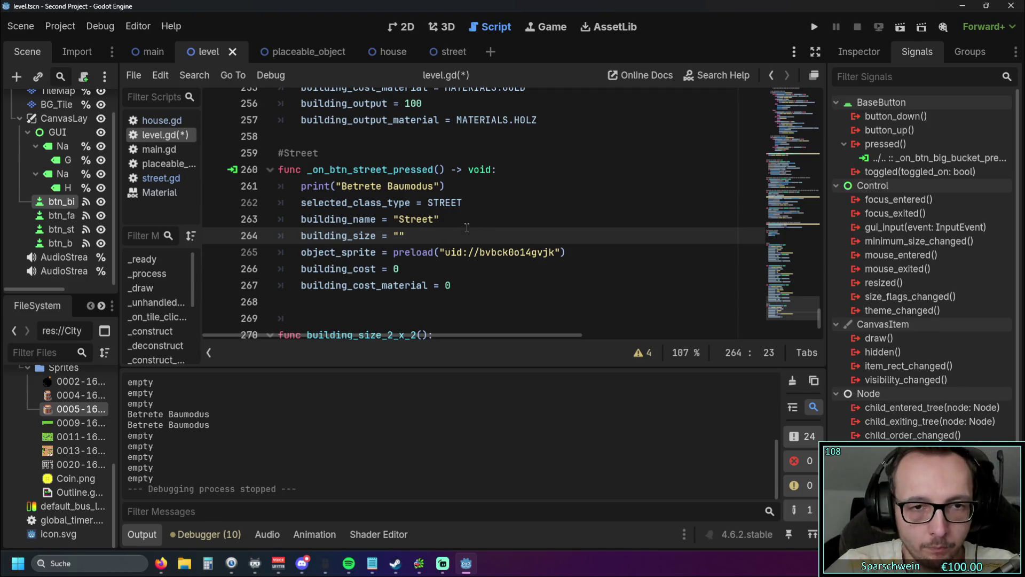
left_click(812, 28)
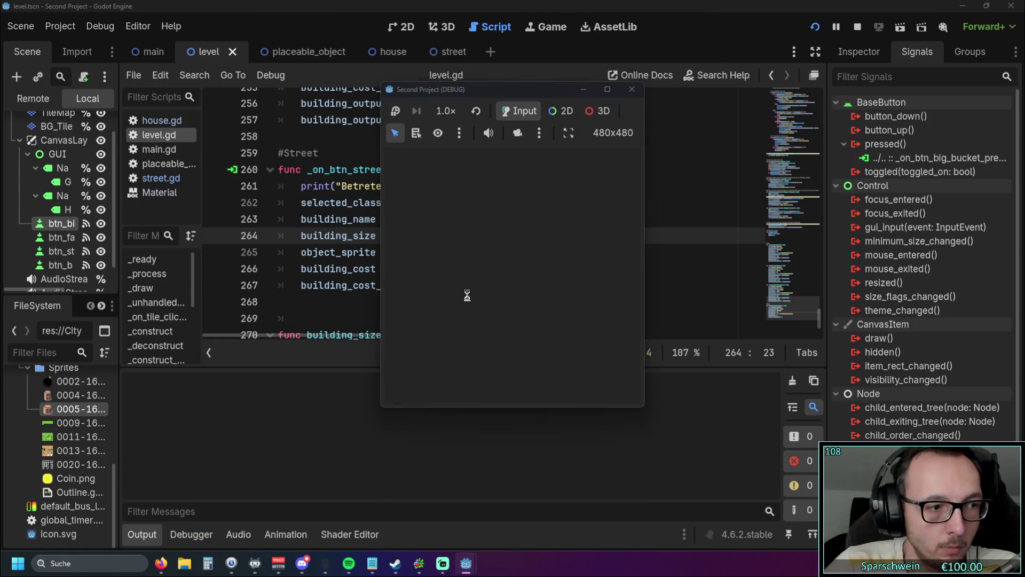
left_click(483, 392)
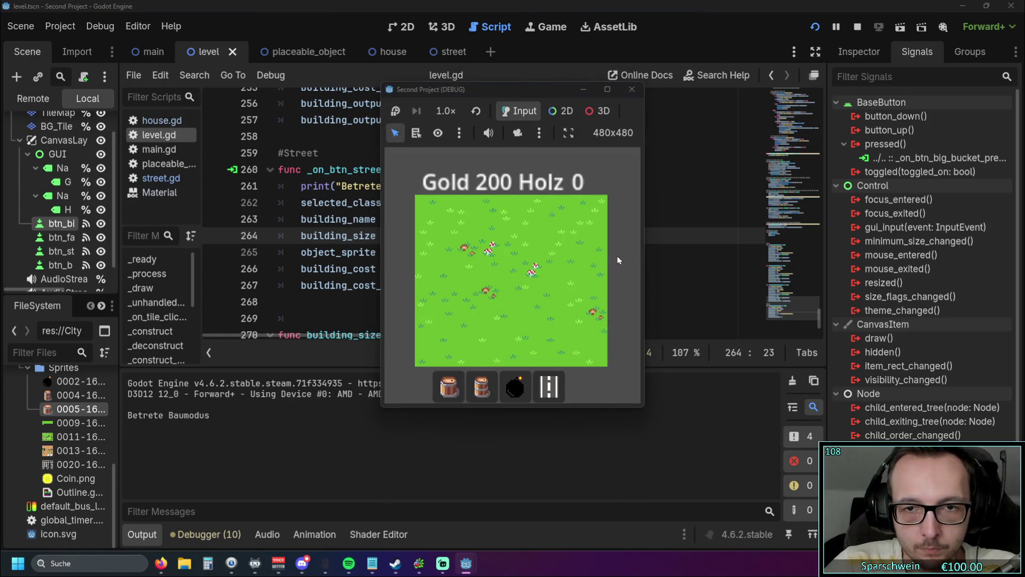
left_click(618, 245)
left_click(618, 288)
left_click(619, 351)
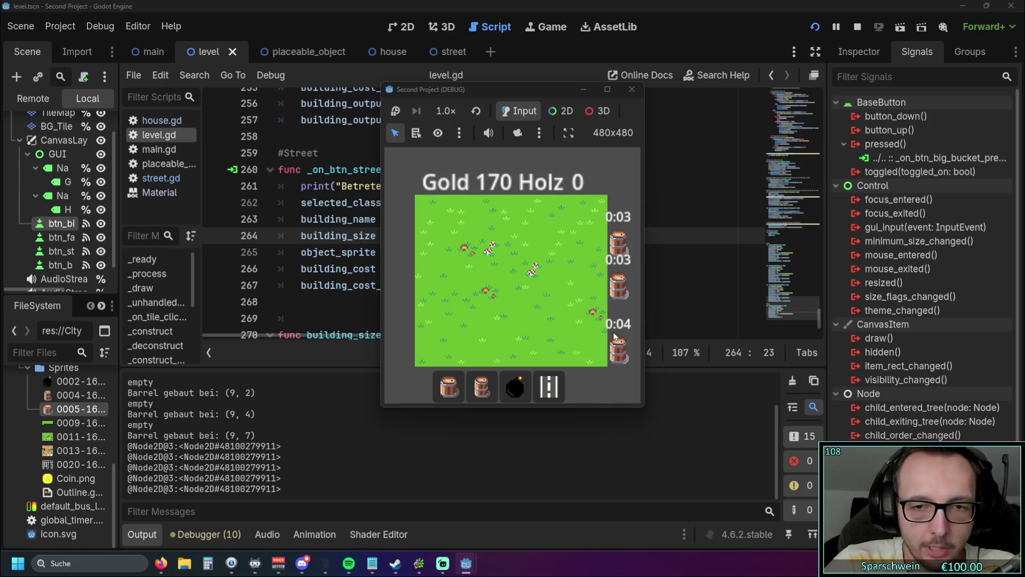
left_click(632, 89)
left_click(480, 285)
scroll(479, 254, "down", 1)
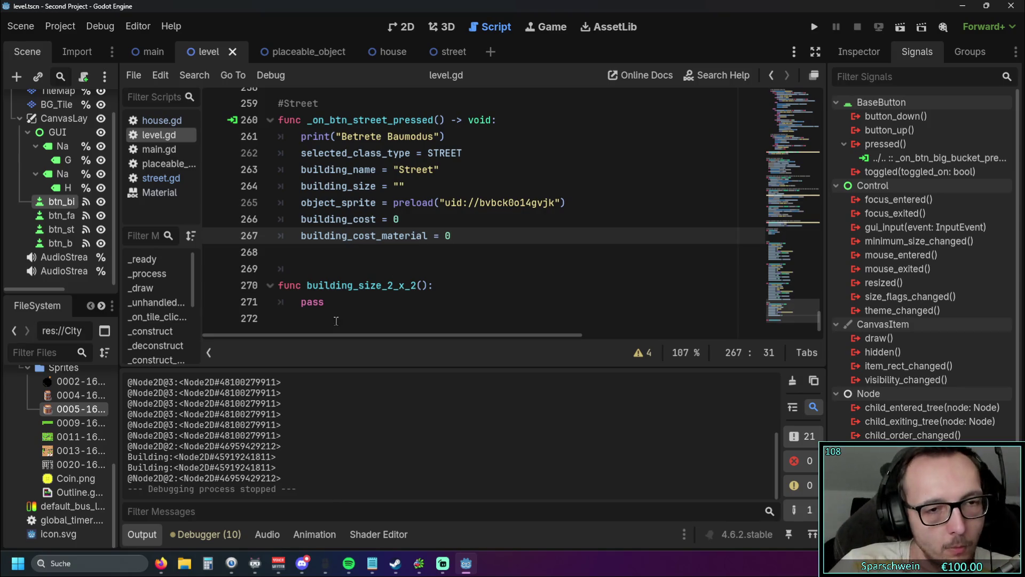
Jump to _unhandled_input and insert an empty line after the 2x2 size check on line 131.
left_click(321, 302)
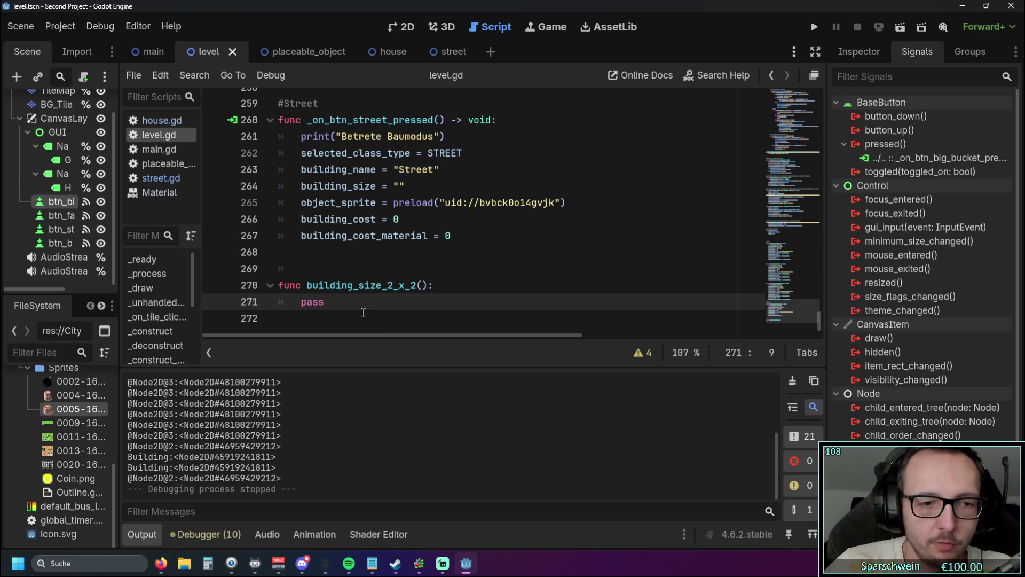
scroll(363, 315, "up", 20)
scroll(473, 233, "up", 20)
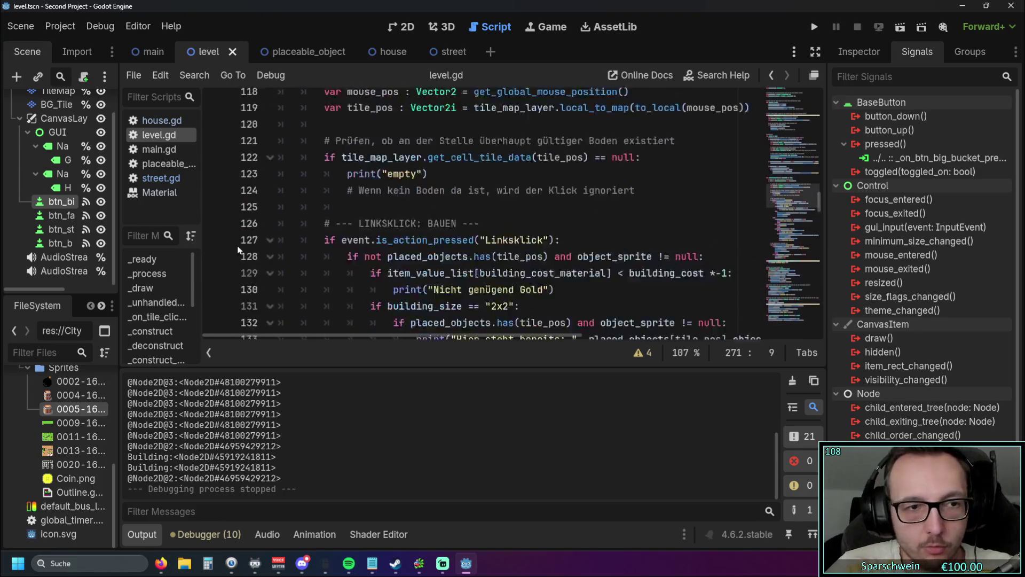
left_click(156, 304)
scroll(502, 225, "down", 5)
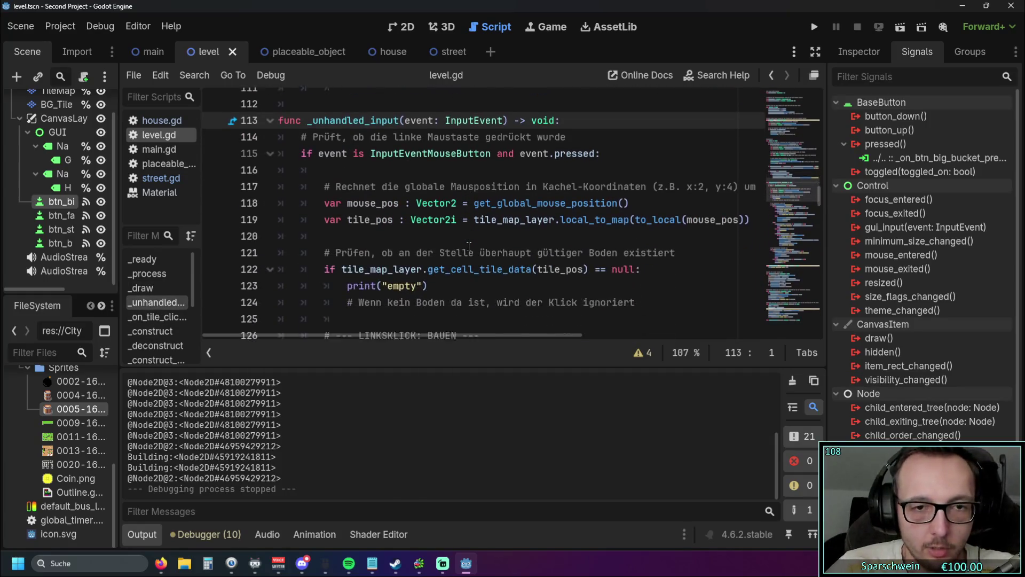
scroll(502, 224, "down", 1)
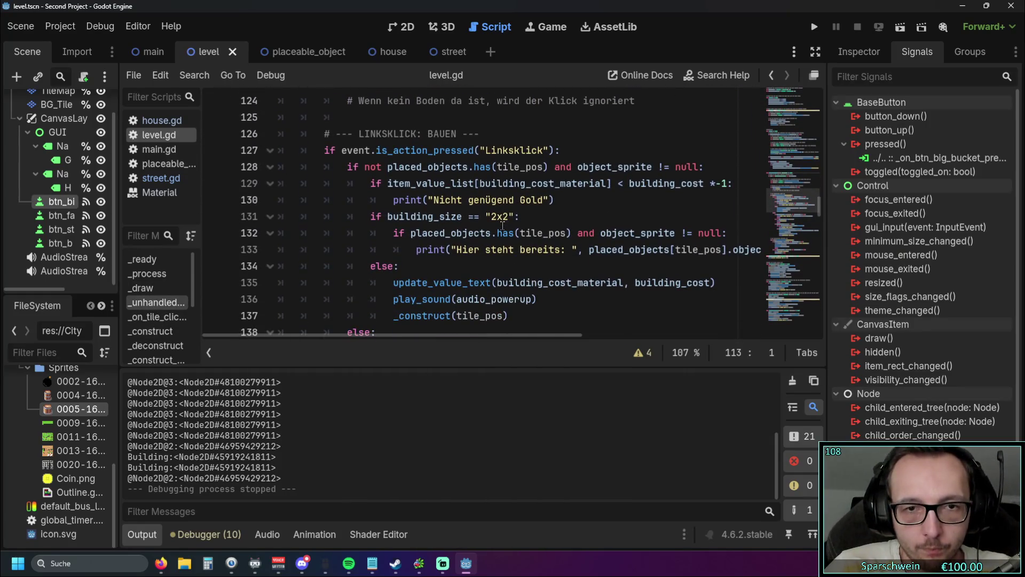
left_click(529, 221)
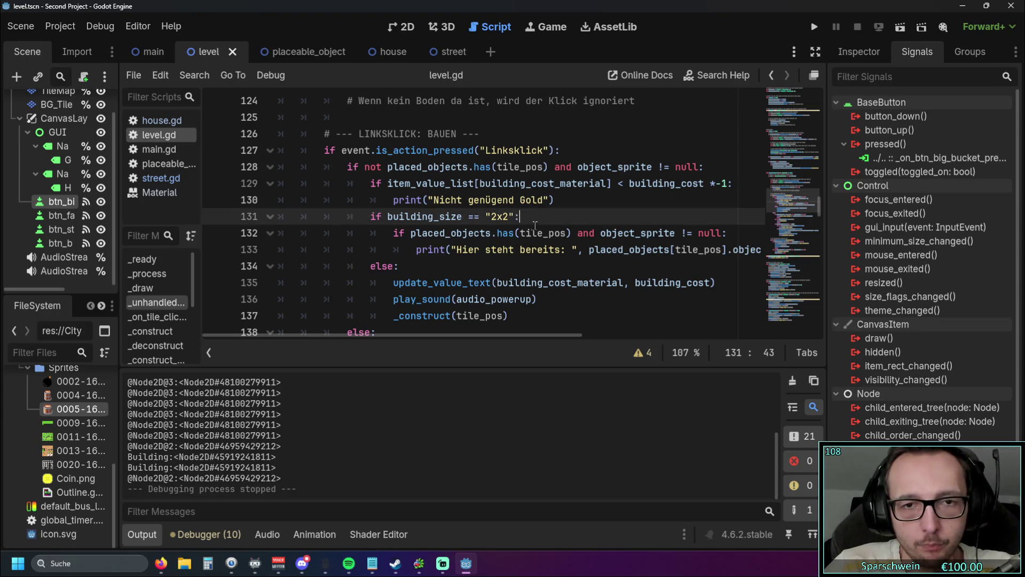
key("Return")
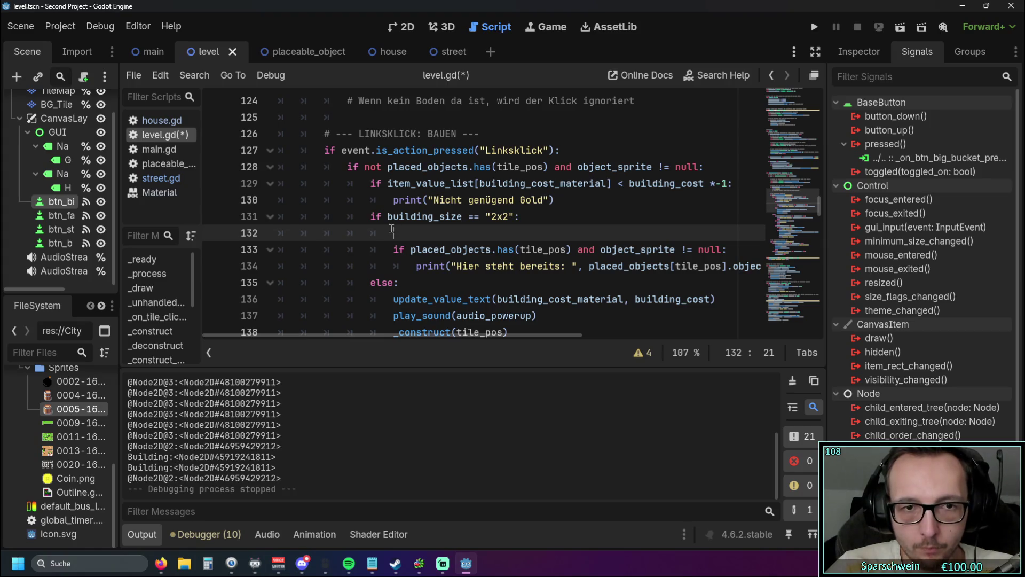
Indent the 2x2 check and occupied-tile check lines one level.
left_click(393, 248)
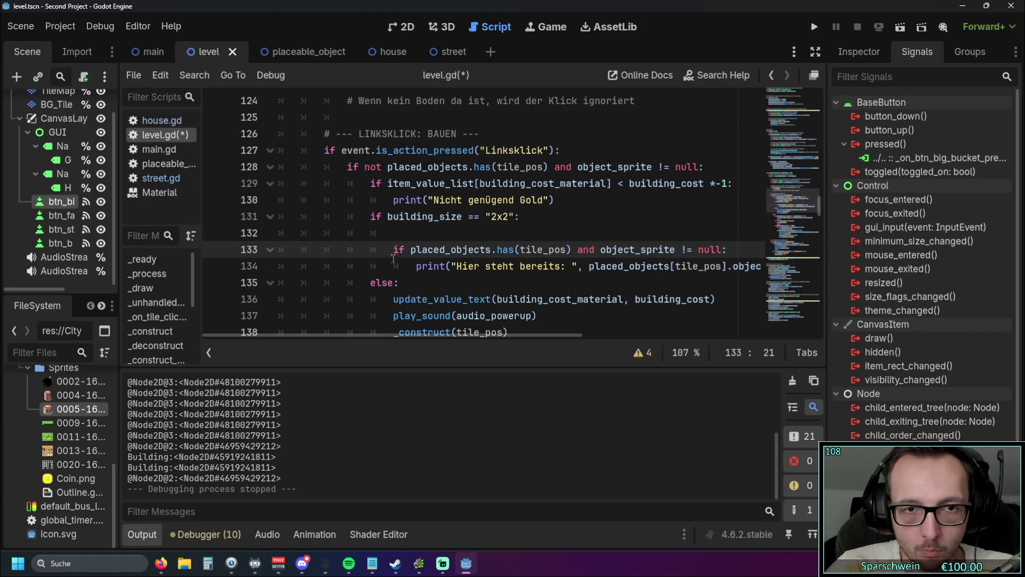
left_click(395, 234)
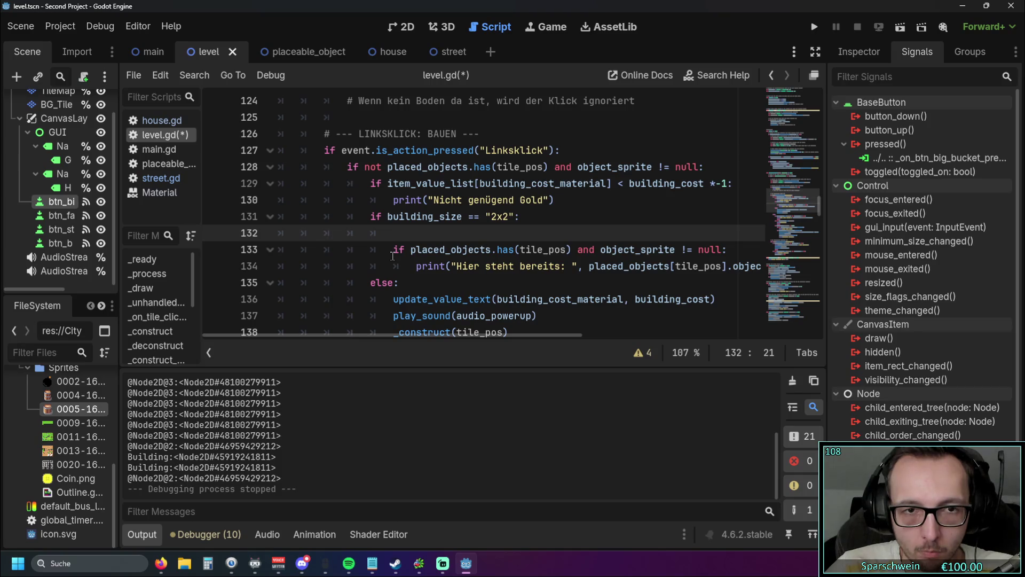
left_click(372, 219)
key("Tab")
left_click(392, 249)
key("Tab")
left_click(415, 267)
key("Tab")
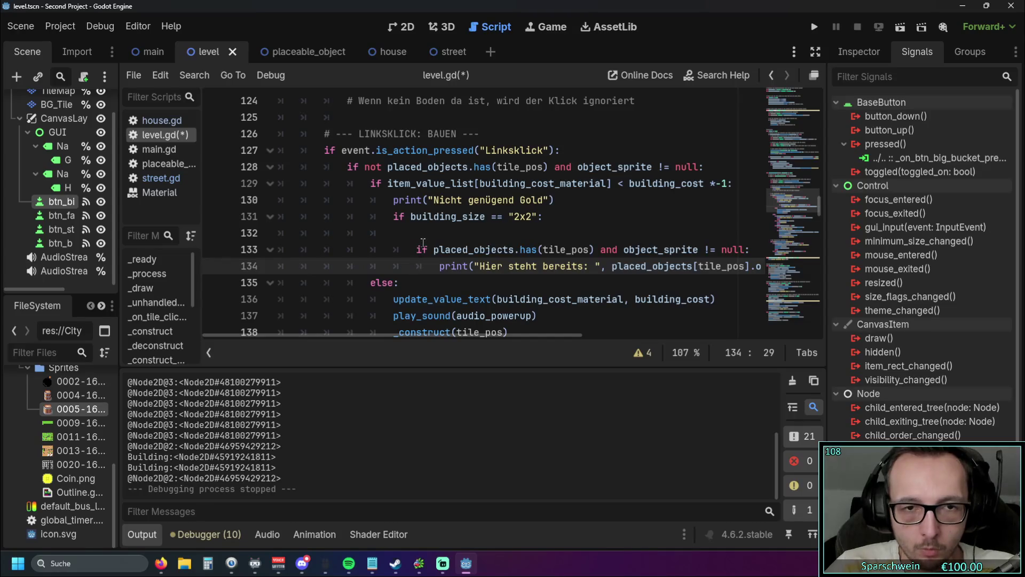
mouse_move(431, 335)
left_mouse_down()
mouse_move(527, 337)
mouse_move(425, 339)
left_mouse_up()
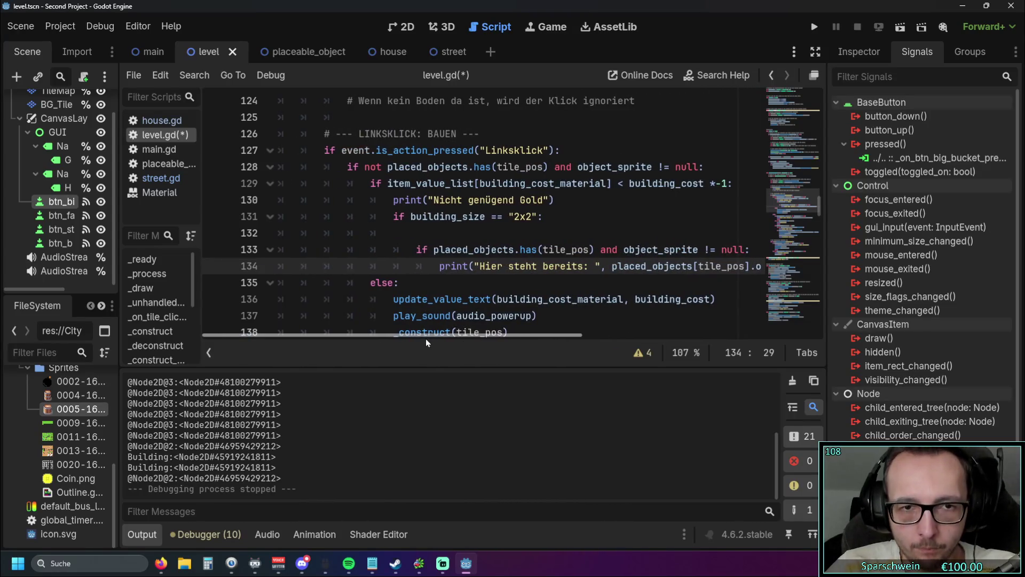
scroll(394, 168, "down", 1)
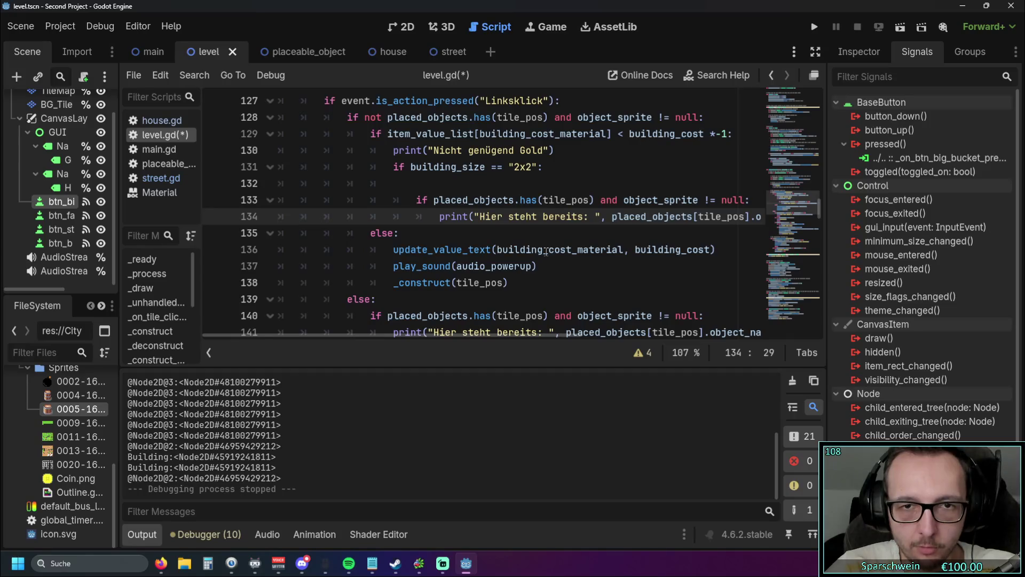
scroll(411, 320, "up", 3)
mouse_move(411, 338)
left_mouse_down()
mouse_move(430, 340)
mouse_move(416, 337)
left_mouse_up()
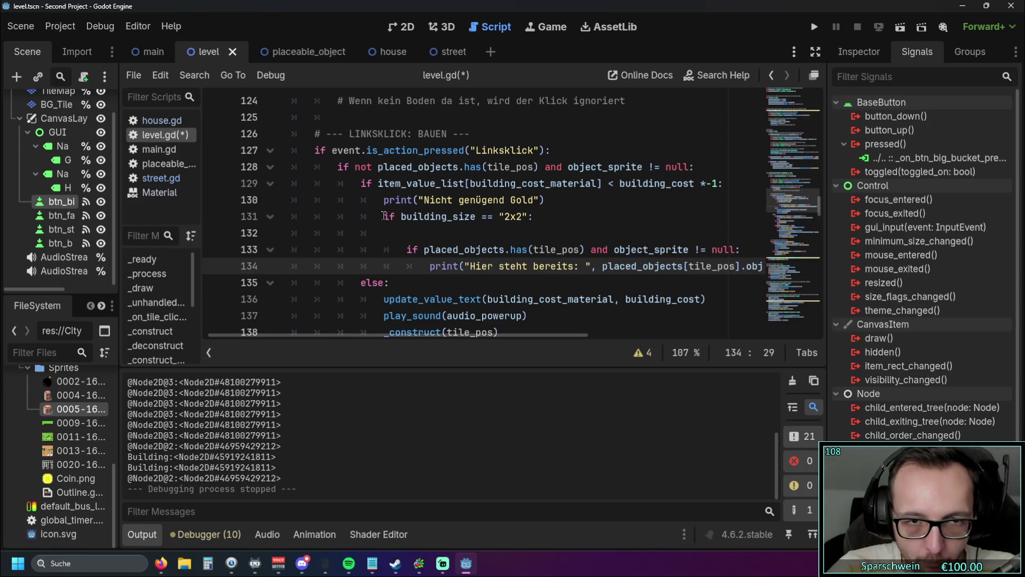
Dedent the occupied-tile check lines two levels, moving them out of the 2x2 branch.
left_click(407, 250)
key("Up")
key("Up")
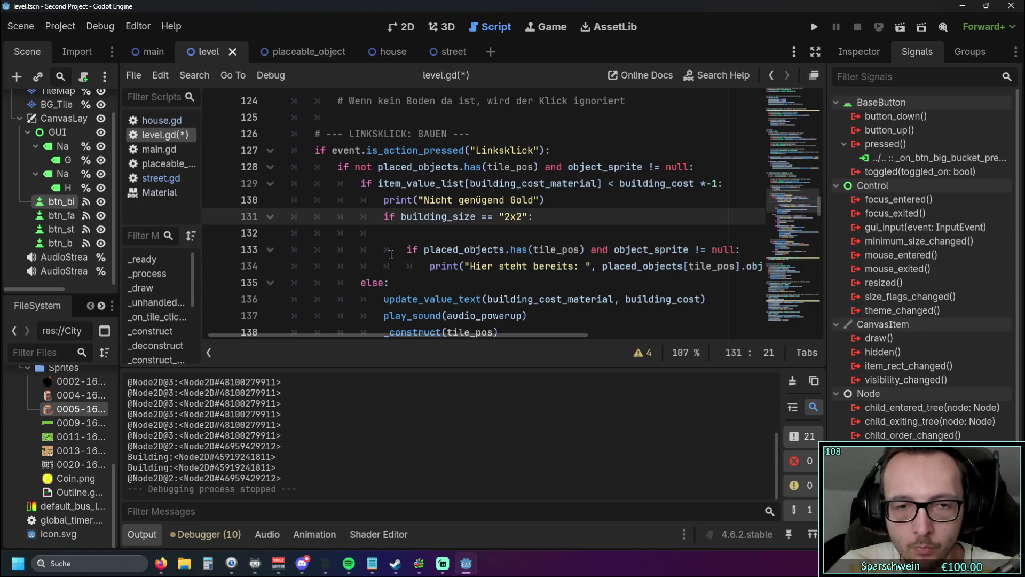
key("Down")
key("Down")
key("Home")
key("BackSpace")
key("Down")
key("Home")
key("BackSpace")
key("Up")
key("Home")
key("BackSpace")
key("Down")
key("Home")
key("BackSpace")
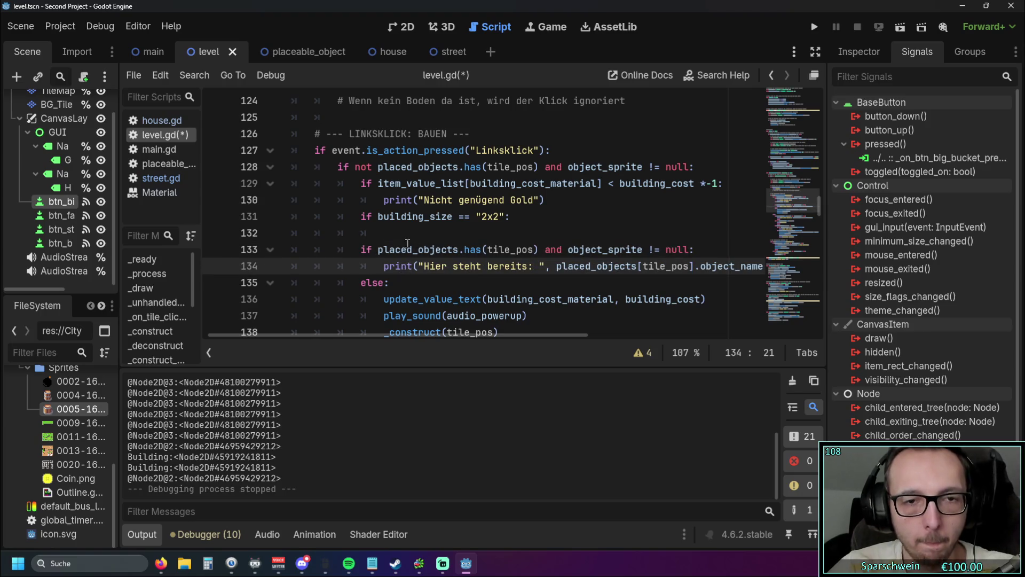
Select the placed_objects.has(tile_pos) condition on line 128, then scroll to building_size_2_x_2.
left_click(413, 236)
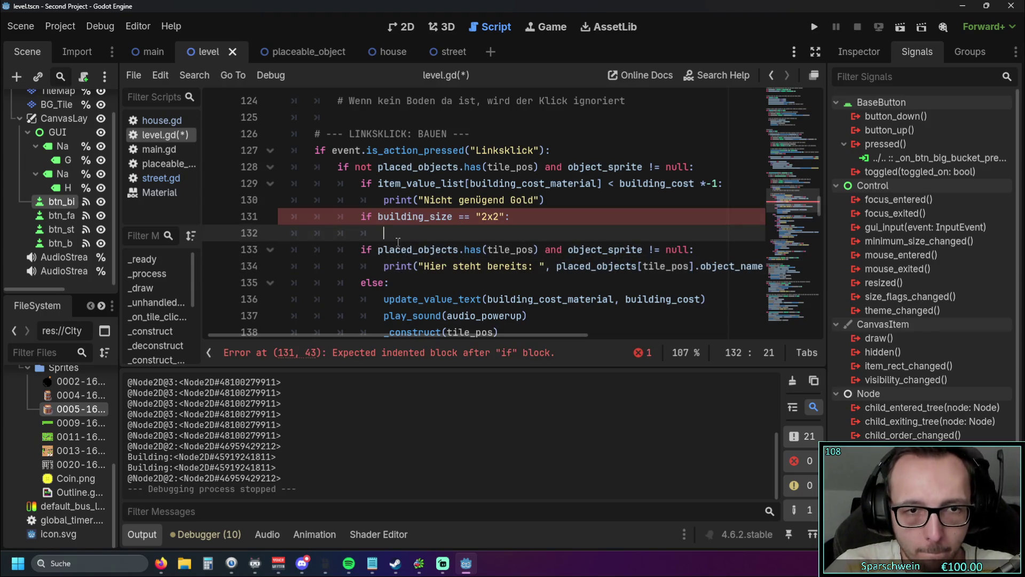
scroll(392, 336, "left", 1)
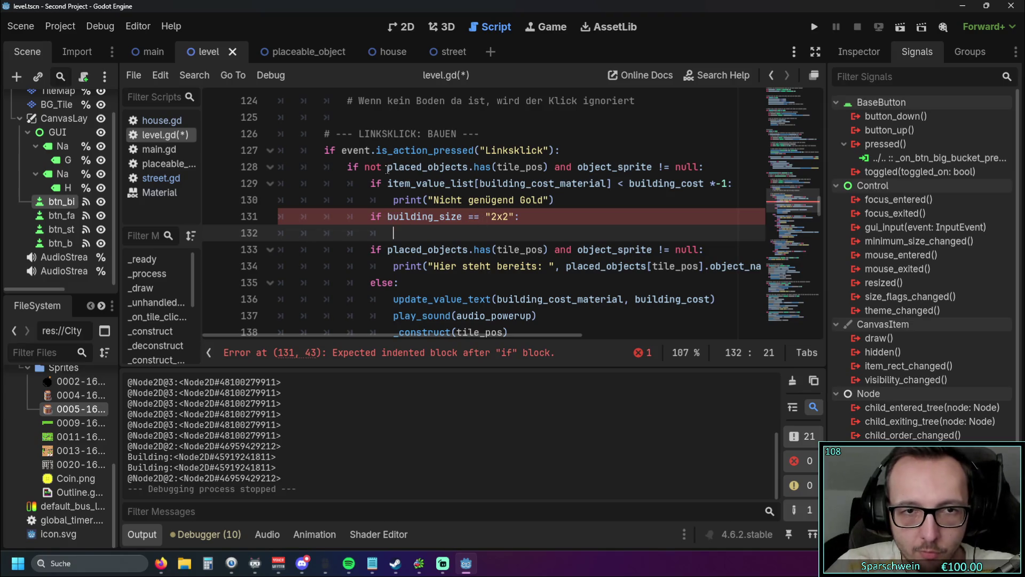
left_click_drag(387, 167, 548, 167)
key("ctrl+c")
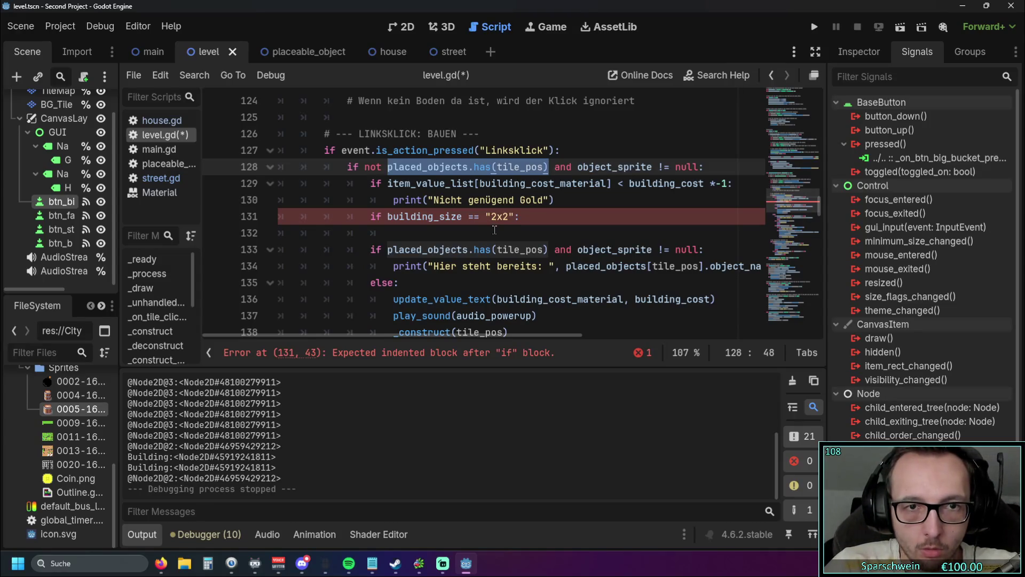
scroll(494, 233, "down", 20)
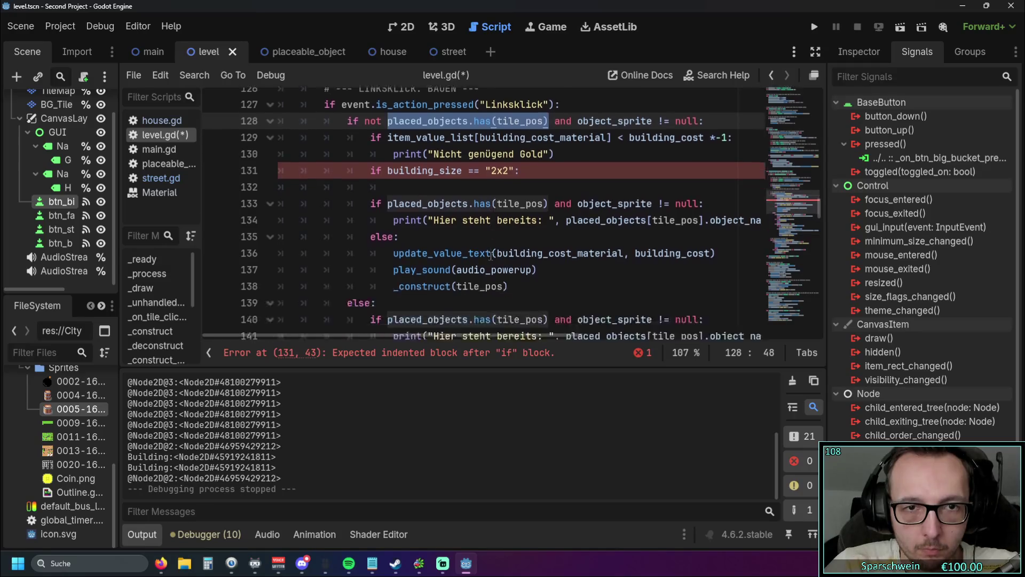
scroll(479, 253, "down", 7)
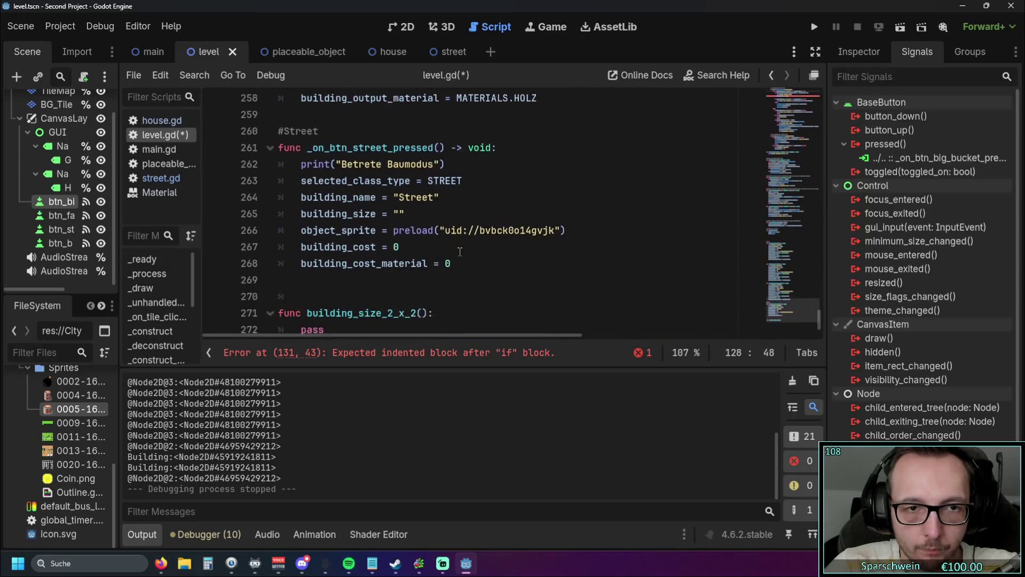
Replace pass in building_size_2_x_2 with the pasted 'if placed_objects.has(tile_pos)' condition.
double_click(300, 301)
key("ctrl+v")
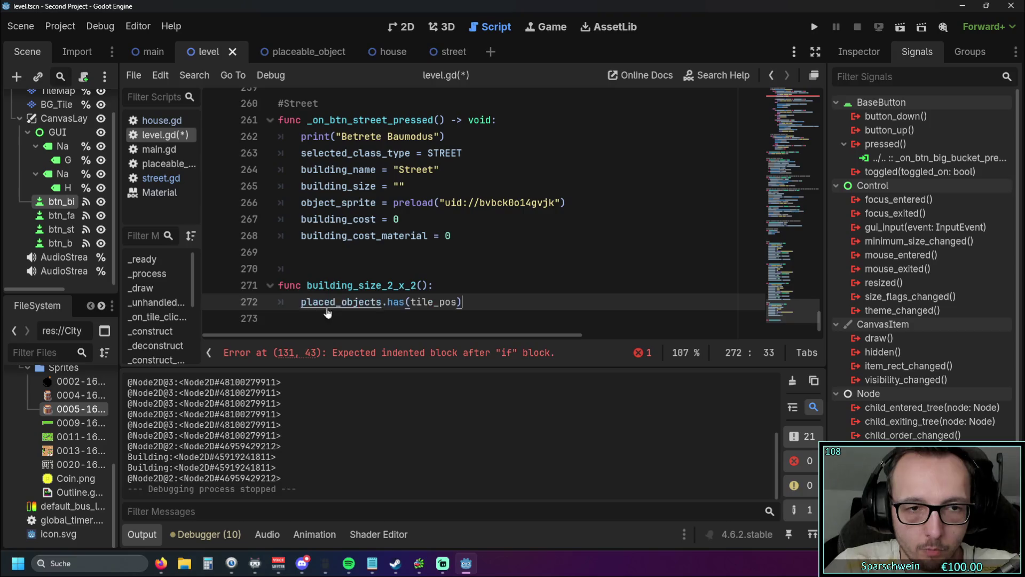
type("if")
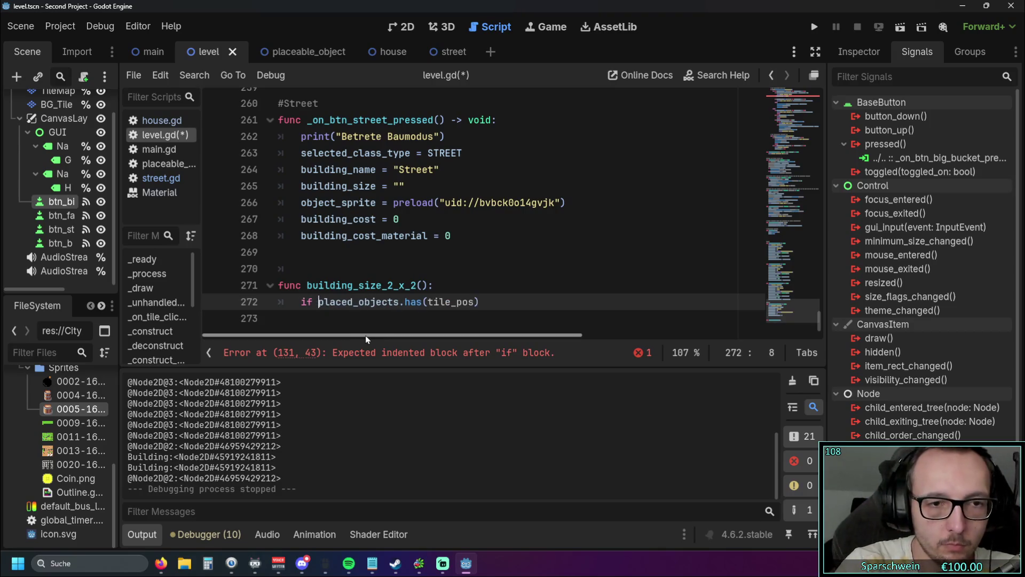
left_click_drag(815, 315, 841, 79)
scroll(562, 240, "down", 12)
scroll(561, 240, "down", 18)
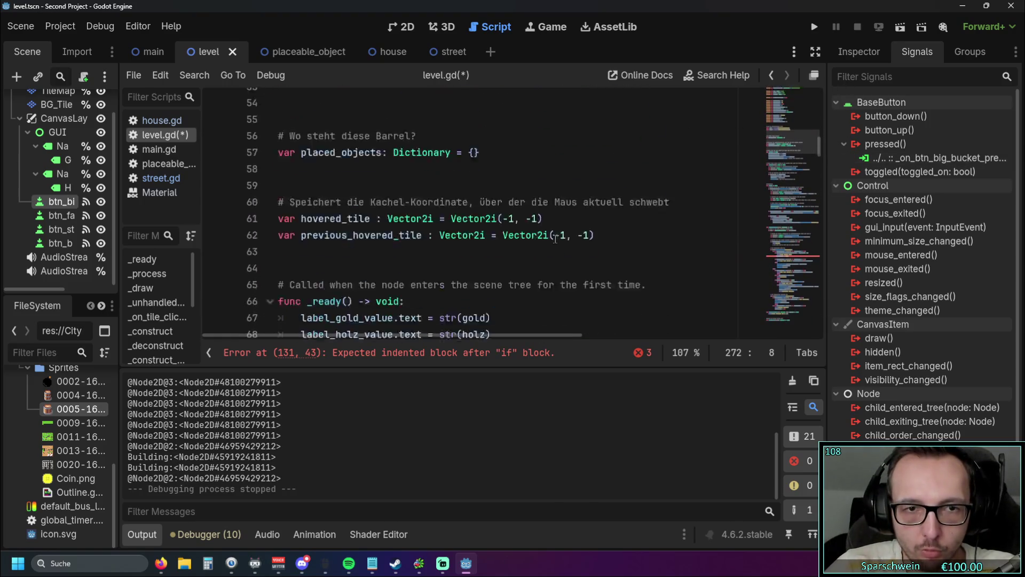
scroll(553, 235, "down", 10)
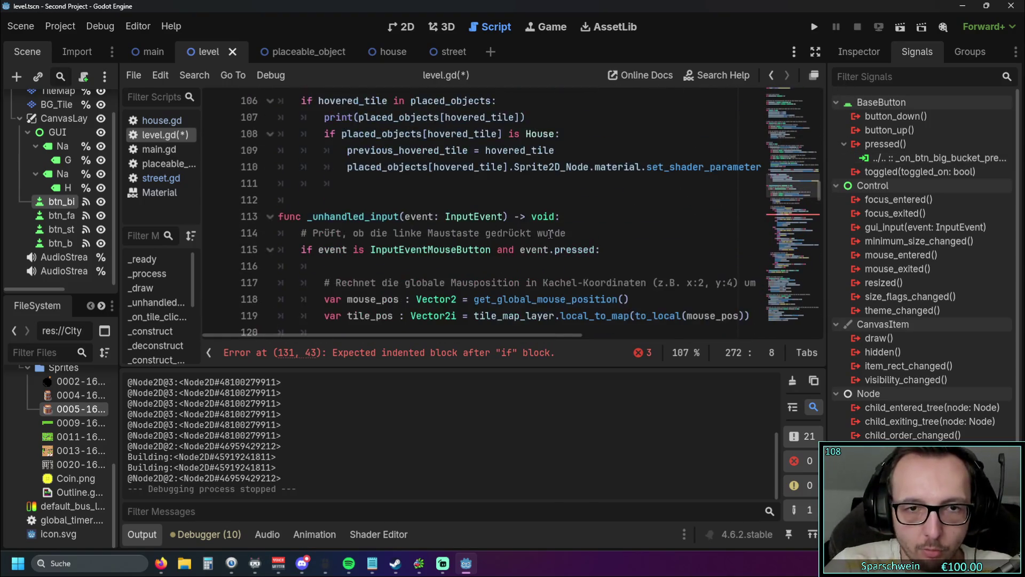
scroll(541, 281, "down", 1)
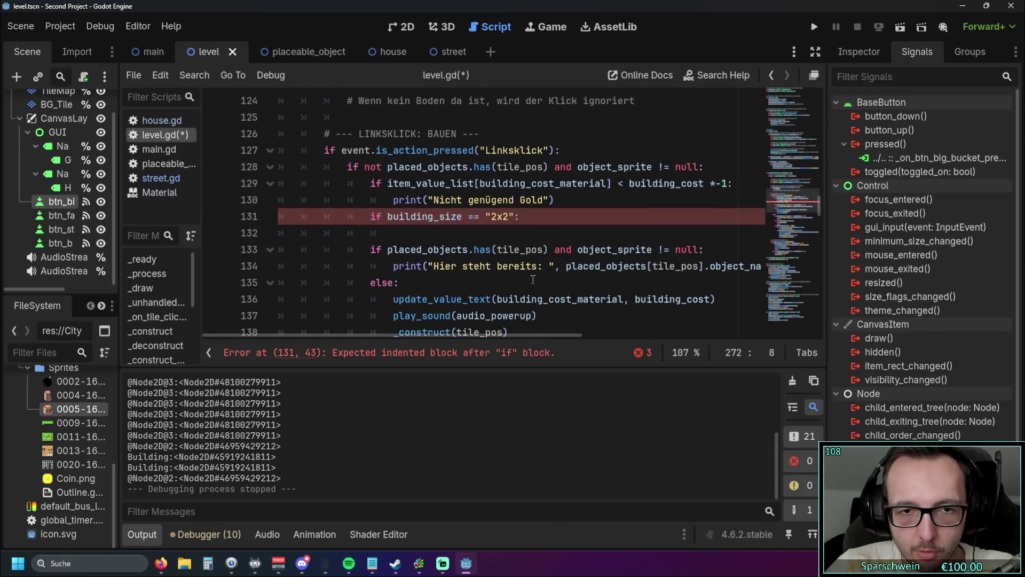
Copy the occupied-tile print statement from line 134.
left_click(546, 278)
left_click_drag(394, 266, 657, 266)
key("shift+Home")
key("shift+Home")
key("shift+Left")
key("Down")
key("Home")
key("shift+End")
key("ctrl+c")
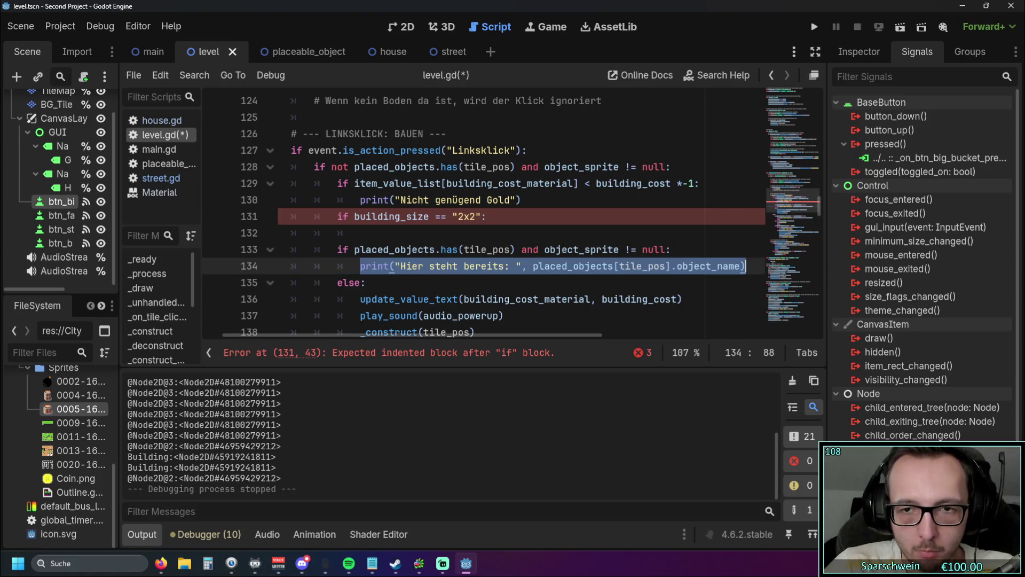
left_click(554, 271)
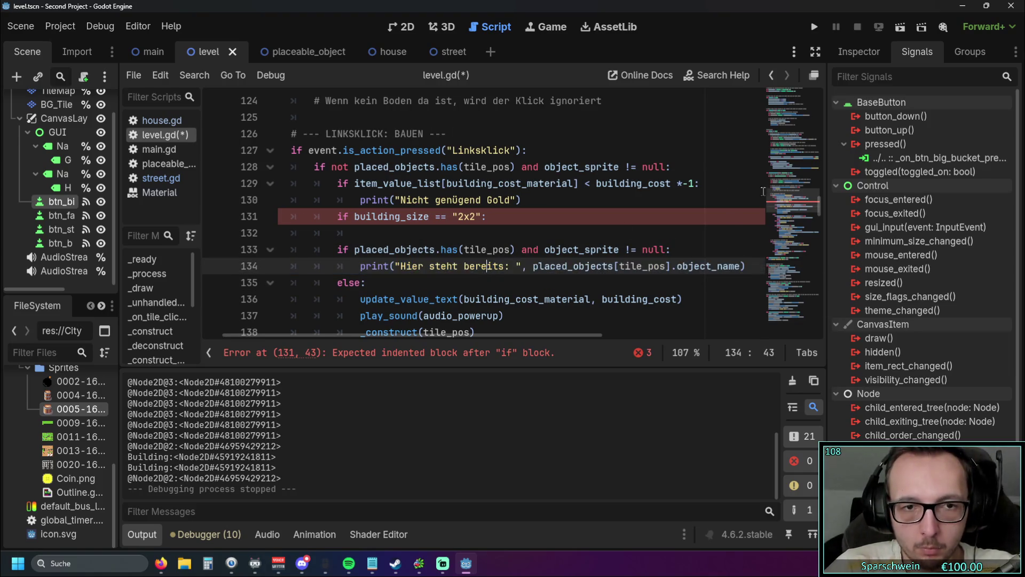
Paste the print statement under the new if line and add the missing colon.
mouse_move(819, 206)
left_mouse_down()
mouse_move(819, 280)
mouse_move(533, 329)
left_mouse_up()
left_click(513, 302)
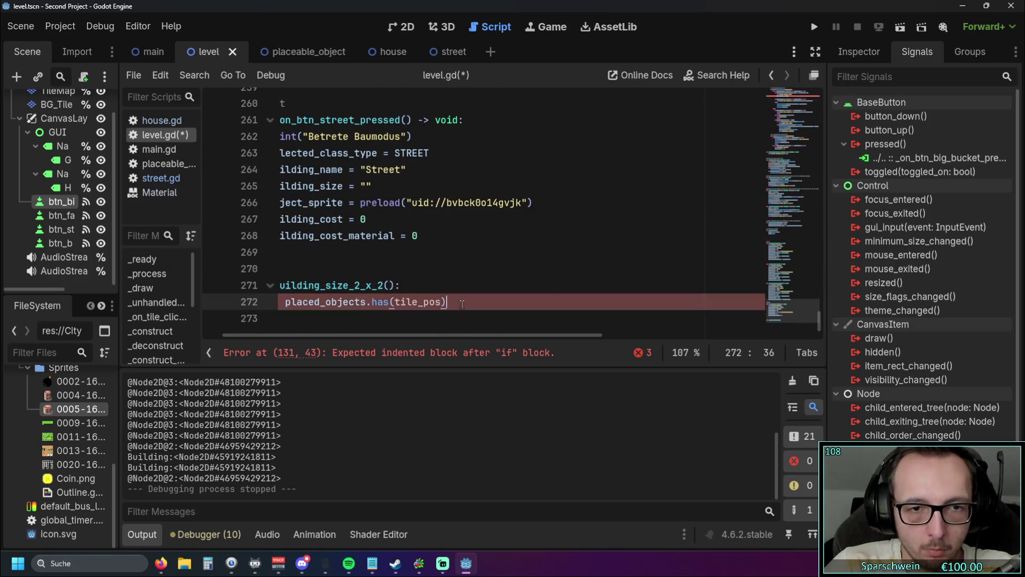
left_click_drag(413, 338, 297, 337)
key("Return")
key("ctrl+v")
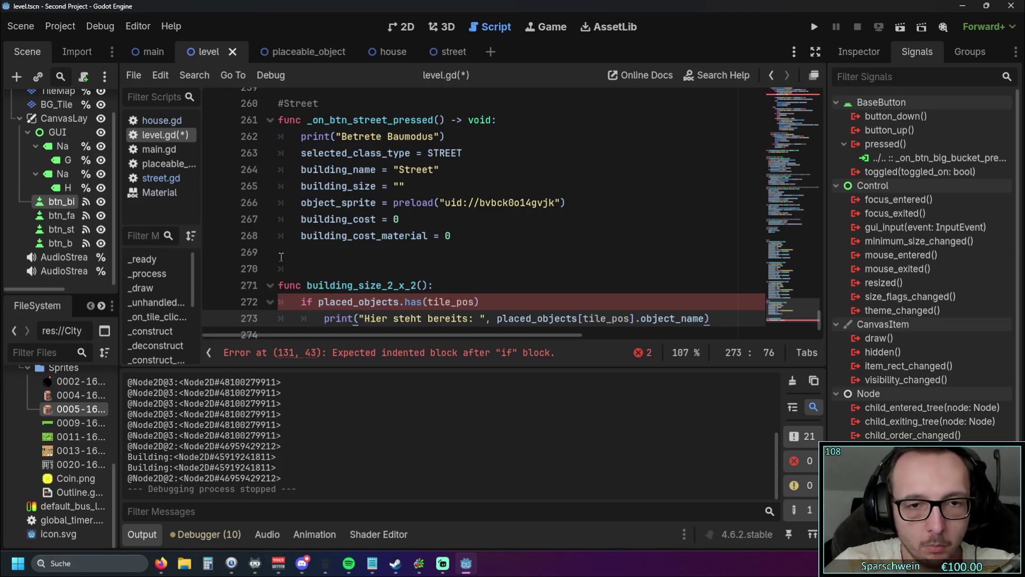
scroll(347, 277, "down", 1)
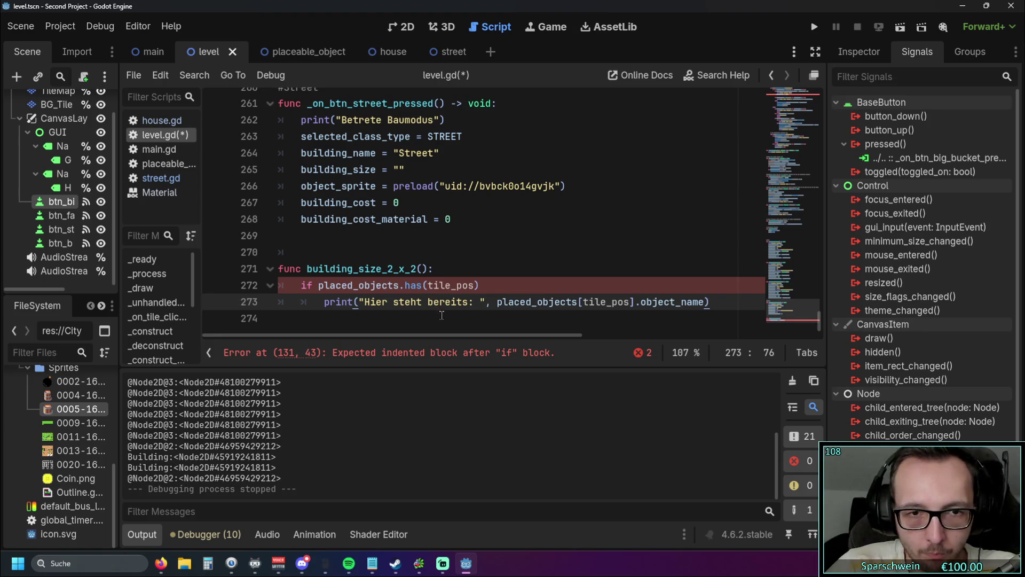
left_click(346, 316)
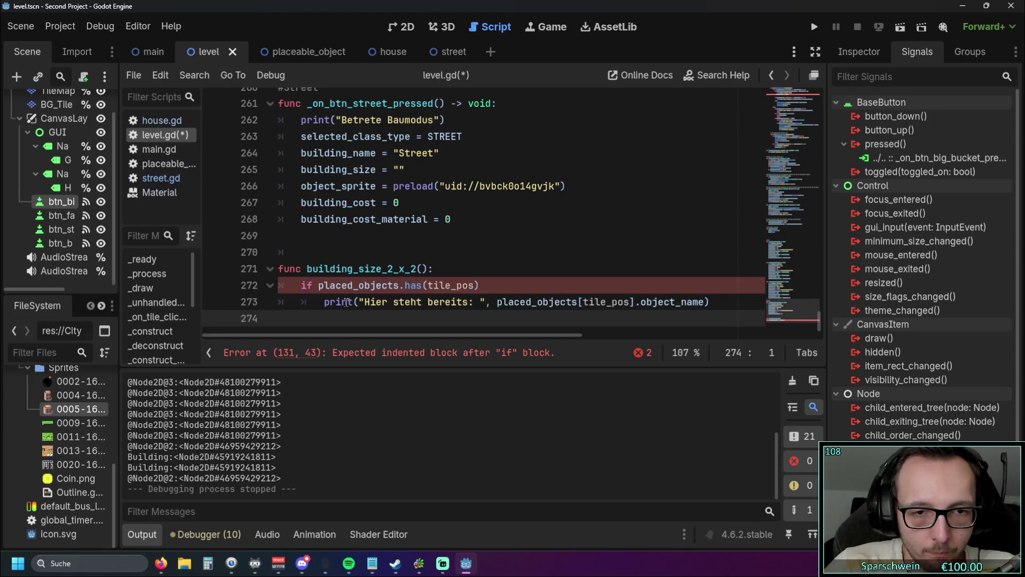
left_click(489, 288)
type(":")
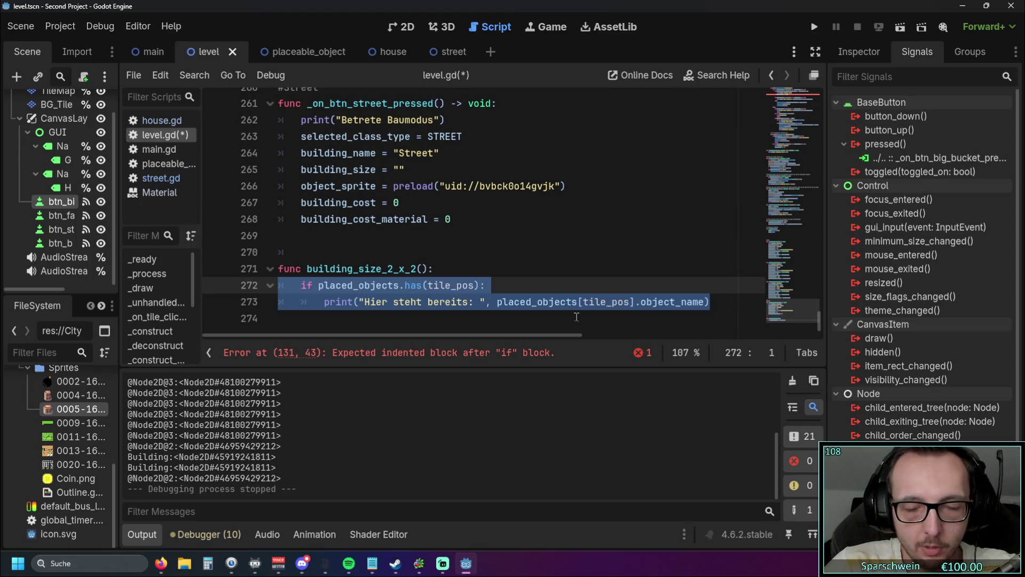
Duplicate the if check with its print twice and fix the pasted blocks' indentation.
left_click(712, 303)
key("Return")
type("if placed_objects.has(tile_pos): \t\tprint(\"Hier steht bereits: \", placed_objects[tile_pos].object_name)")
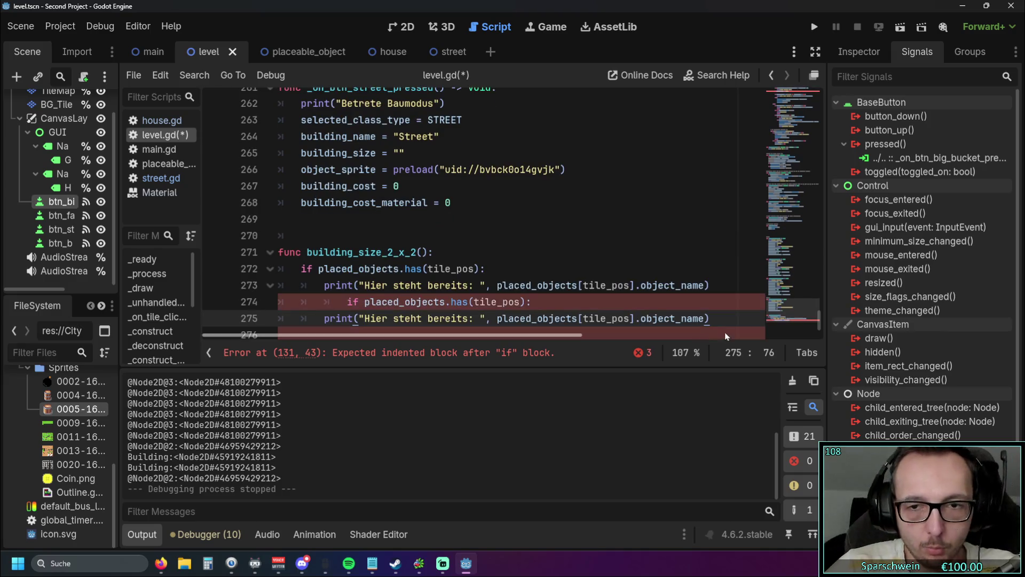
key("ctrl+v")
left_click(346, 302)
key("BackSpace")
key("BackSpace")
left_click(348, 273)
key("BackSpace")
key("BackSpace")
left_click(531, 201)
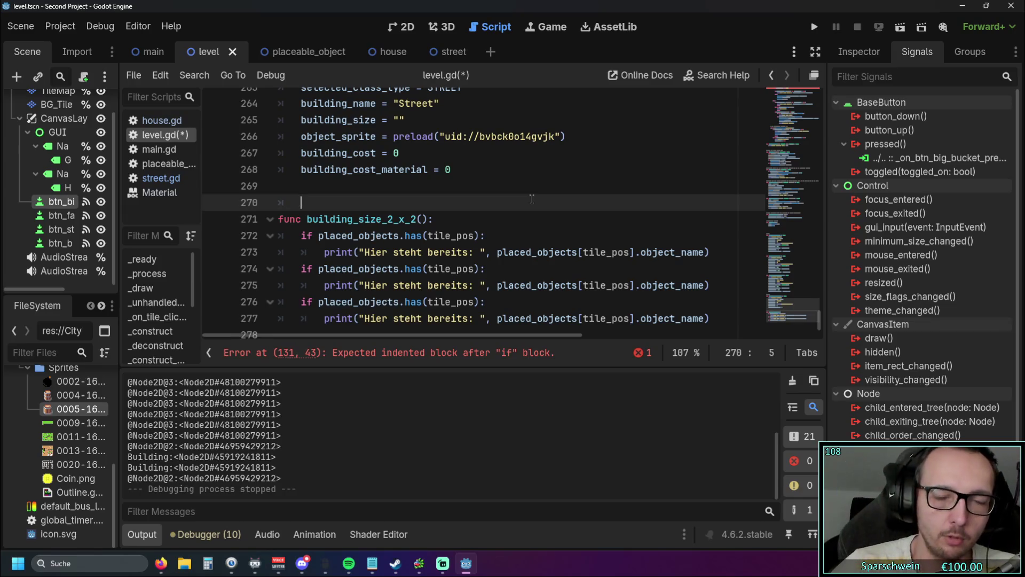
Change the first check to placed_objects.has(tile_pos.x+1, tile_pos.y).
left_click(429, 236)
left_click_drag(429, 235, 476, 236)
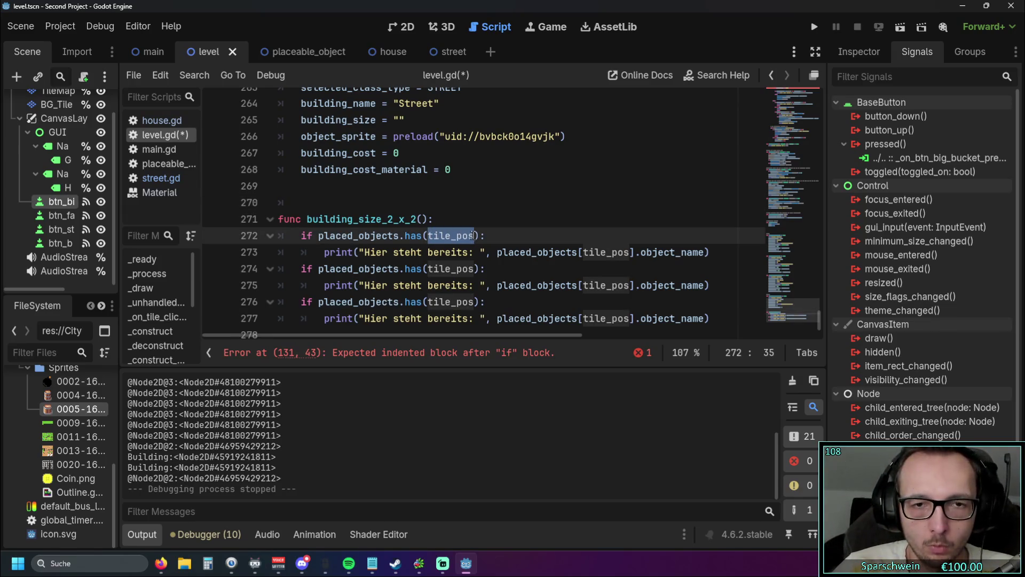
key("Right")
type(".y")
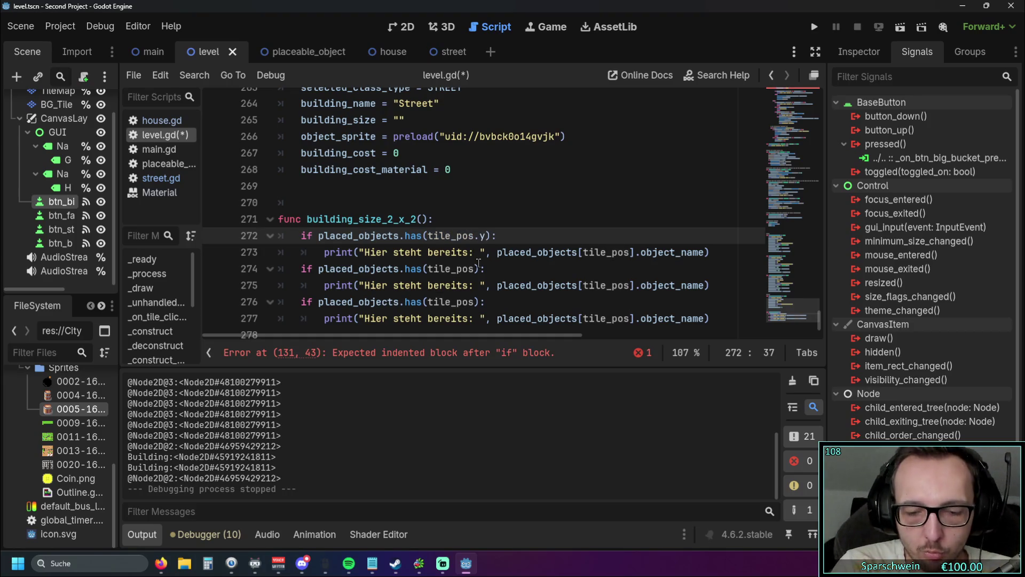
type("+1")
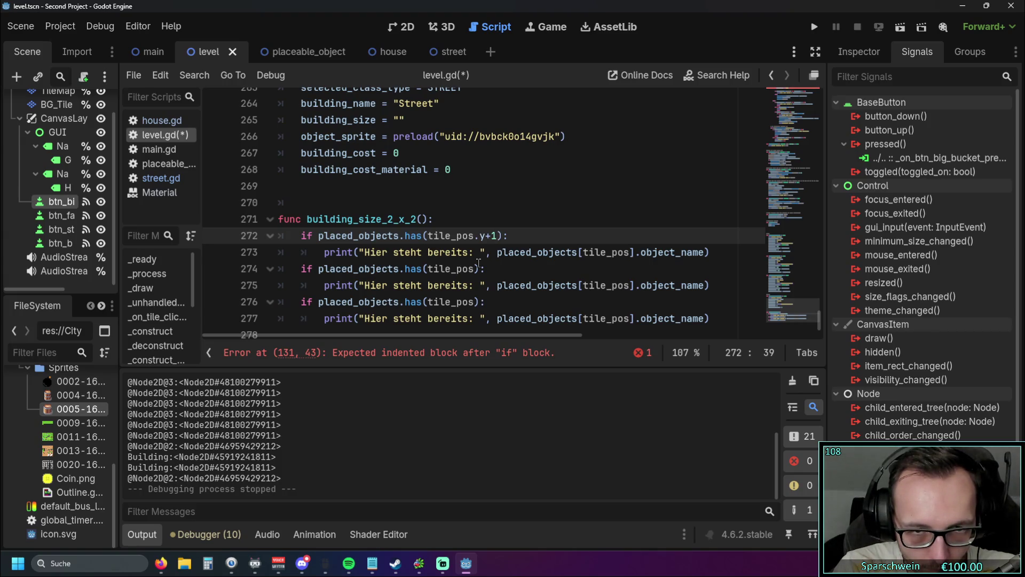
key("BackSpace")
key("BackSpace")
key("BackSpace")
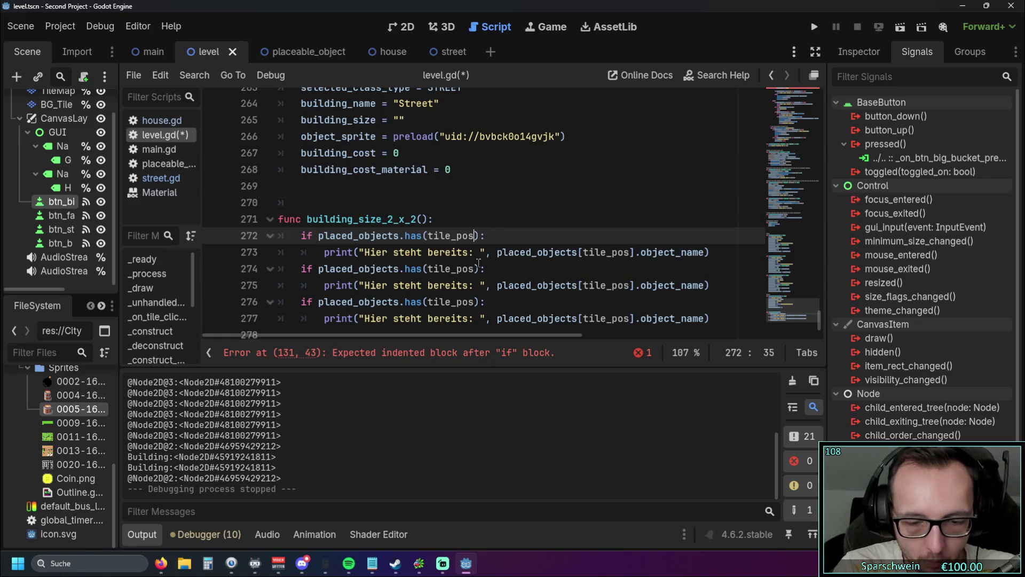
type(".x")
key("BackSpace")
type(", tile")
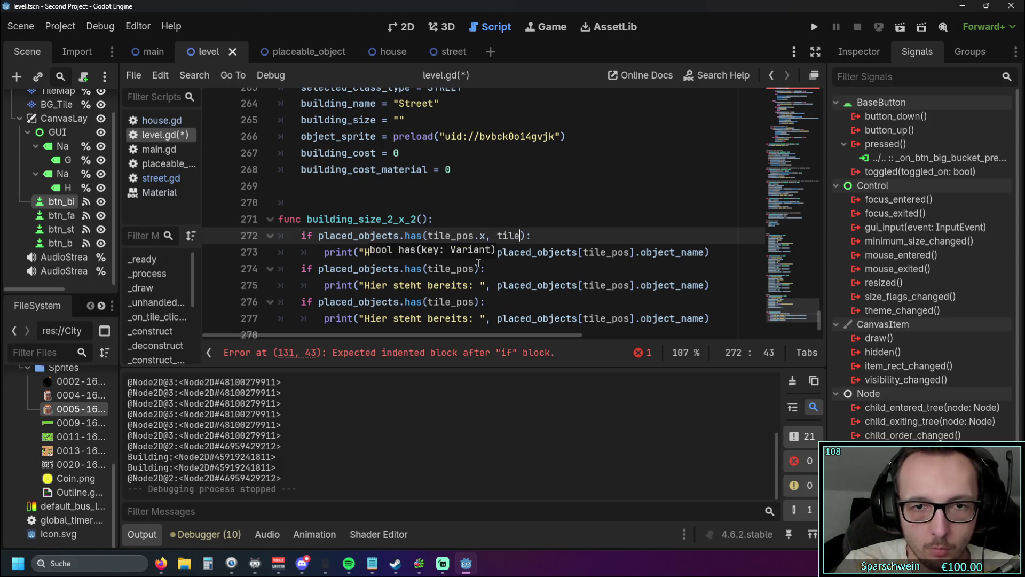
type("p")
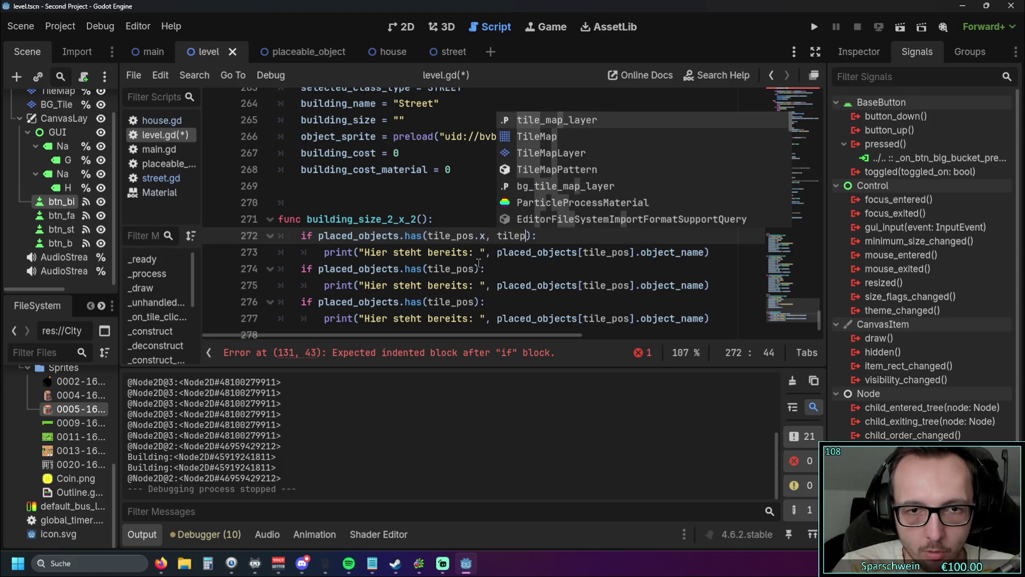
key("BackSpace")
type("_po")
key("BackSpace")
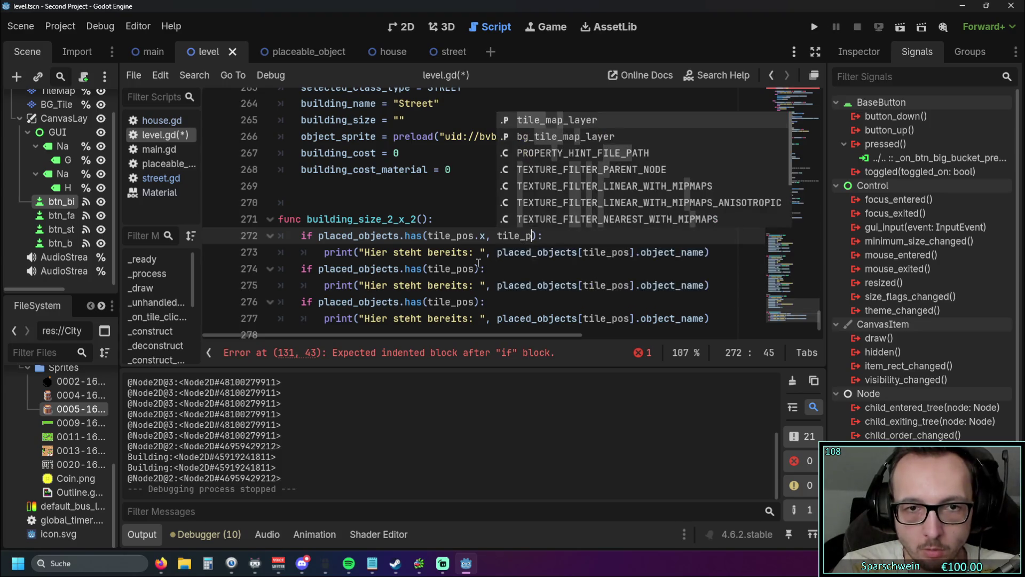
type("os")
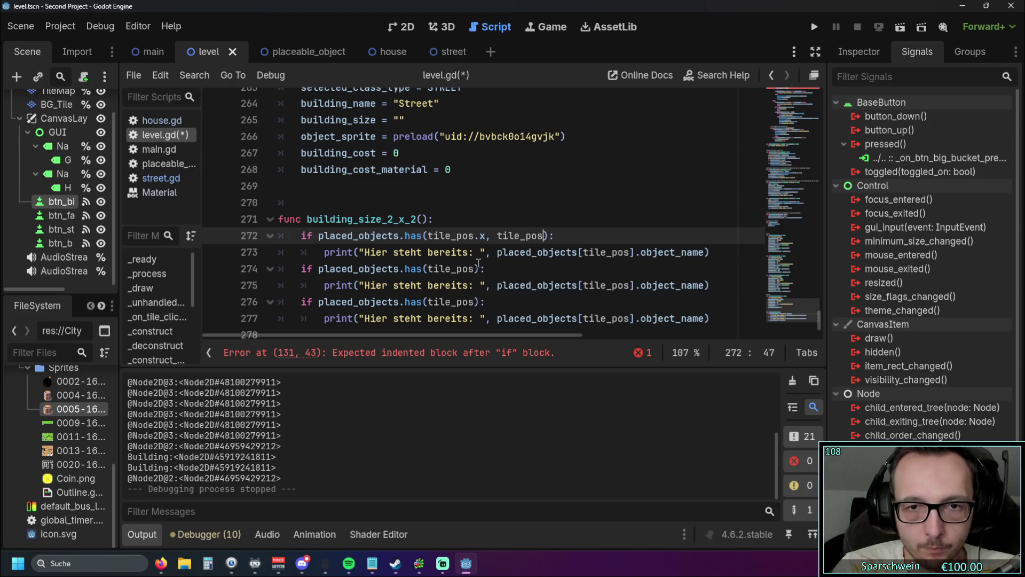
type(".y")
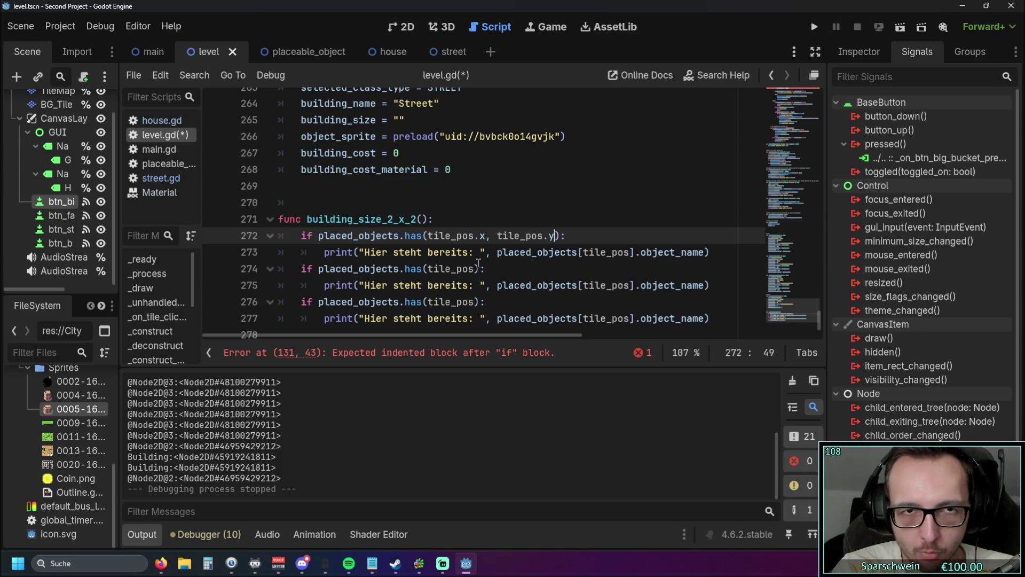
left_click(486, 236)
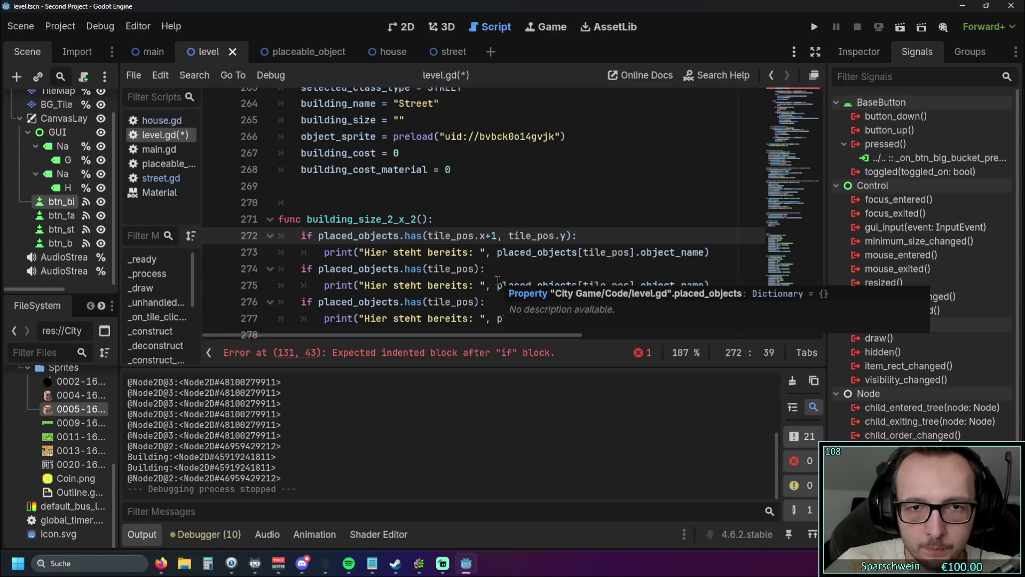
type("+1")
left_click(546, 226)
scroll(546, 226, "down", 1)
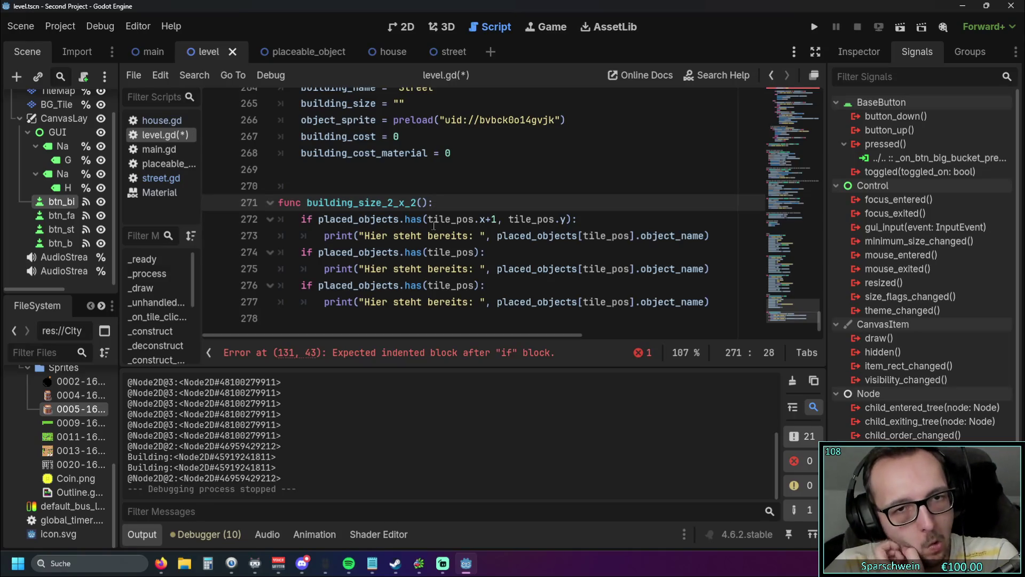
Make the second and third checks test (tile_pos.x+1, tile_pos.y+1) and (tile_pos.x, tile_pos.y+1).
left_click_drag(429, 219, 567, 220)
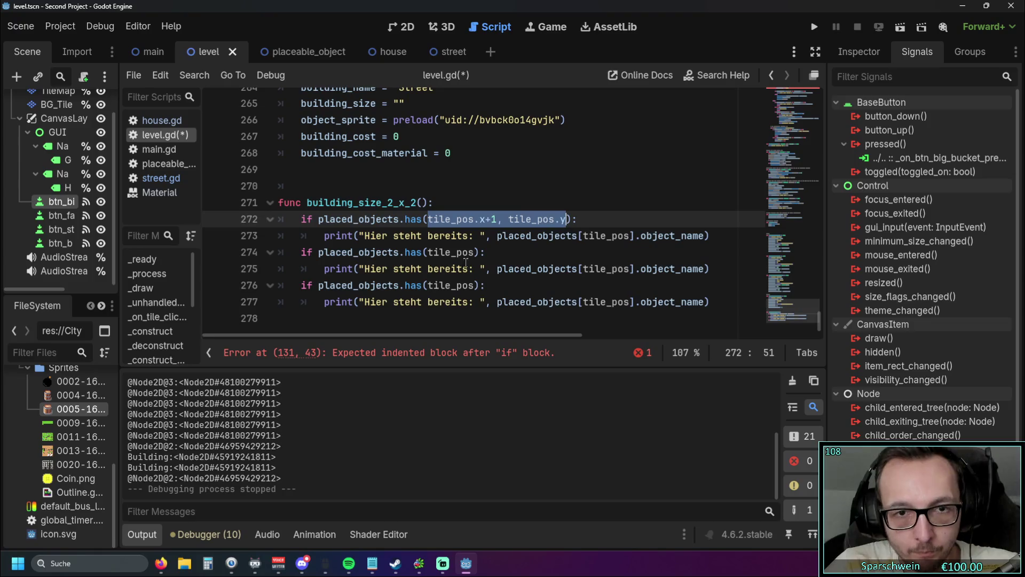
key("ctrl+c")
double_click(429, 252)
key("ctrl+v")
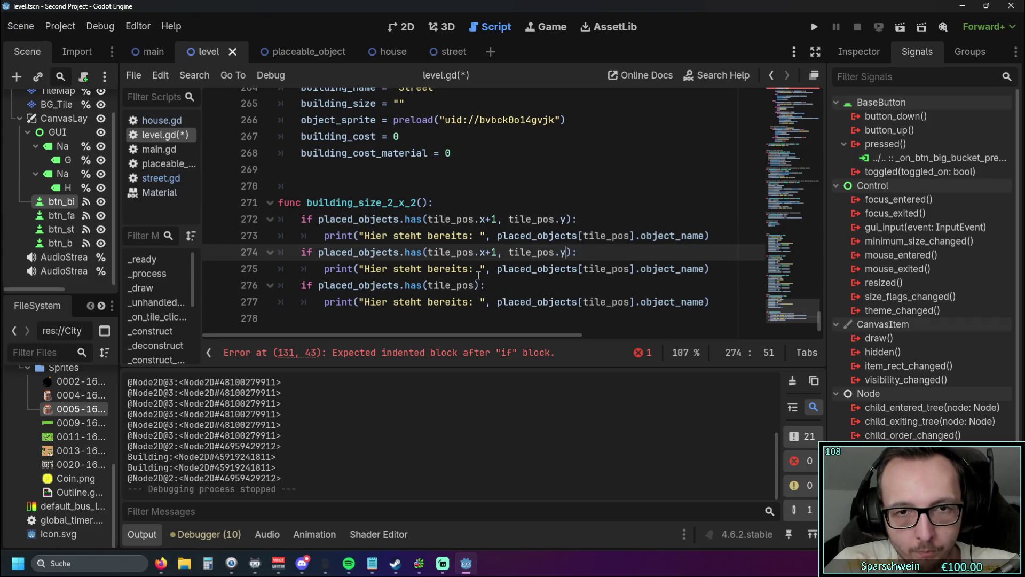
type("+1")
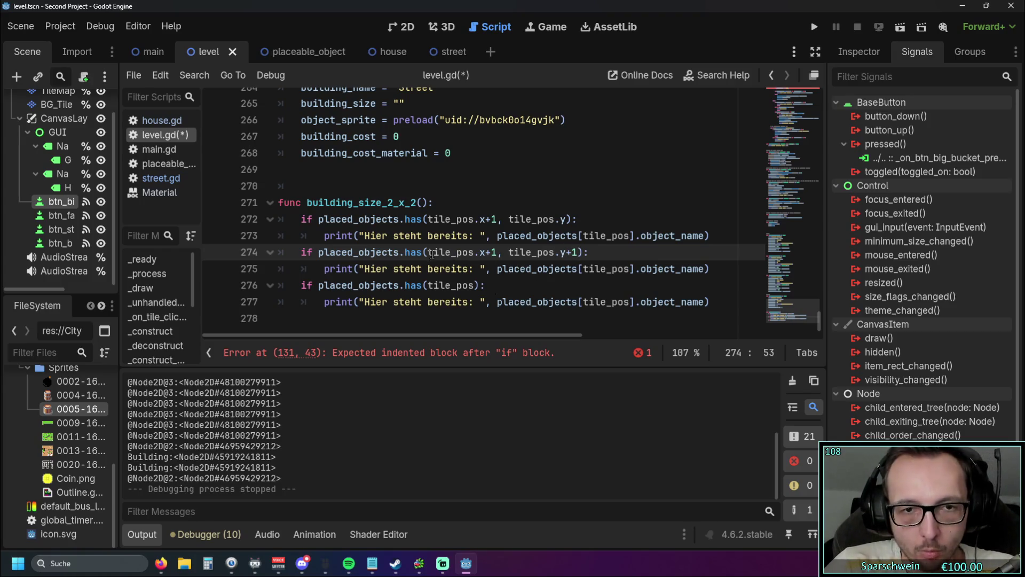
double_click(439, 285)
key("ctrl+v")
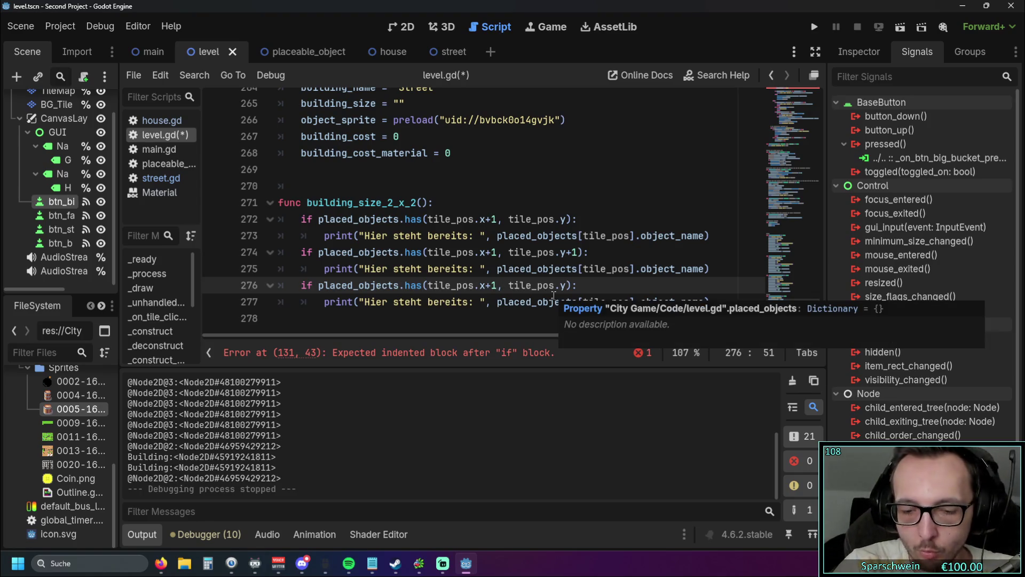
type("+1")
left_click_drag(496, 285, 481, 285)
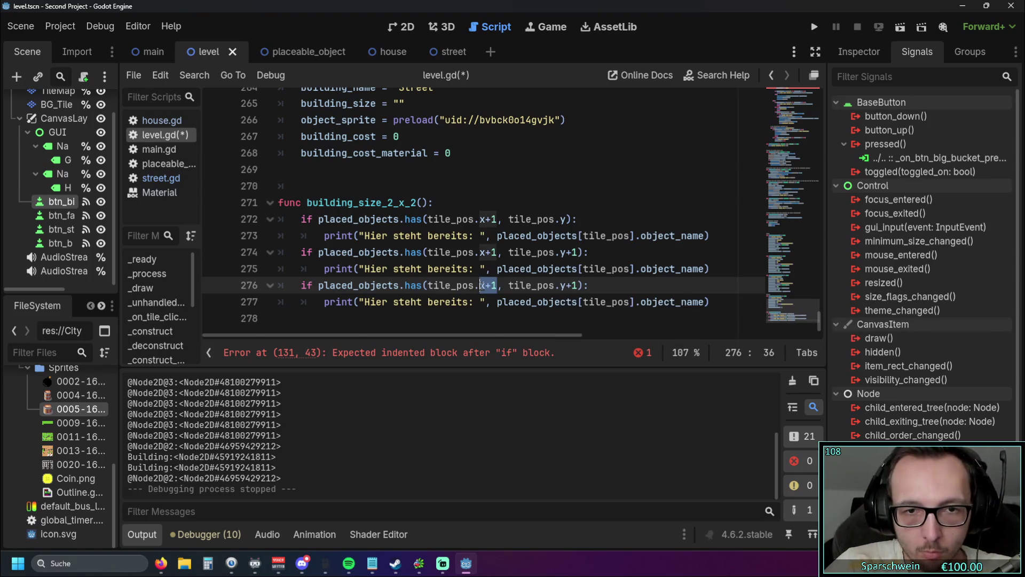
type("x")
left_click(521, 308)
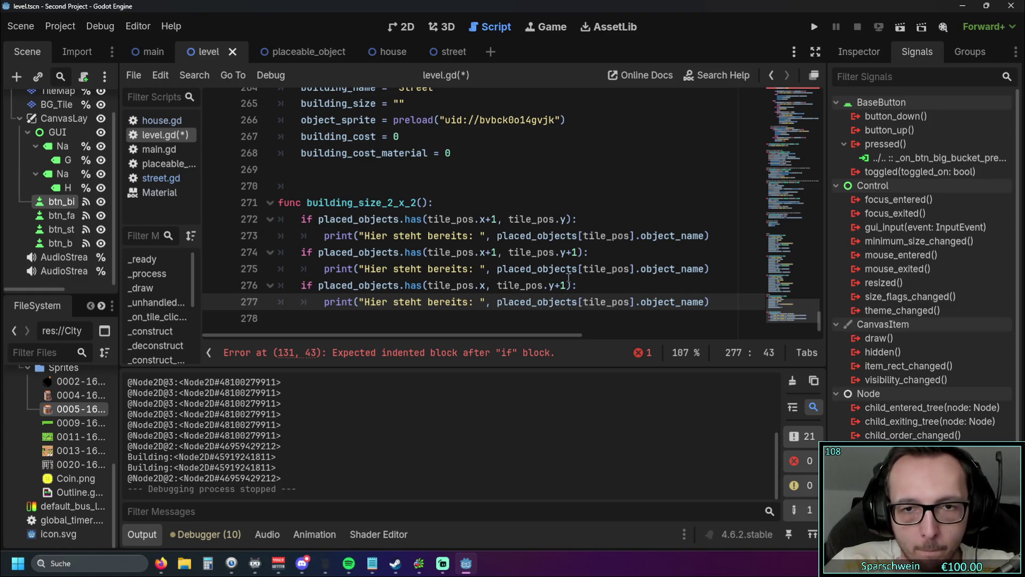
mouse_move(469, 336)
left_mouse_down()
mouse_move(501, 334)
mouse_move(434, 335)
mouse_move(496, 335)
left_mouse_up()
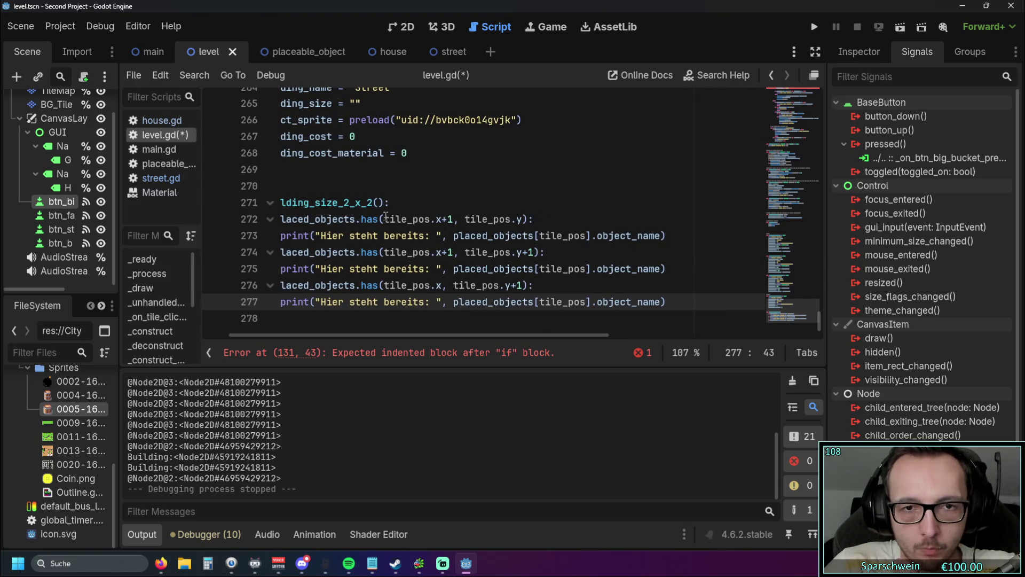
Scroll back up to the 2x2 building_size check near line 131 and place the caret beneath it.
left_click_drag(416, 332, 355, 335)
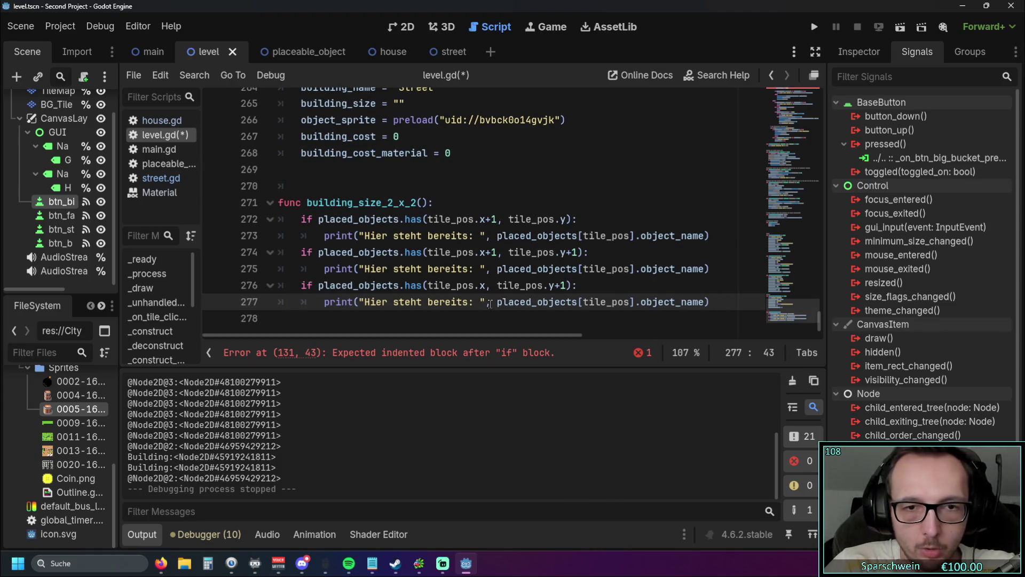
left_click_drag(434, 335, 399, 335)
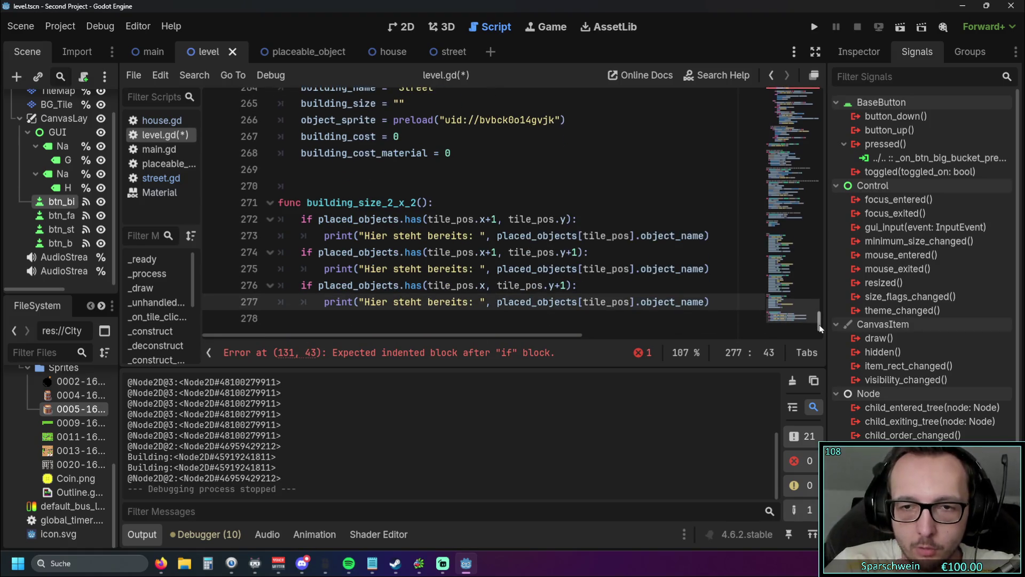
mouse_move(821, 328)
left_mouse_down()
mouse_move(821, 318)
mouse_move(822, 331)
left_mouse_up()
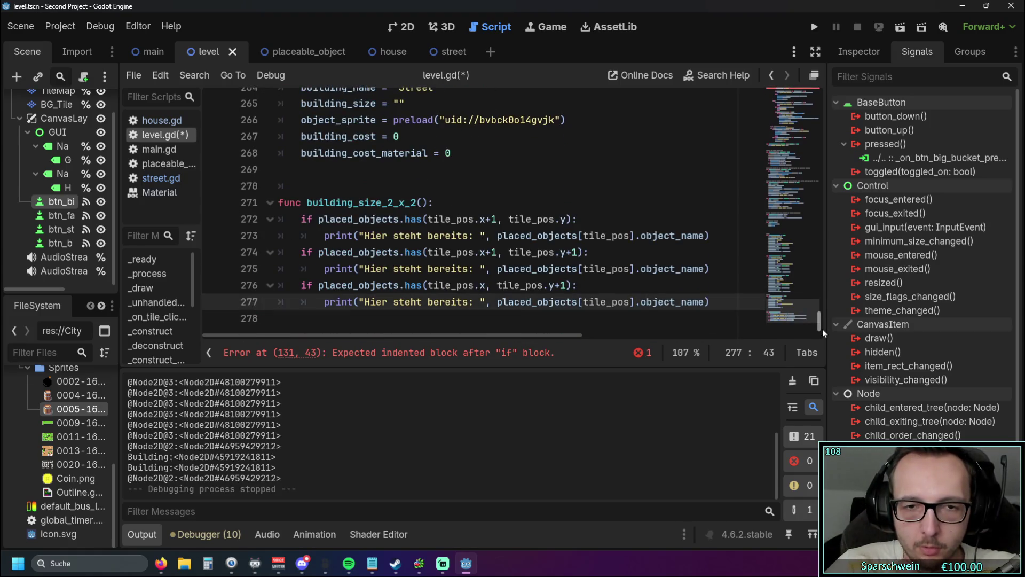
left_click_drag(359, 302, 469, 304)
left_click(466, 319)
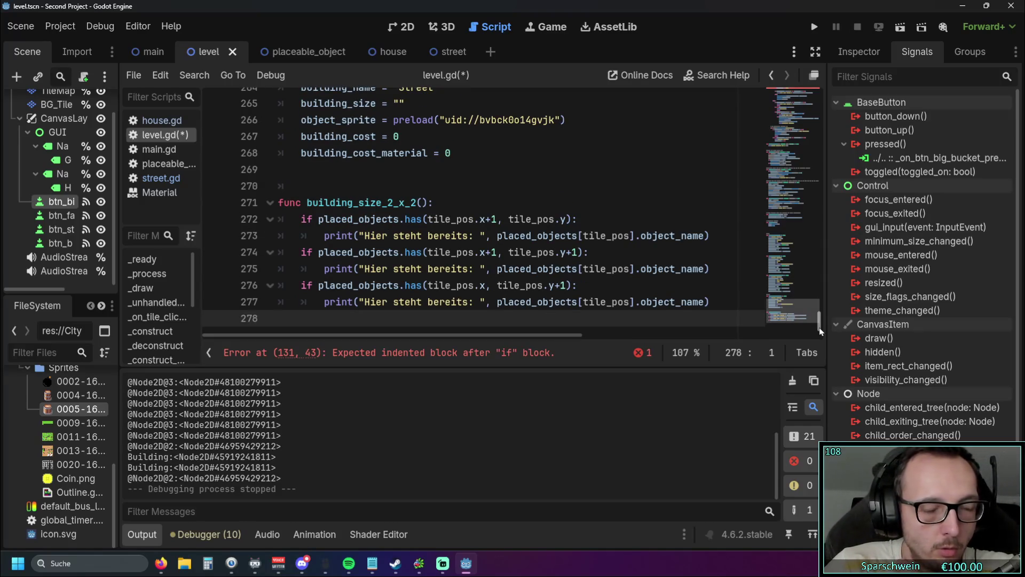
mouse_move(819, 328)
left_mouse_down()
mouse_move(829, 123)
mouse_move(824, 328)
mouse_move(844, 178)
mouse_move(836, 139)
mouse_move(829, 203)
left_mouse_up()
left_click(374, 257)
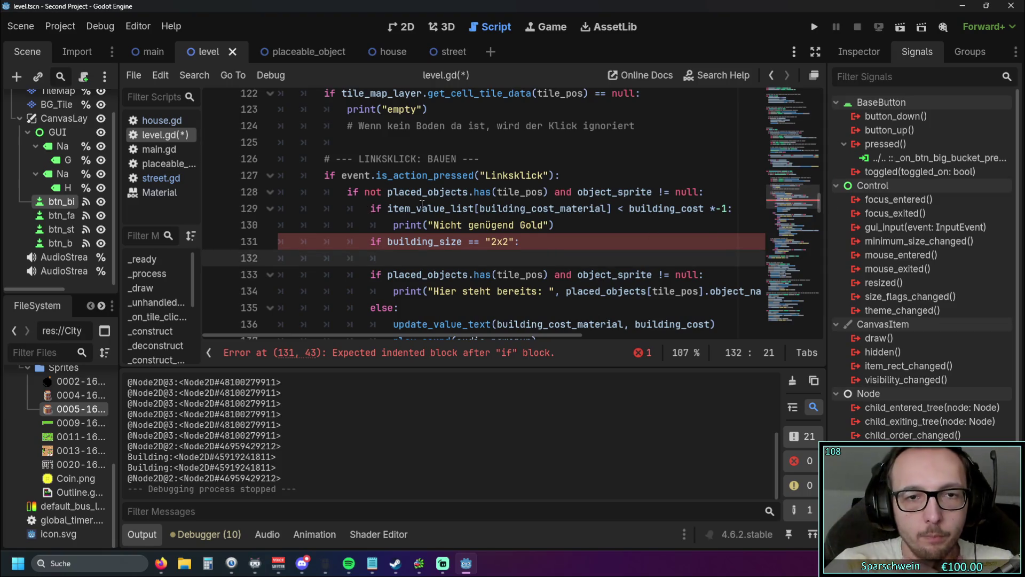
scroll(422, 205, "down", 1)
left_click_drag(388, 142, 544, 142)
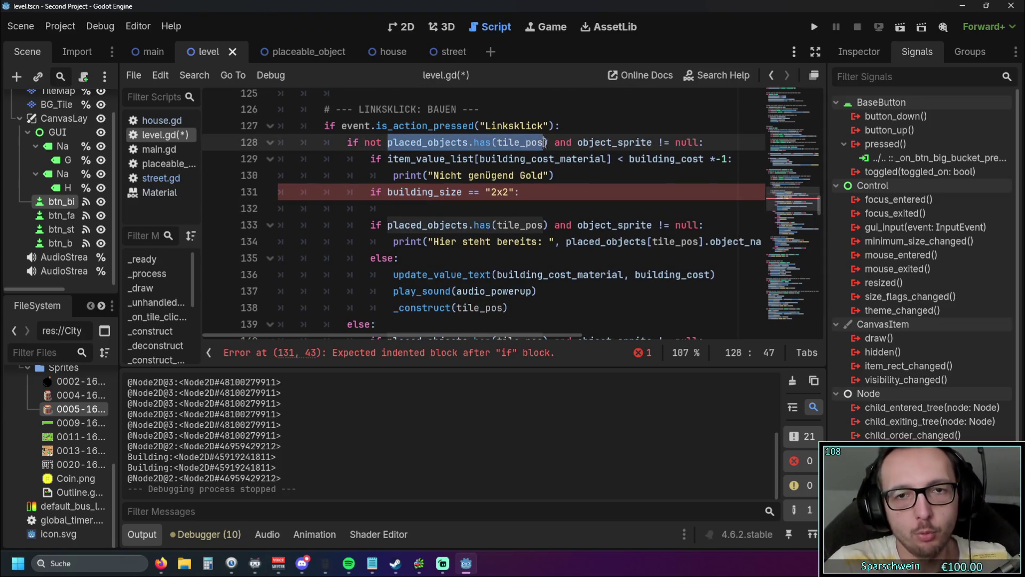
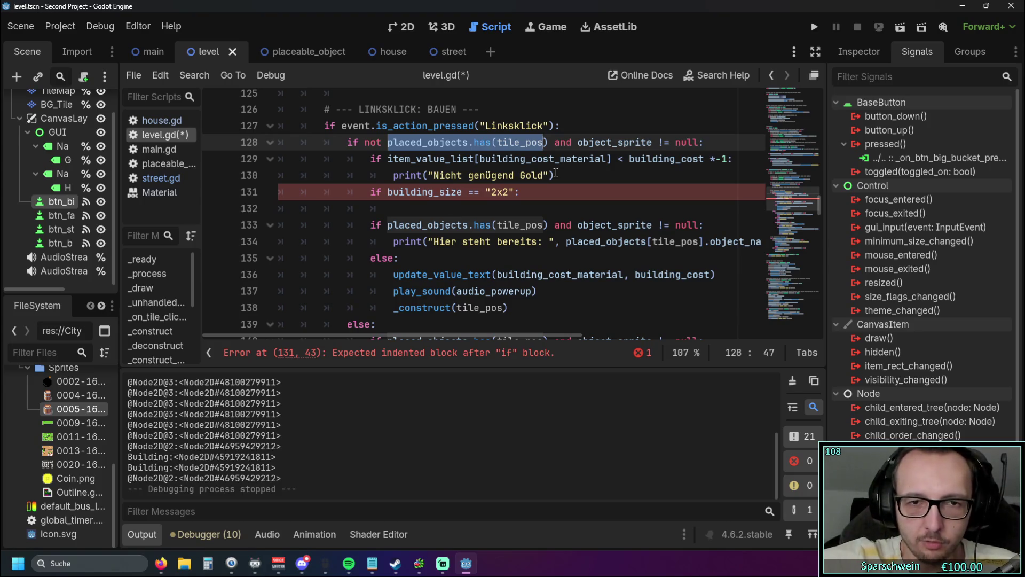
Add the call building_size_2_x_2() on line 132 under 'if building_size == "2x2":'.
scroll(510, 231, "down", 20)
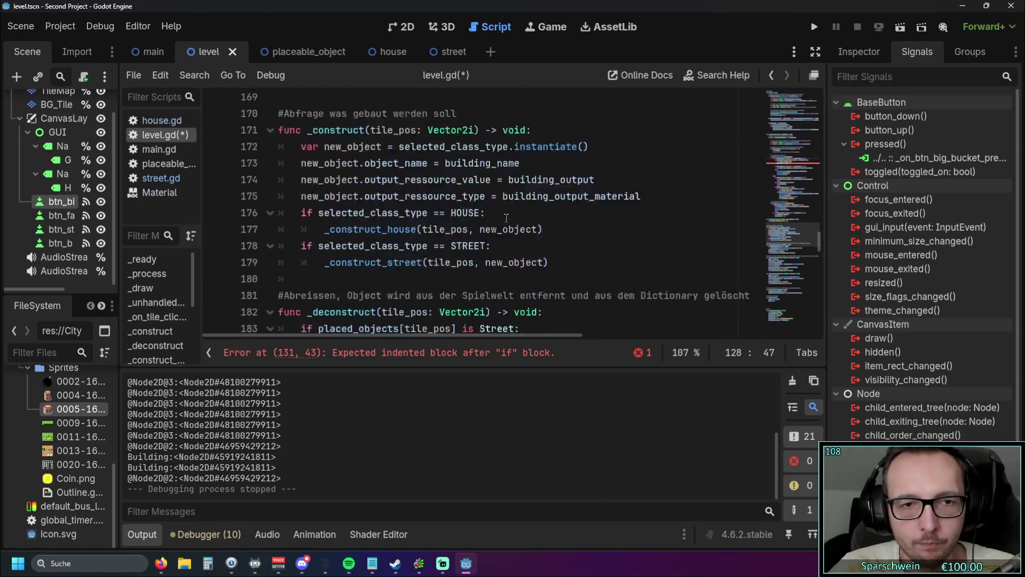
scroll(511, 231, "down", 10)
scroll(526, 254, "down", 8)
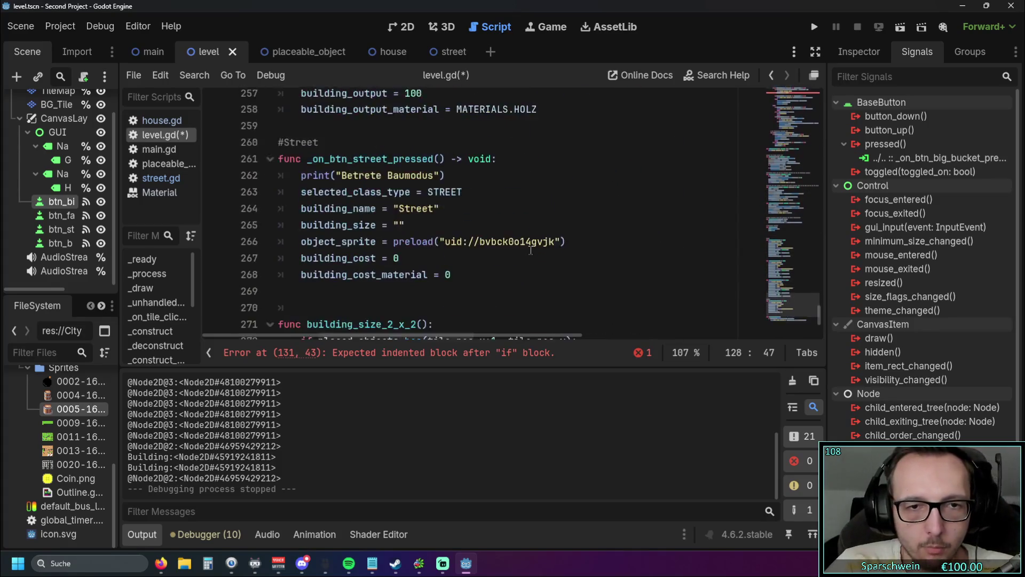
left_click_drag(308, 203, 428, 203)
scroll(498, 212, "up", 1)
scroll(498, 212, "up", 20)
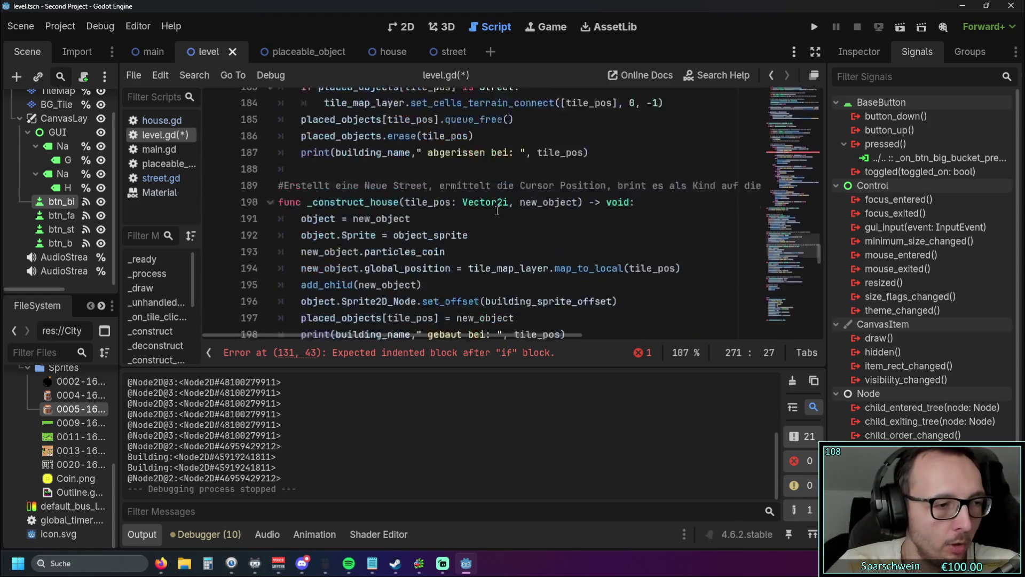
scroll(498, 210, "up", 8)
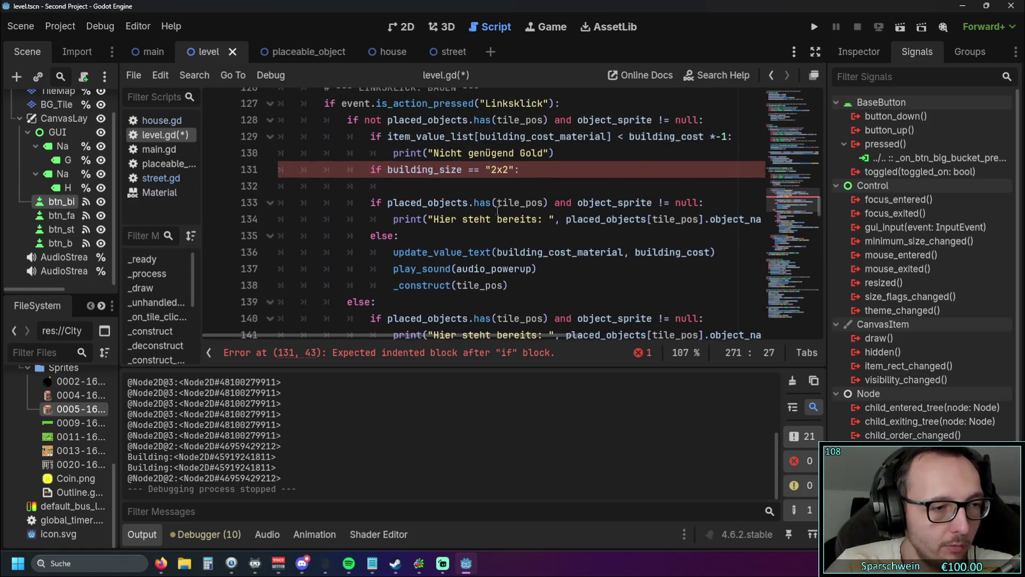
scroll(498, 210, "up", 1)
scroll(498, 210, "down", 2)
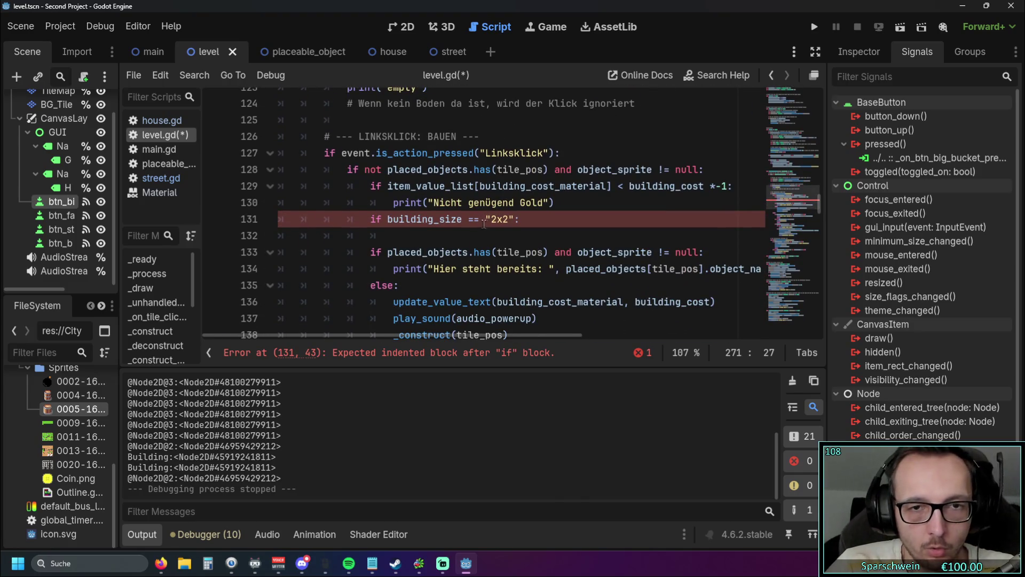
left_click(486, 235)
type("building_size_2_x_2()")
Follow the reported error down to the building_size_2_x_2 function header near line 270.
scroll(420, 252, "up", 1)
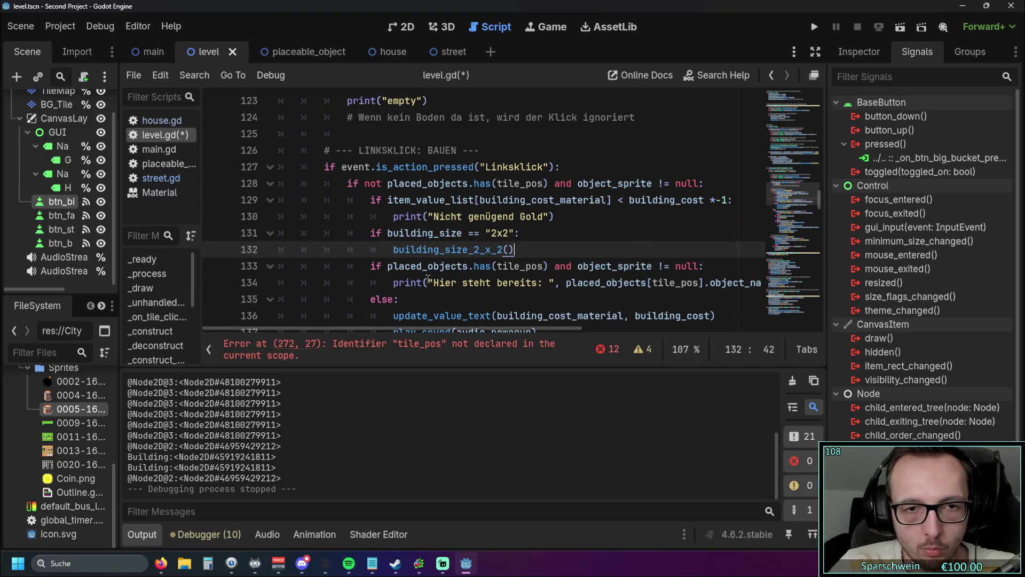
left_click(549, 266)
scroll(571, 252, "down", 1)
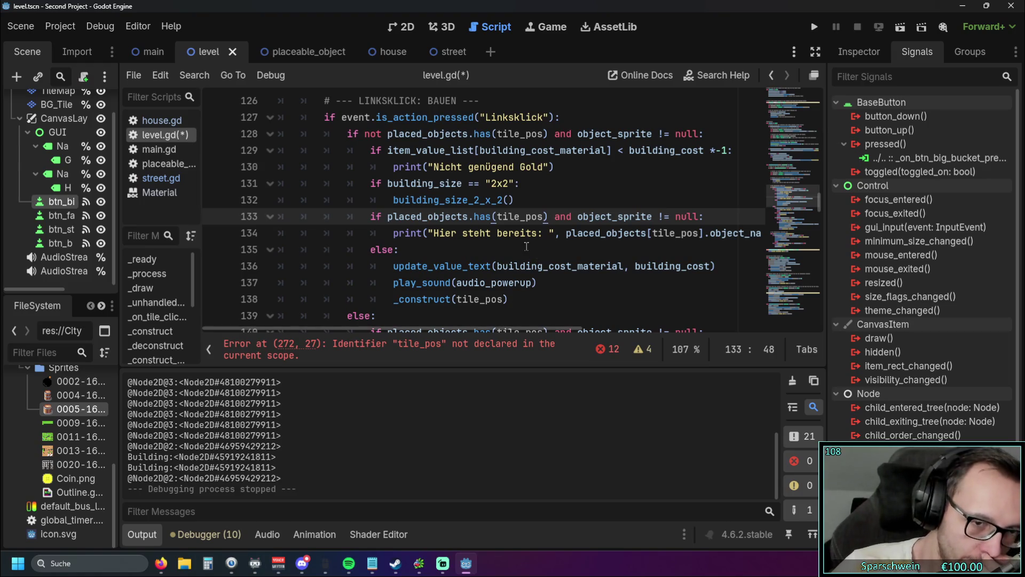
left_click(500, 266)
left_click(404, 349)
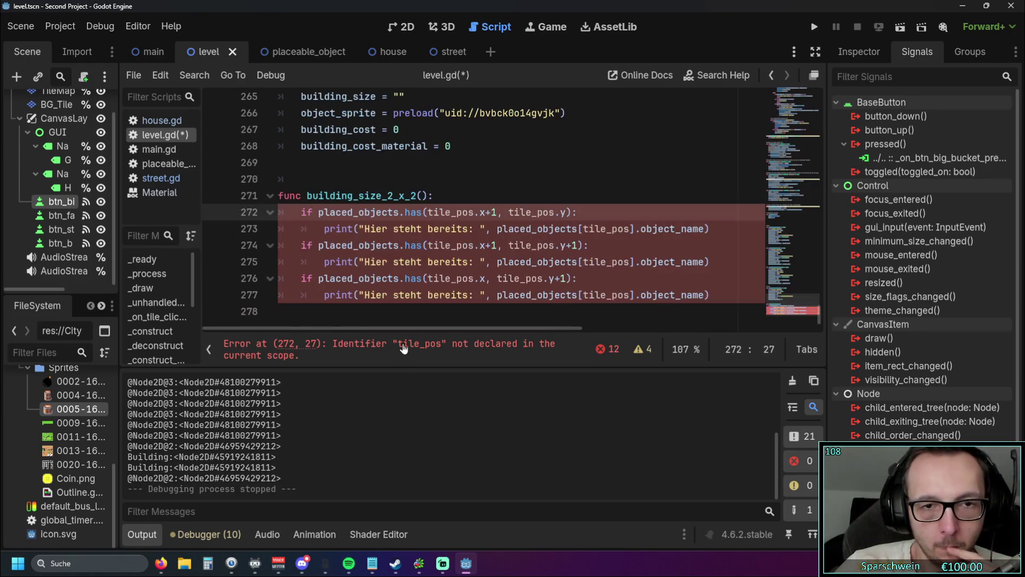
left_click(491, 179)
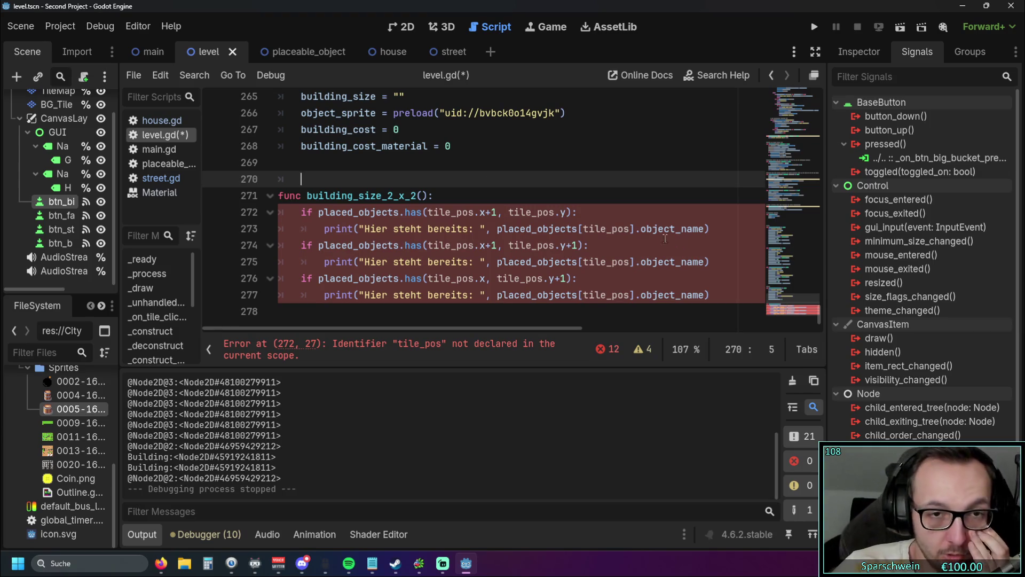
scroll(534, 225, "up", 1)
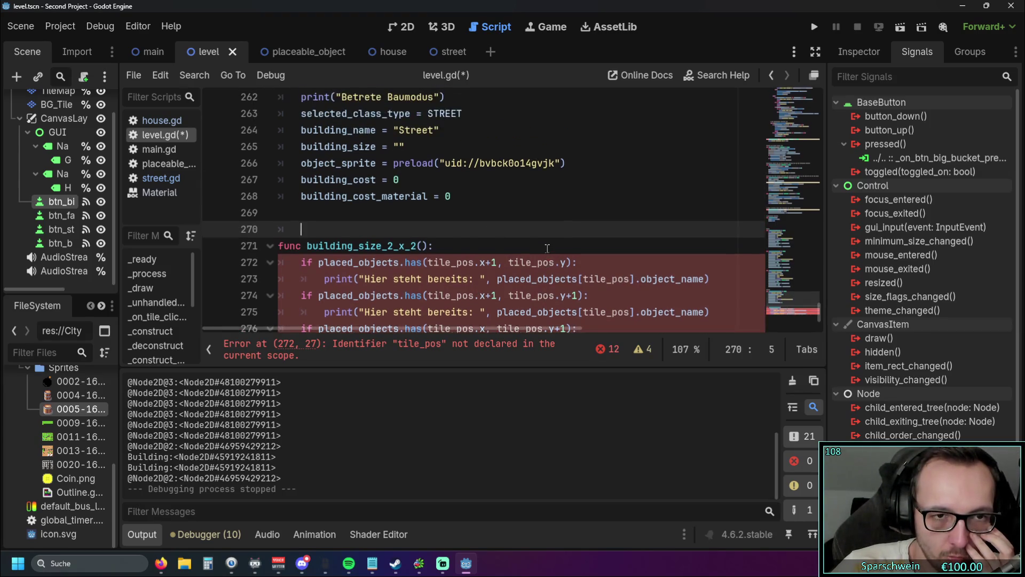
scroll(588, 214, "down", 1)
left_click(644, 205)
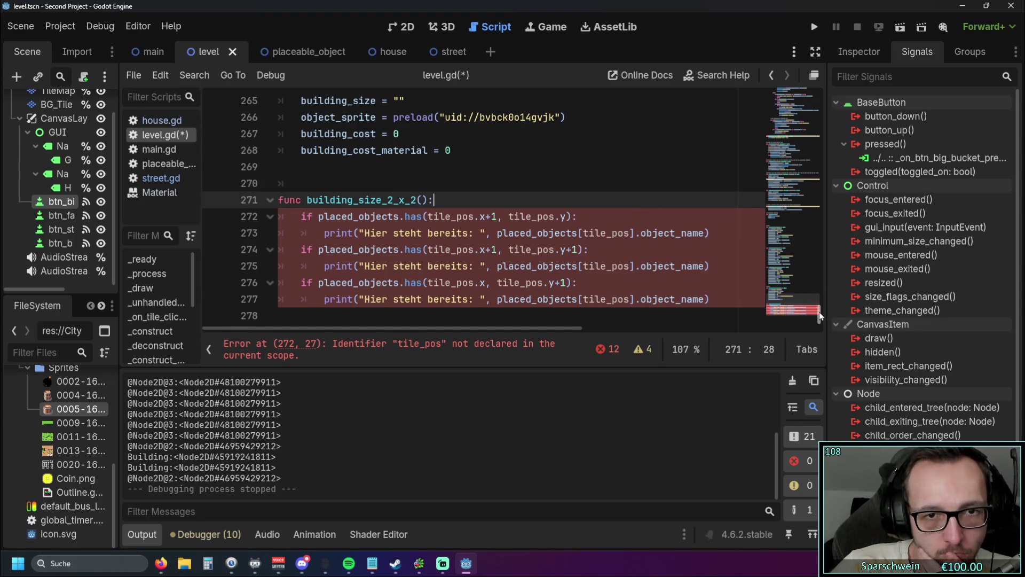
scroll(820, 315, "down", 1)
Copy tile_pos from line 133 and pass it into the building_size_2_x_2(tile_pos) call.
mouse_move(820, 319)
left_mouse_down()
mouse_move(811, 107)
mouse_move(799, 285)
mouse_move(780, 98)
mouse_move(767, 165)
left_mouse_up()
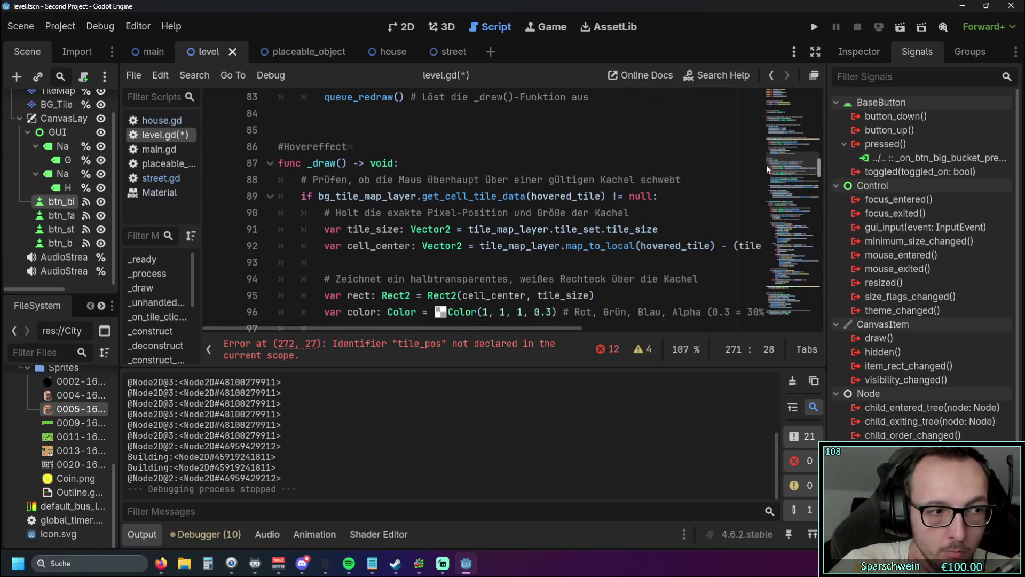
left_click_drag(767, 165, 759, 198)
left_click_drag(498, 257, 543, 257)
key("ctrl+c")
left_click(570, 241)
key("BackSpace")
key("ctrl+v")
type(")")
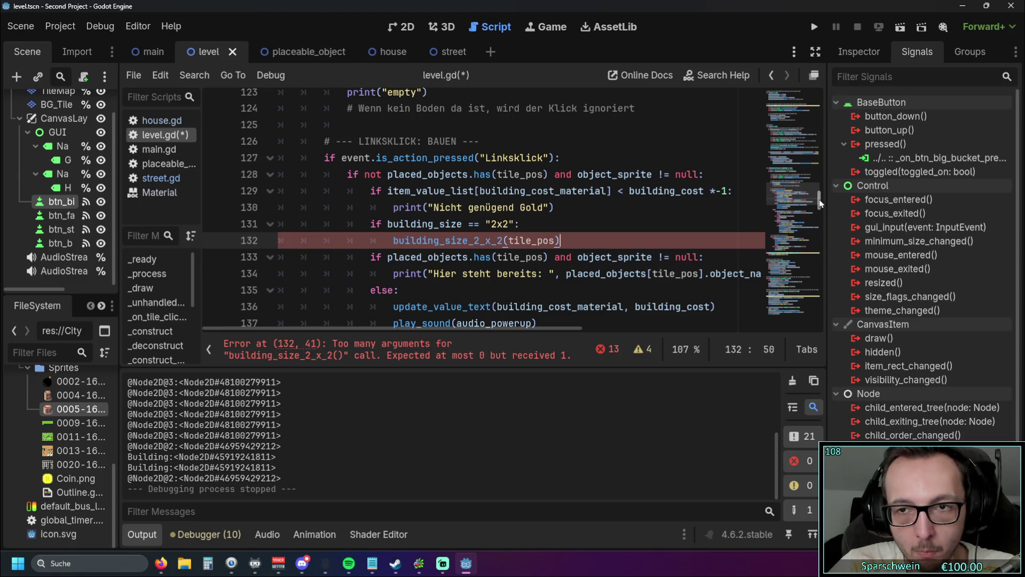
Paste tile_pos as the parameter of the building_size_2_x_2 function definition.
left_click_drag(817, 194, 813, 324)
left_click(426, 195)
key("ctrl+v")
left_click(529, 179)
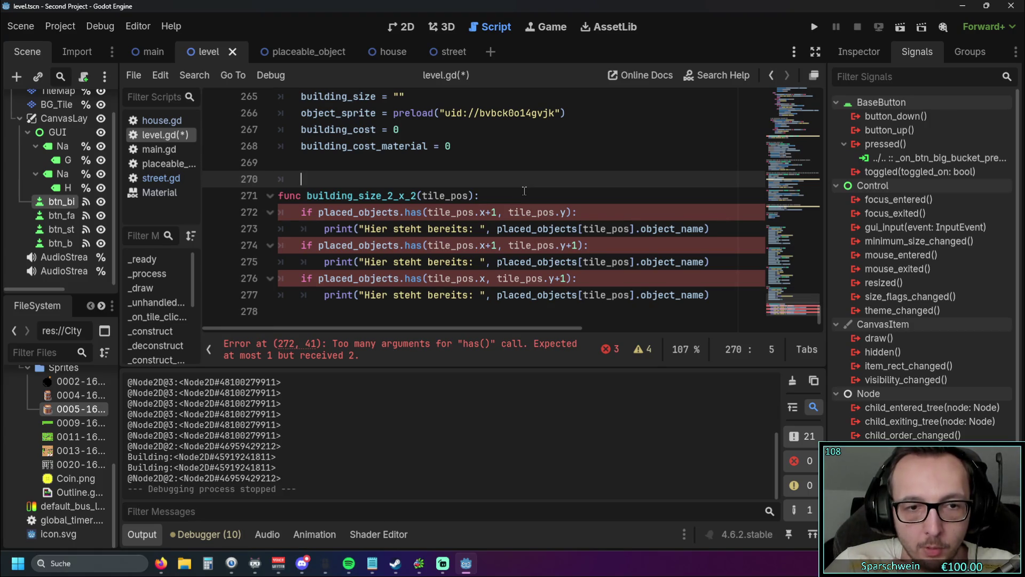
Change the function header on line 271 to take tile_pos.x and tile_pos.y.
left_click(503, 222)
left_click(502, 214)
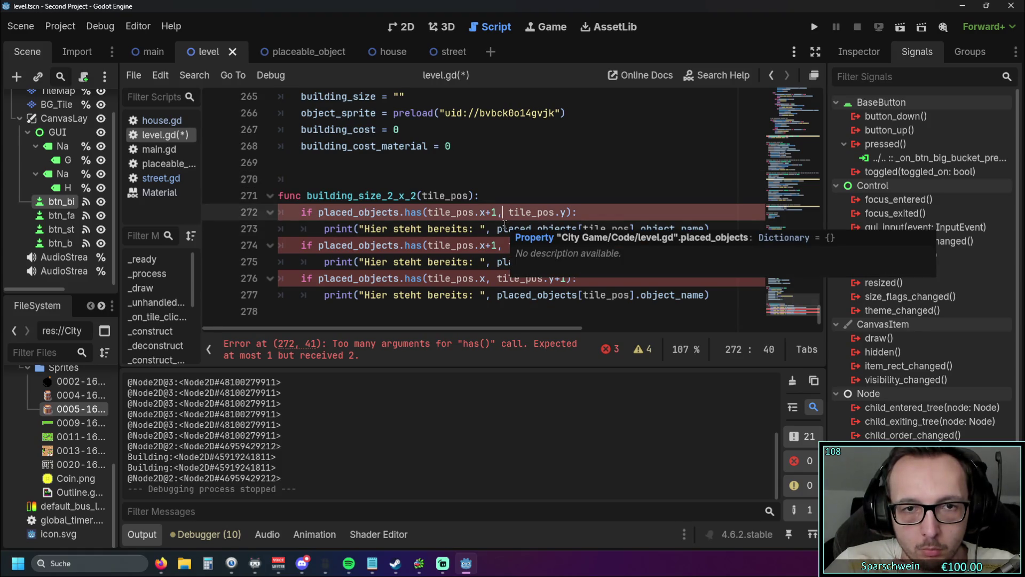
left_click(470, 195)
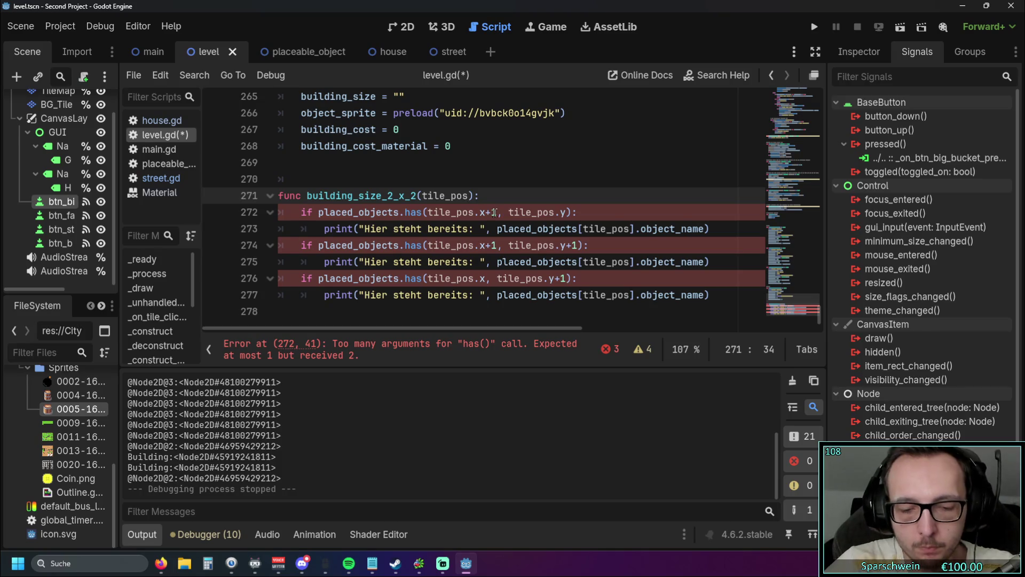
type(".y")
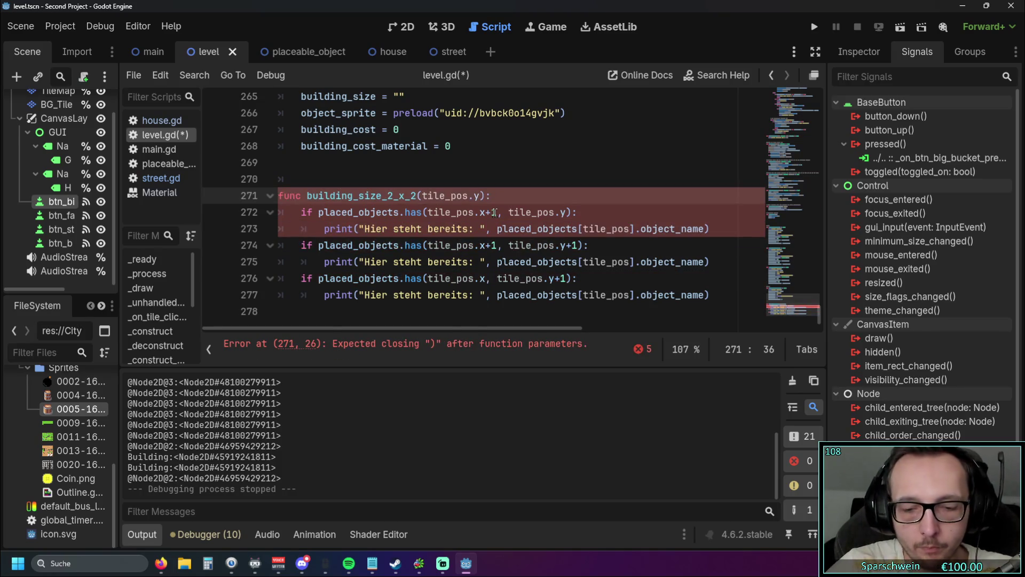
type("x")
scroll(494, 212, "up", 1)
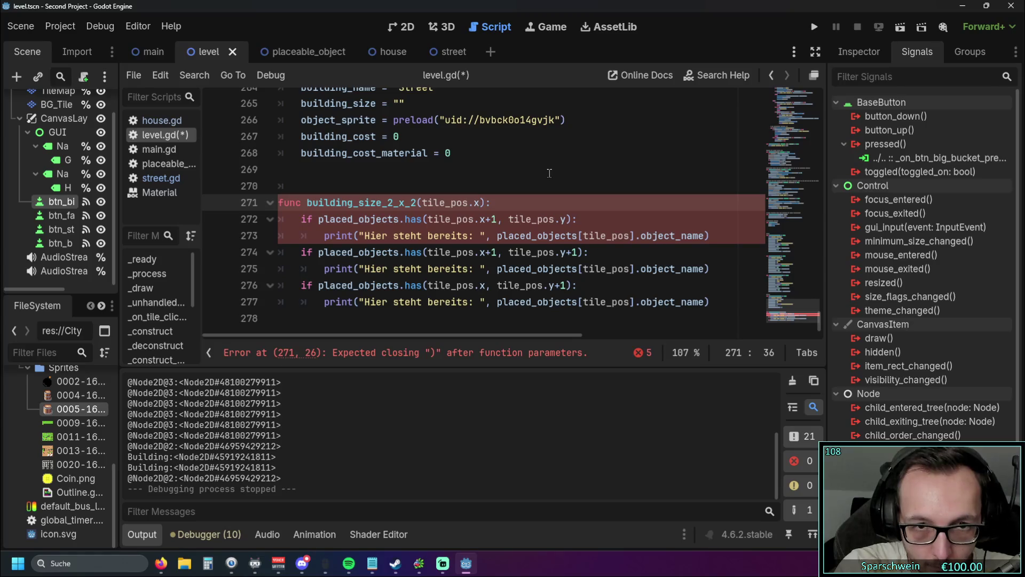
type(",")
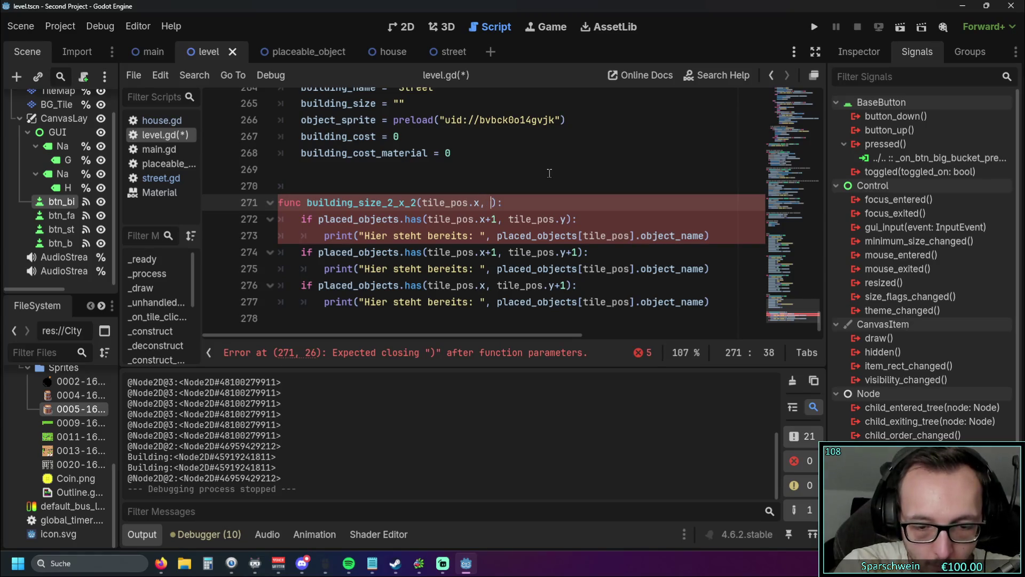
type(" tilepos")
key("BackSpace")
key("BackSpace")
key("BackSpace")
type("_pos")
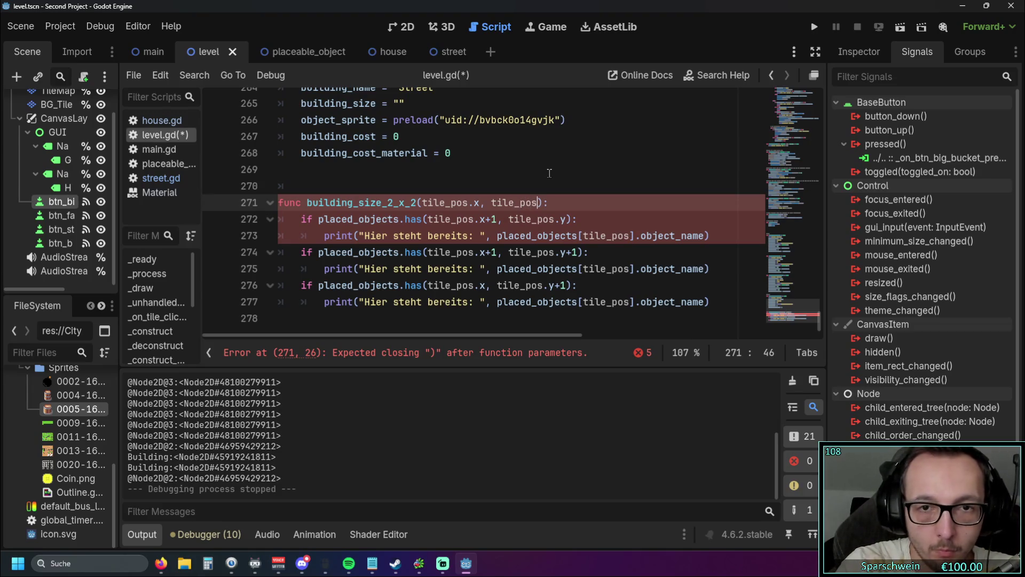
type(".y")
key("Up")
Make the 2x2 call pass tile_pos.y, tile_pos.y, then jump to the error line.
scroll(591, 237, "up", 20)
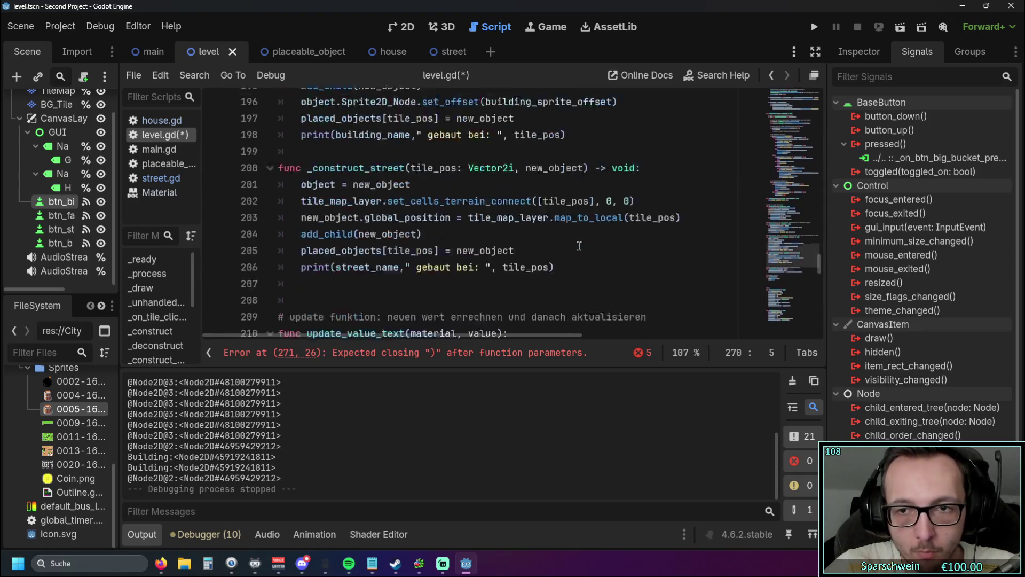
scroll(578, 246, "up", 4)
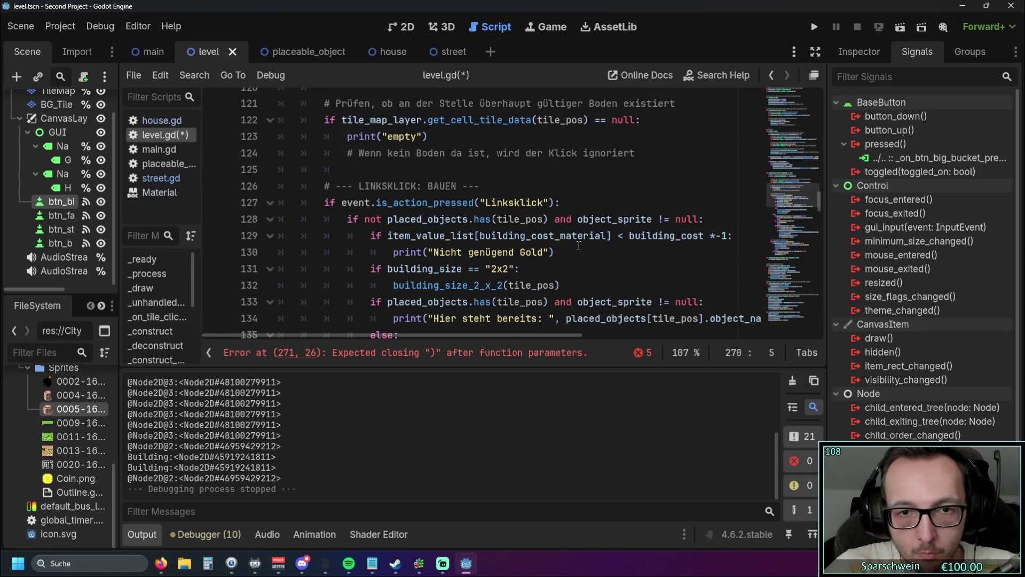
left_click(563, 284)
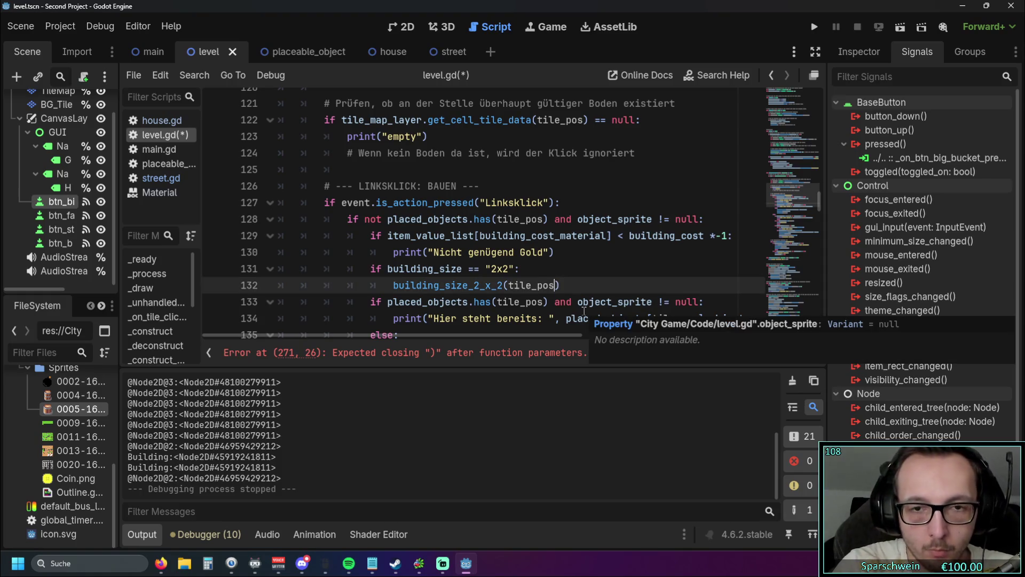
type(".y, tile")
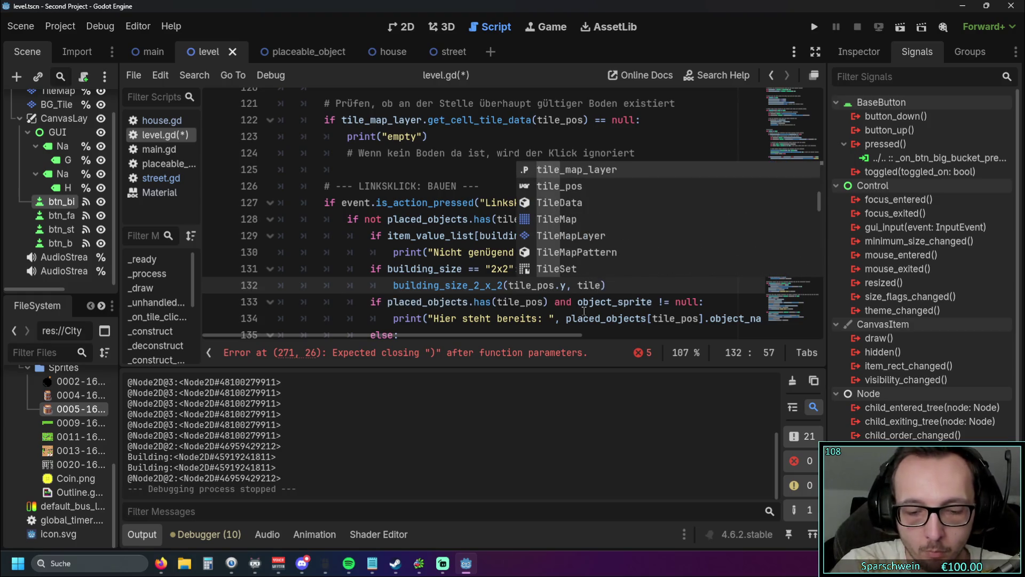
type("_pos.y")
left_click(588, 258)
scroll(664, 219, "down", 1)
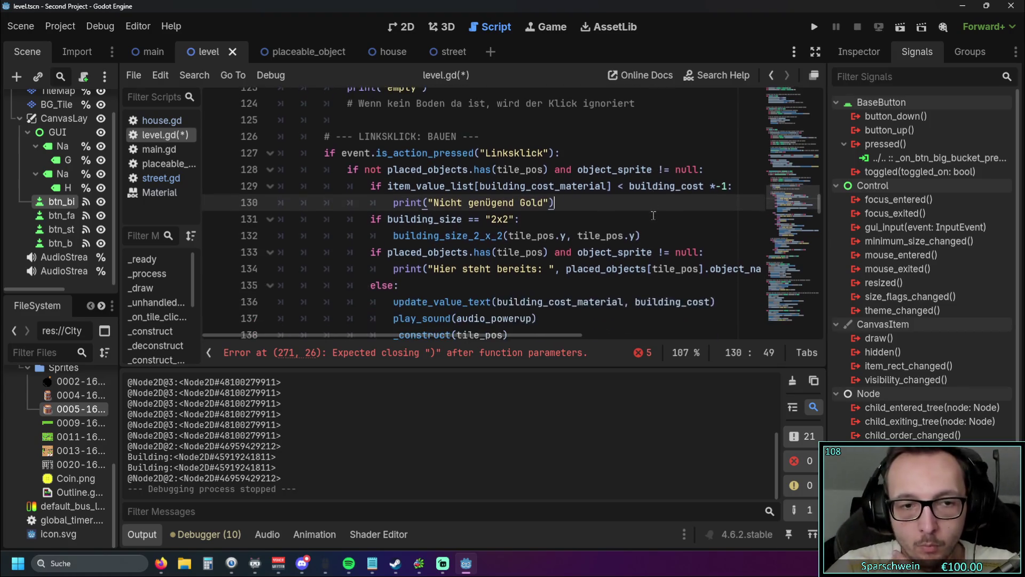
left_click(459, 349)
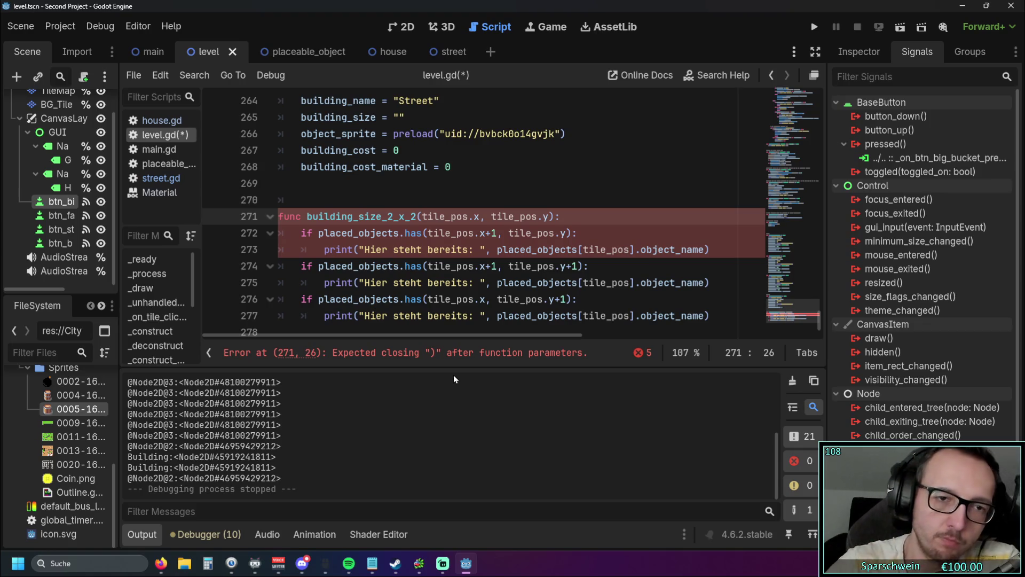
scroll(545, 211, "up", 20)
Add a new first line 'var tile_pos_x_y =' inside building_size_2_x_2.
scroll(544, 211, "up", 20)
scroll(546, 209, "down", 3)
left_click(157, 302)
left_click(156, 316)
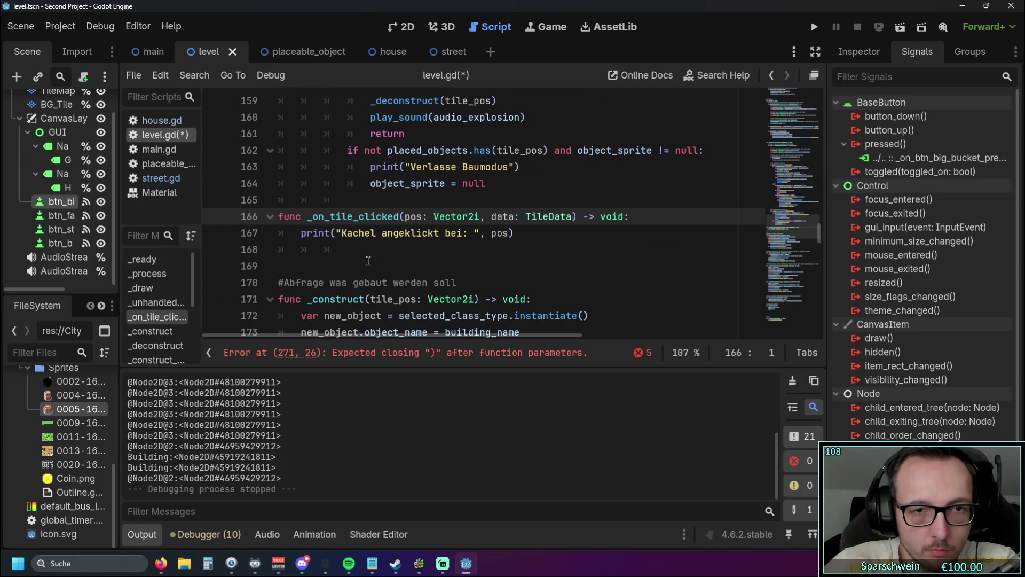
scroll(451, 245, "down", 2)
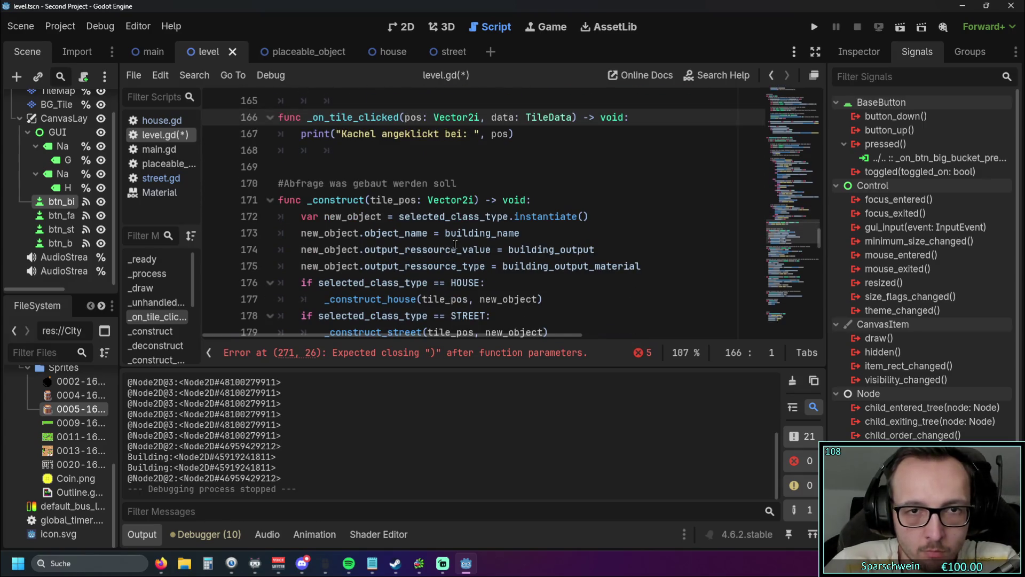
scroll(495, 221, "up", 2)
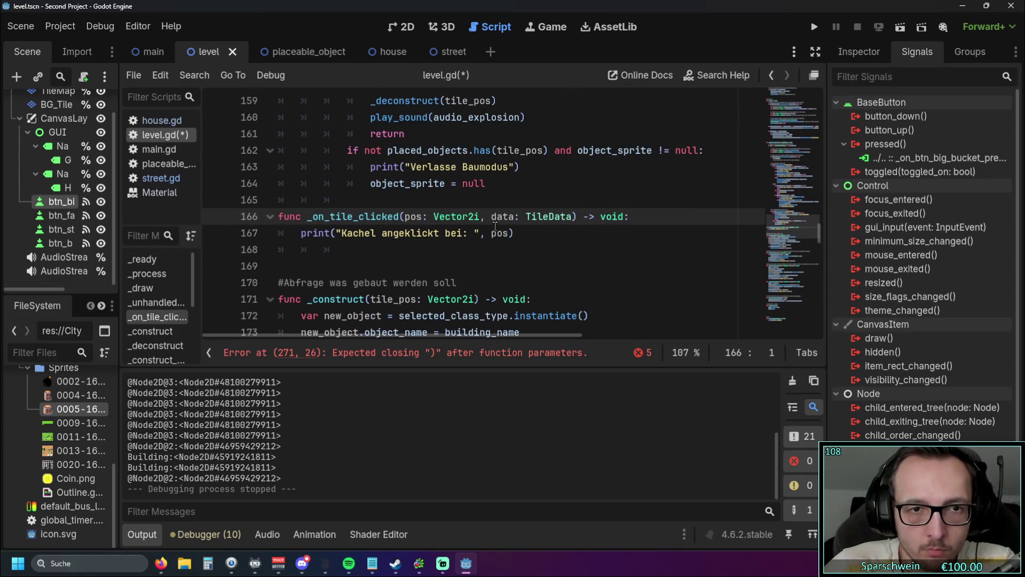
scroll(479, 266, "up", 4)
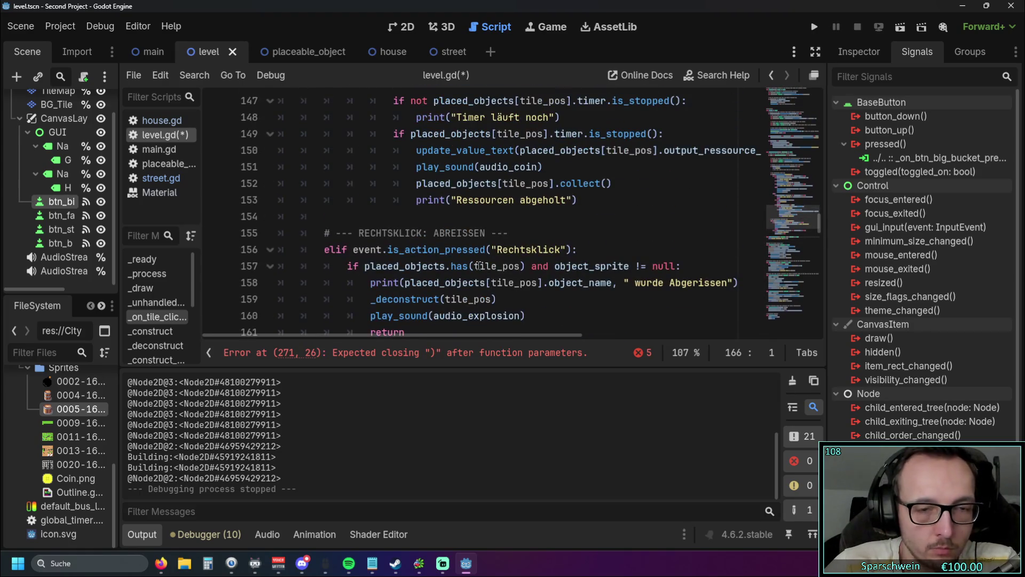
scroll(479, 265, "up", 4)
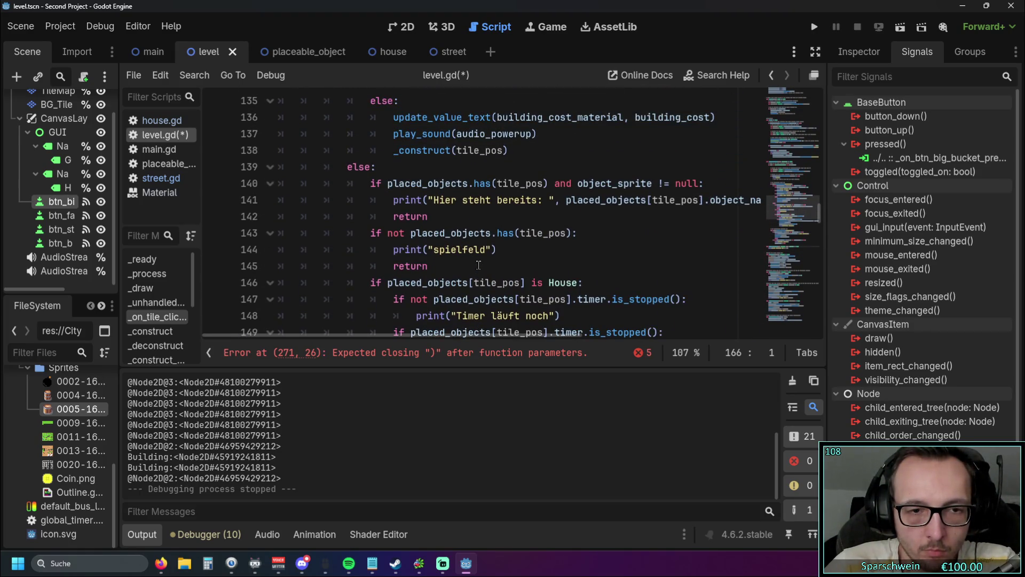
scroll(478, 266, "down", 14)
left_click_drag(820, 278, 823, 341)
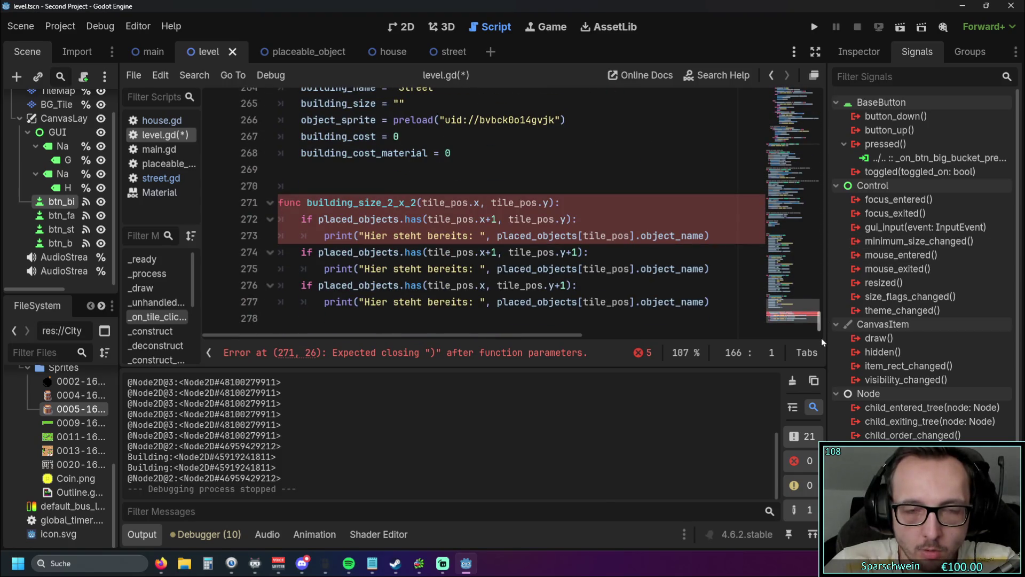
left_click(576, 203)
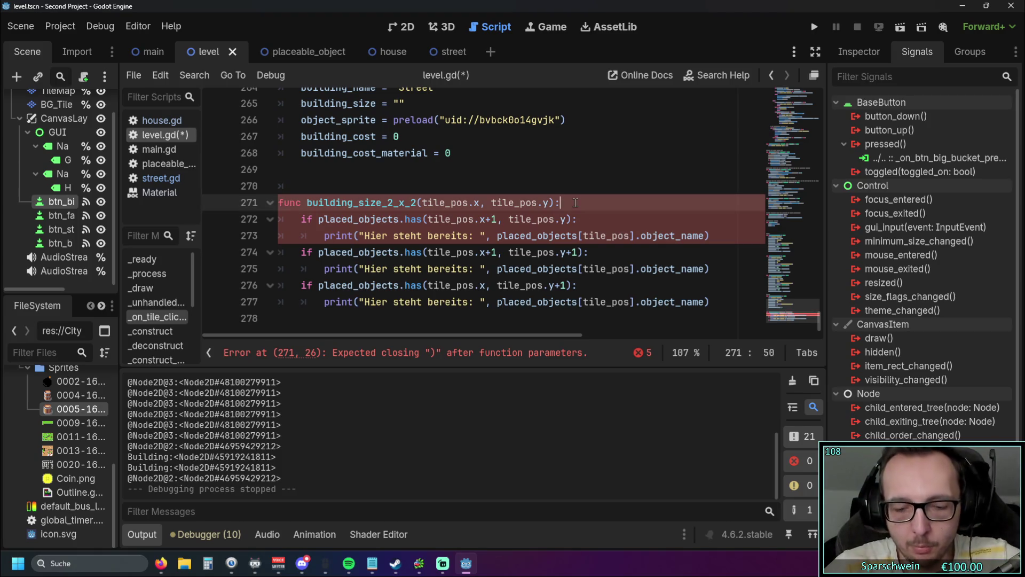
key("Return")
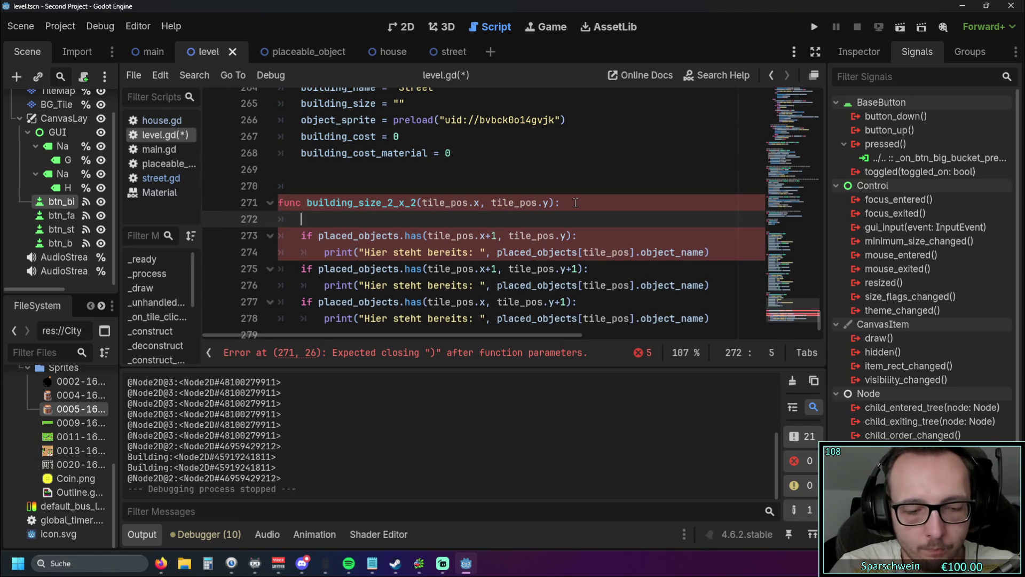
type("x_y")
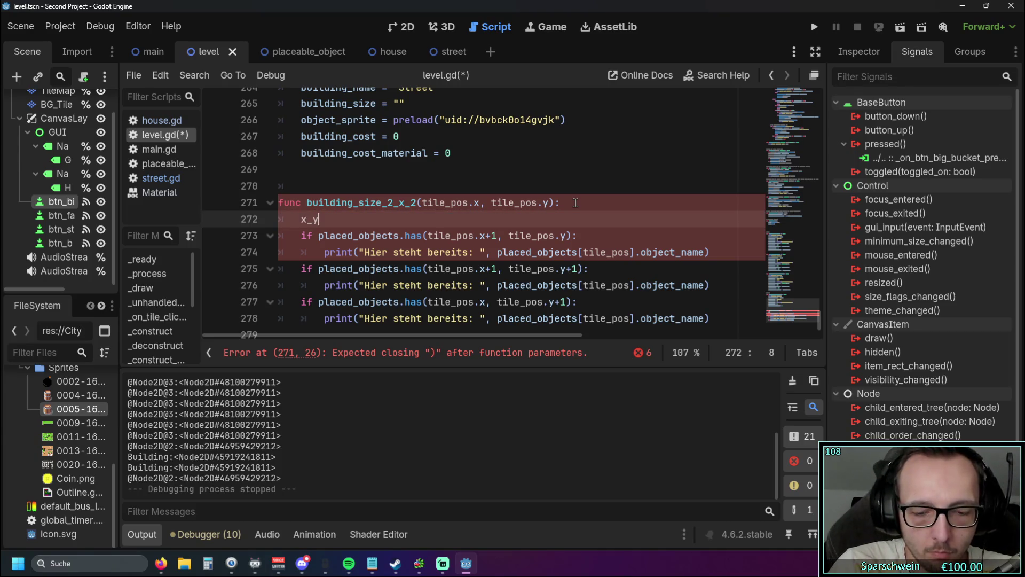
key("BackSpace")
key("BackSpace")
key("BackSpace")
type("tile")
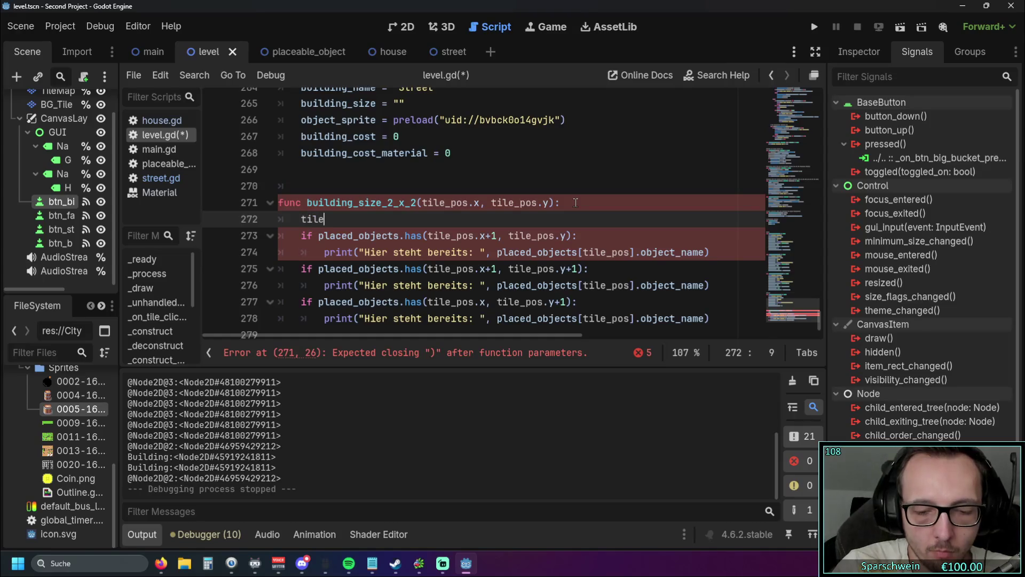
type("_pos_x")
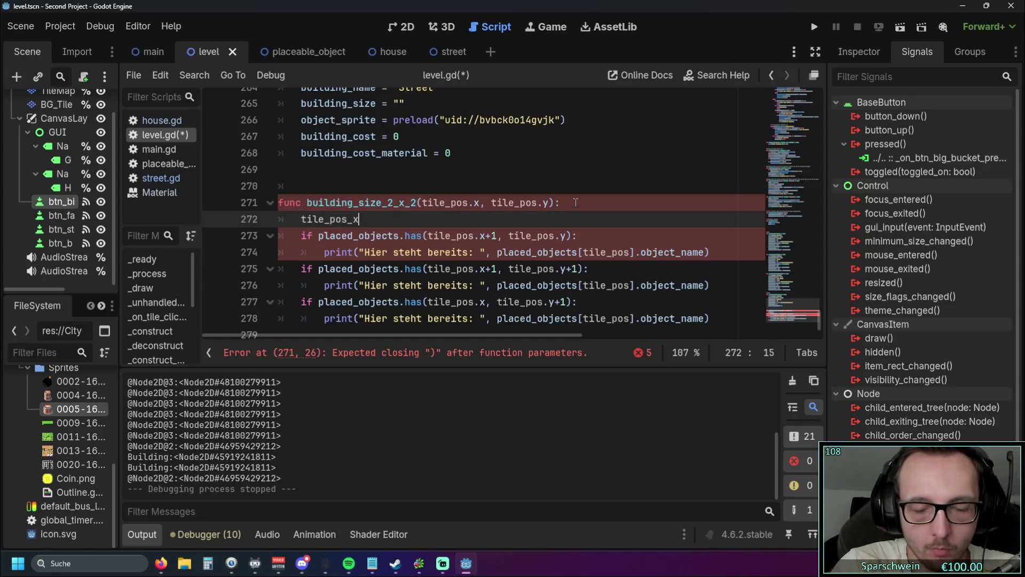
type("_y =")
left_click(295, 218)
type("var")
left_click(395, 236)
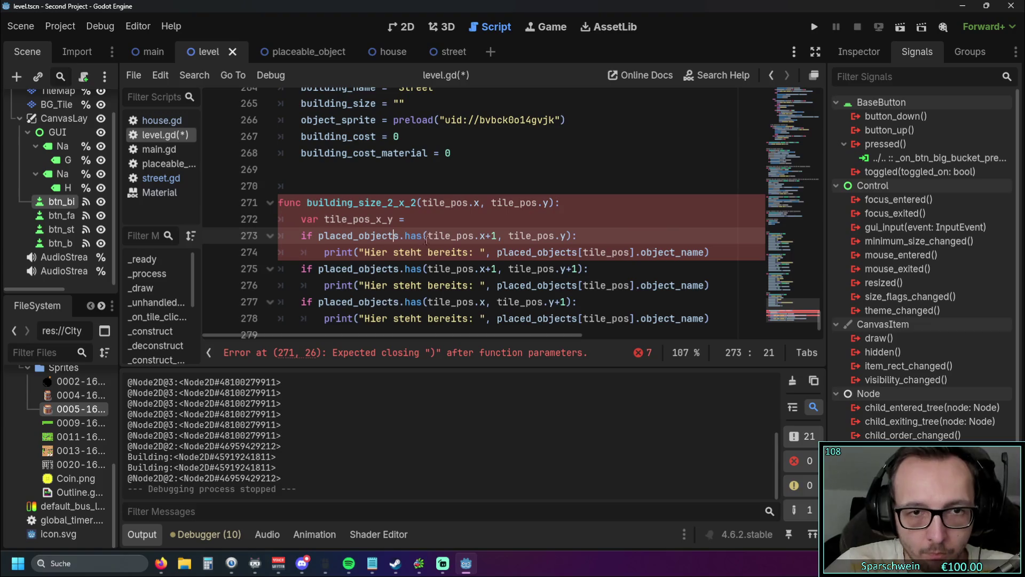
Move the tile_pos.x, tile_pos.y parameters after the equals sign, leaving 'tile' as the parameter.
left_click(472, 202)
left_click_drag(422, 202, 547, 206)
key("ctrl+c")
key("BackSpace")
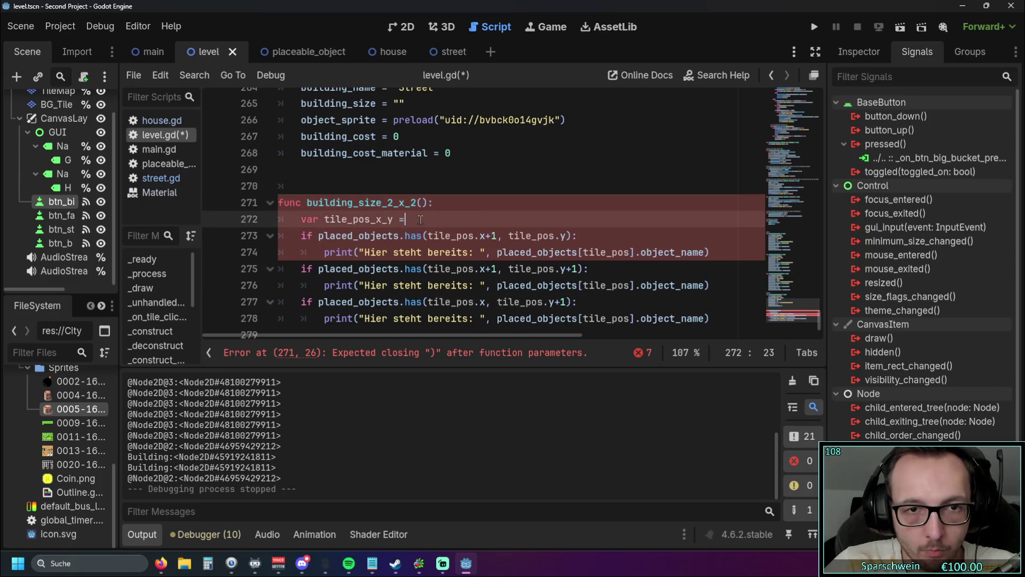
left_click(421, 218)
key("ctrl+v")
left_click(421, 218)
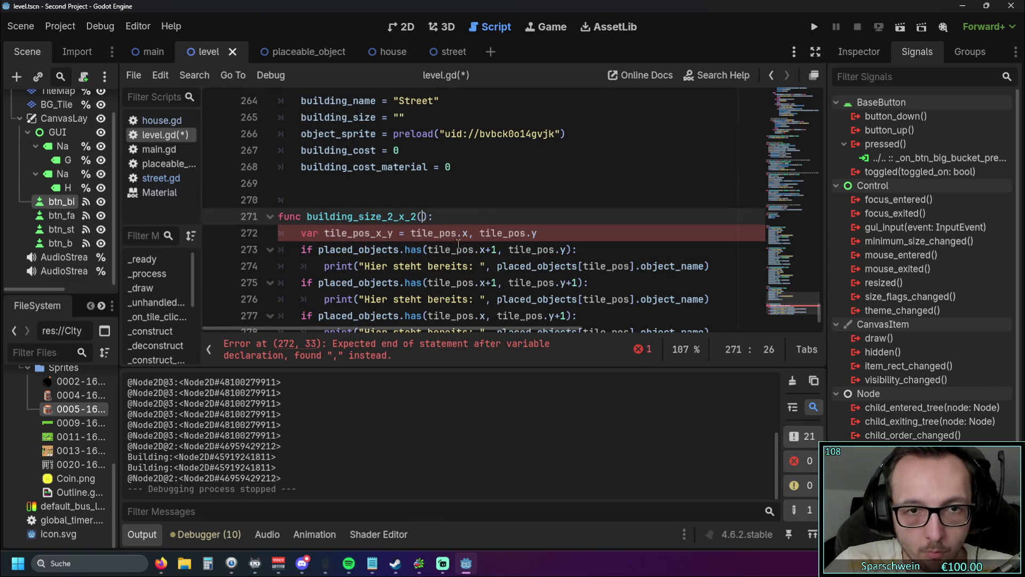
type("tile")
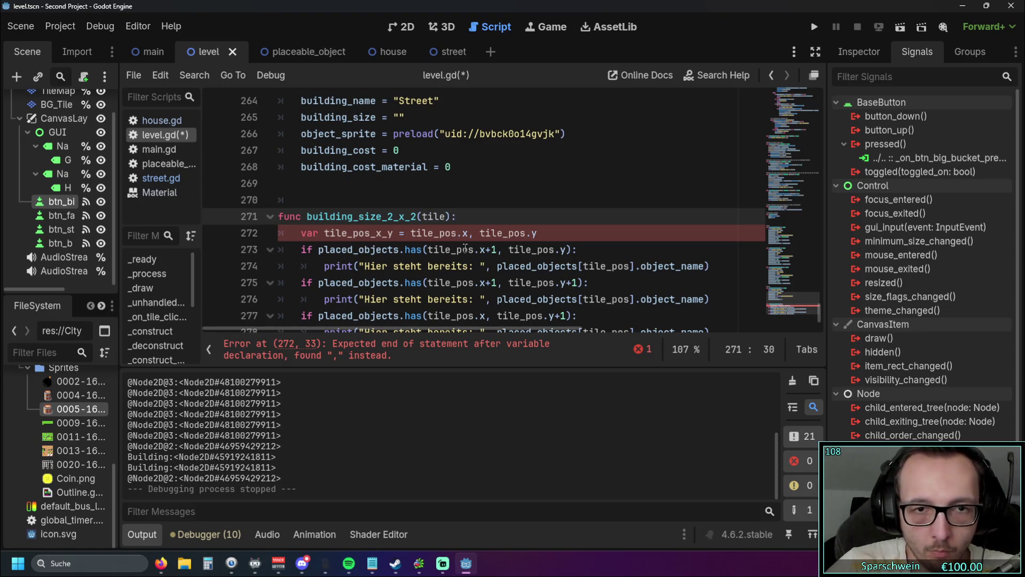
Rename the new variable from tile_pos_x_y to tile_pos.
left_click_drag(394, 233, 324, 233)
type("tilepos")
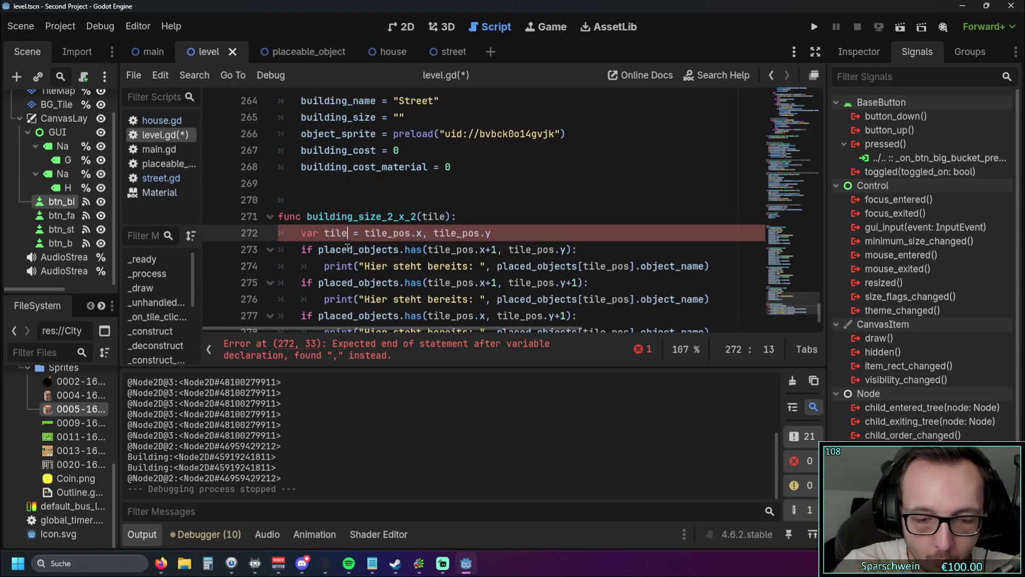
key("BackSpace")
key("BackSpace")
key("BackSpace")
type("_")
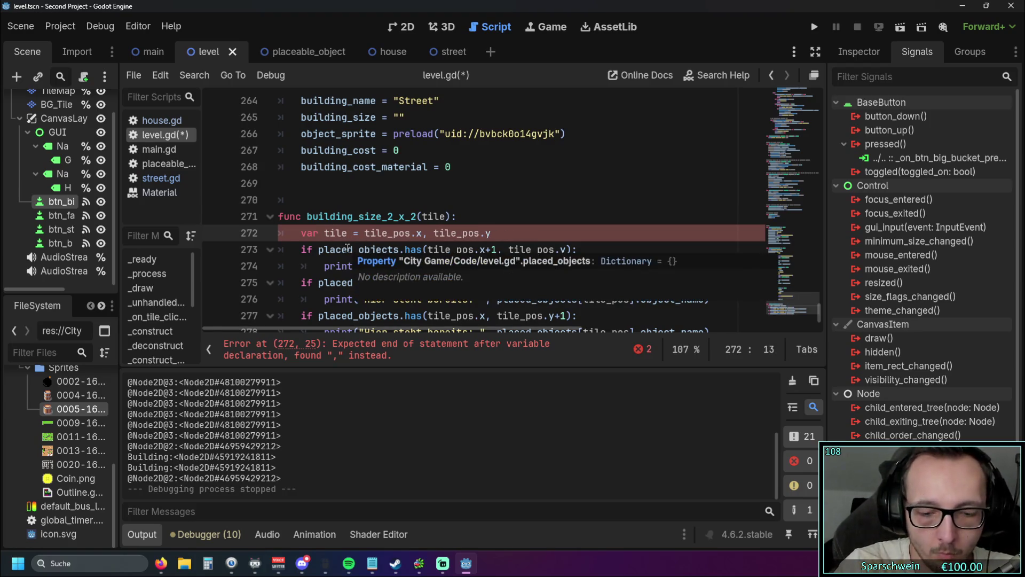
type("pos")
left_click(356, 233)
key("BackSpace")
left_click(337, 250)
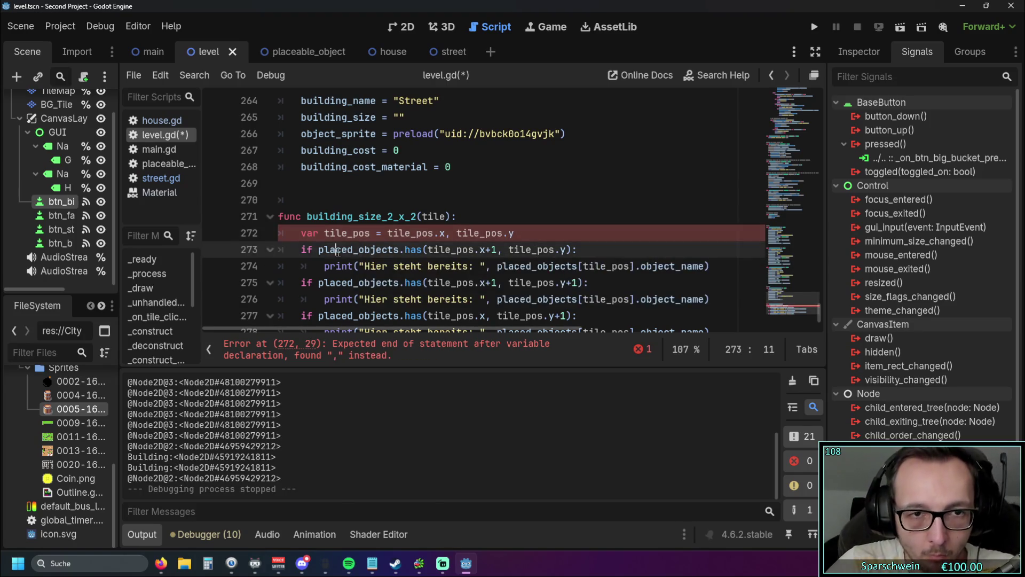
Set the function's single parameter to tile_pos.
left_click(447, 217)
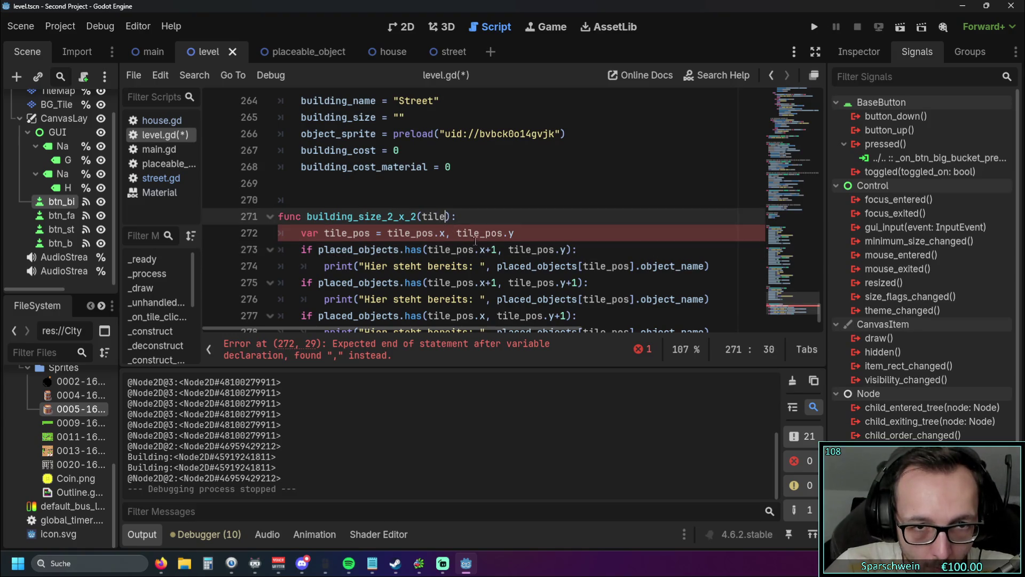
double_click(446, 217)
key("ctrl+v")
key("Down")
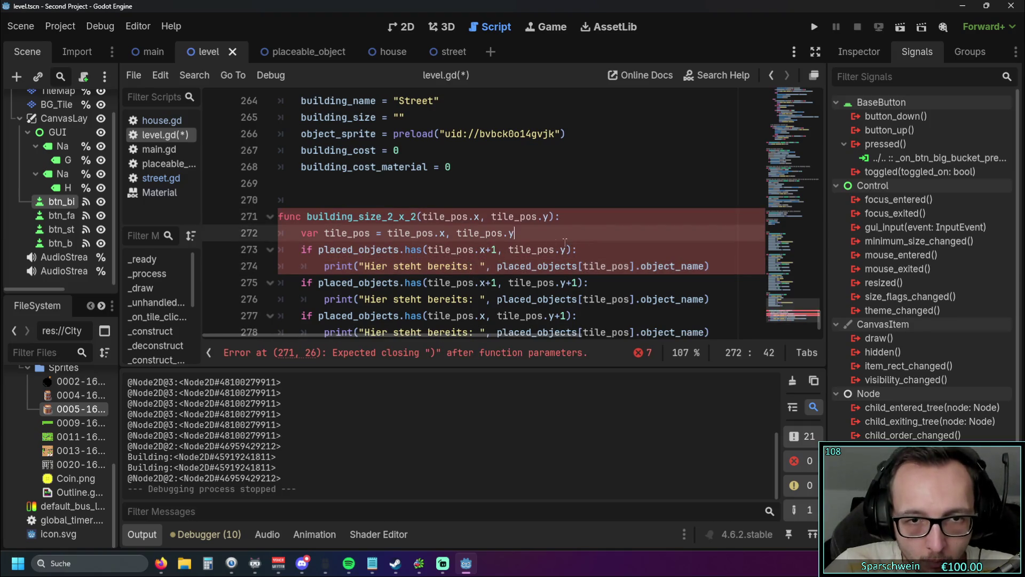
left_click_drag(469, 217, 549, 217)
key("BackSpace")
key("Down")
scroll(547, 223, "up", 10)
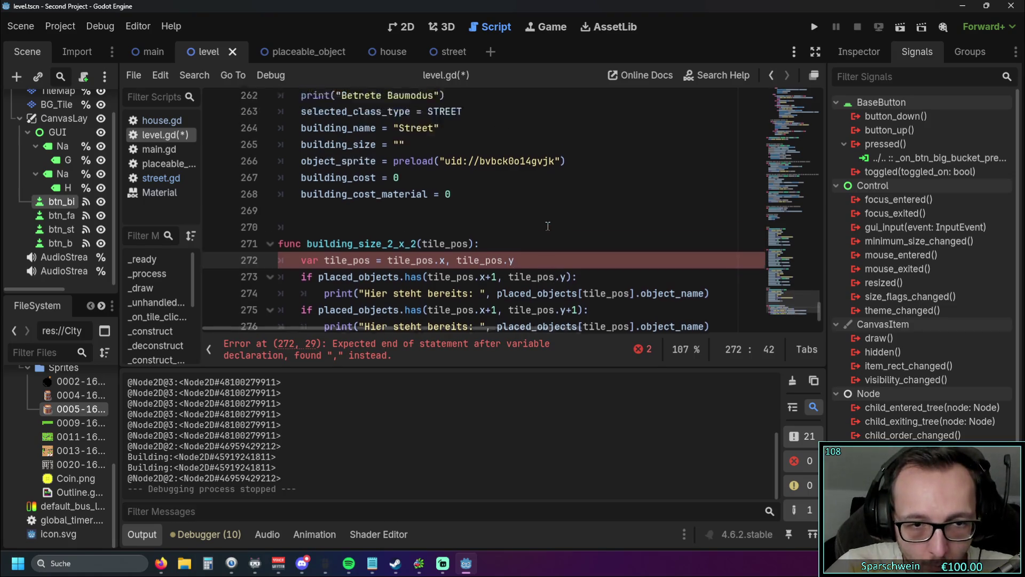
scroll(548, 223, "up", 10)
left_click(157, 317)
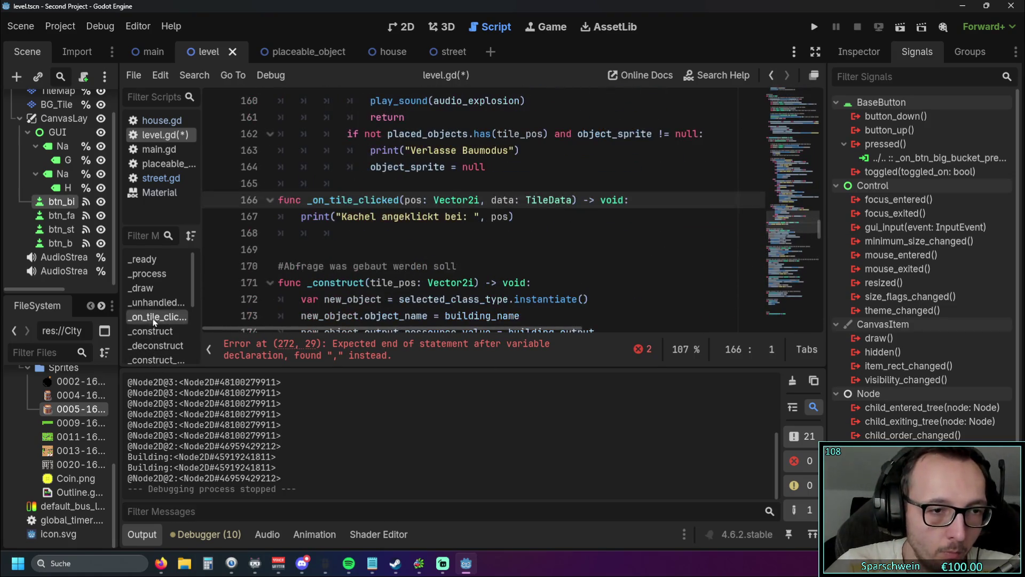
scroll(494, 245, "up", 10)
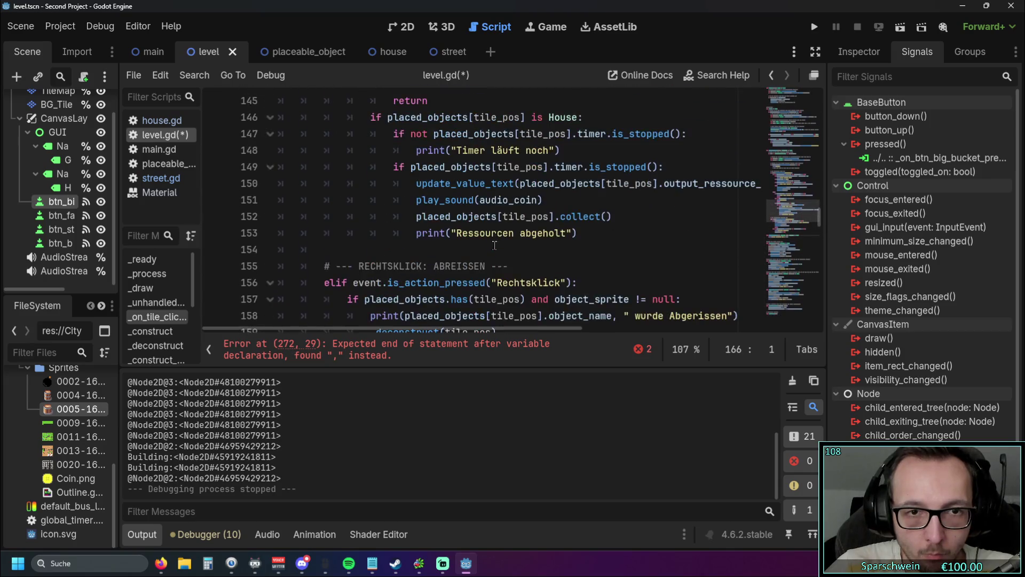
scroll(495, 245, "up", 5)
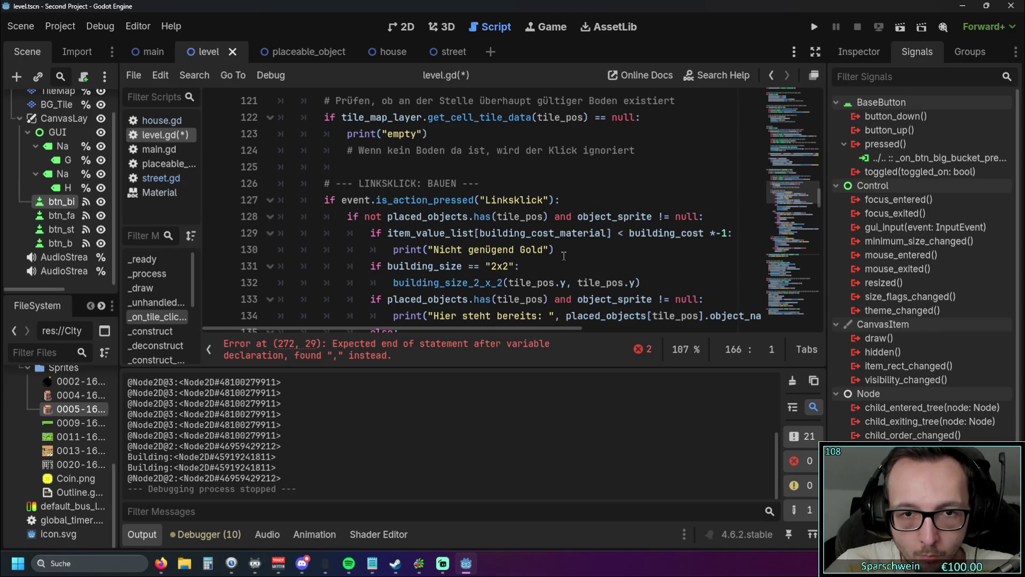
scroll(568, 255, "down", 1)
left_click(624, 235)
left_click(624, 235)
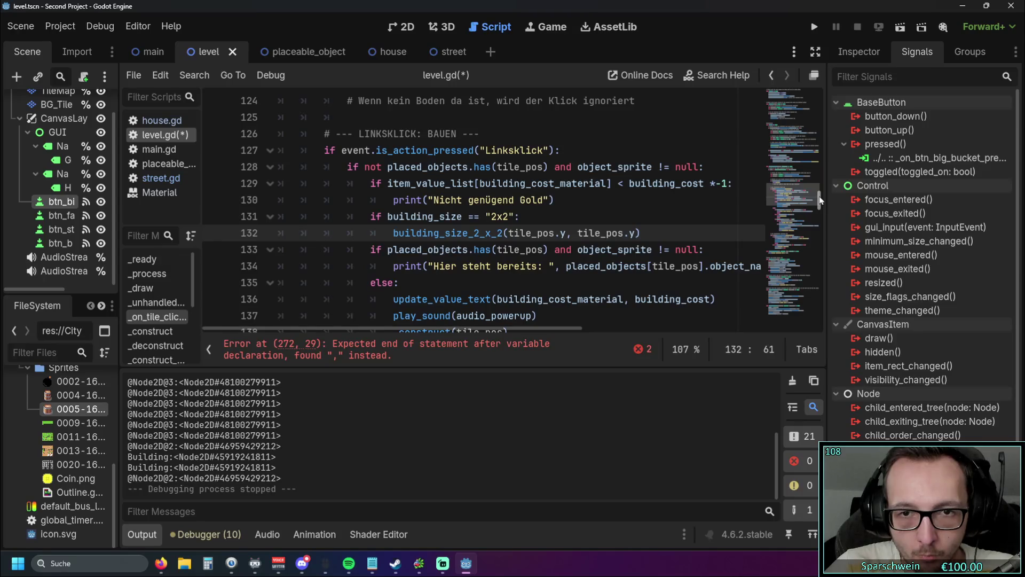
left_click_drag(820, 199, 812, 357)
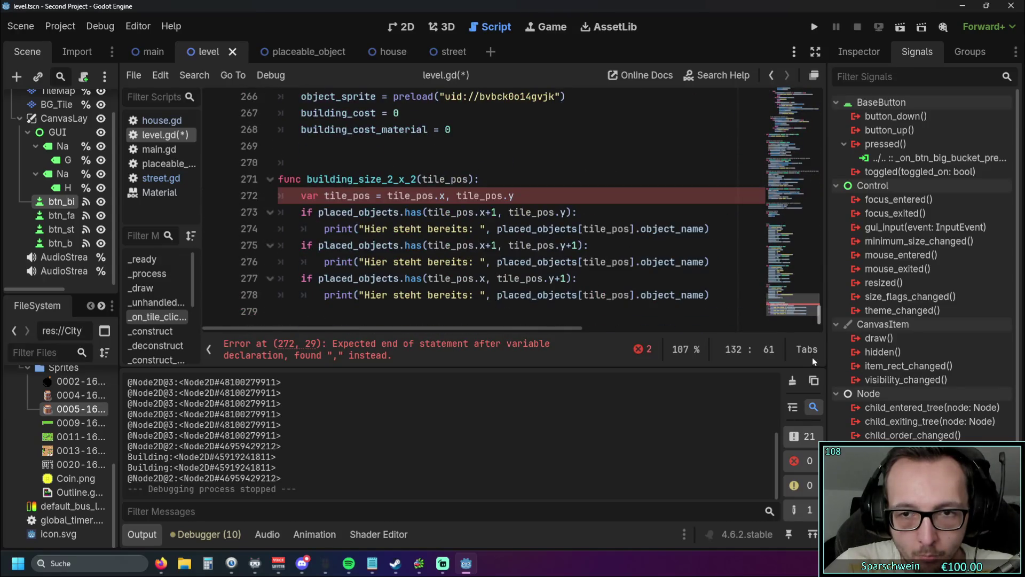
scroll(428, 266, "down", 1)
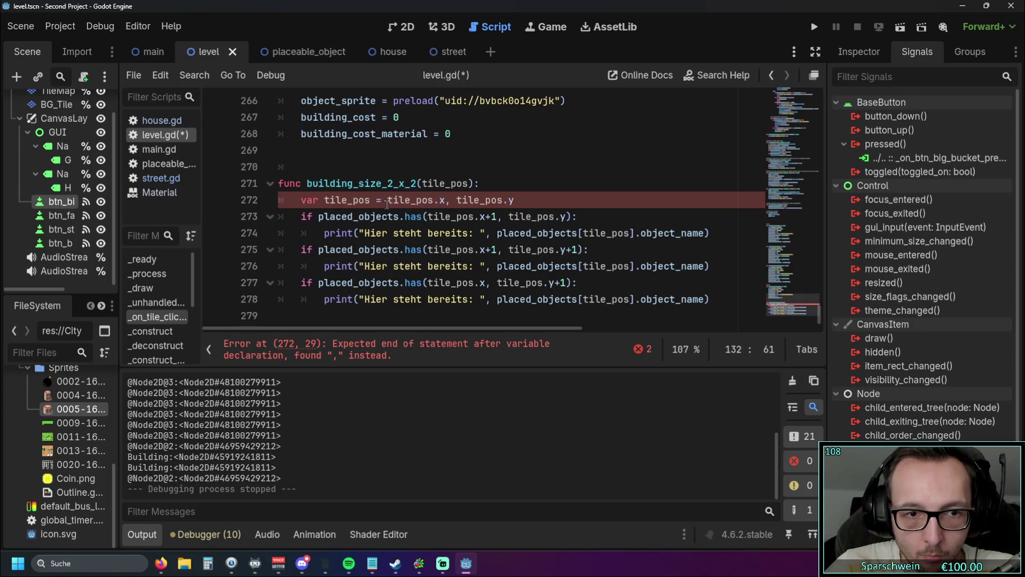
mouse_move(387, 204)
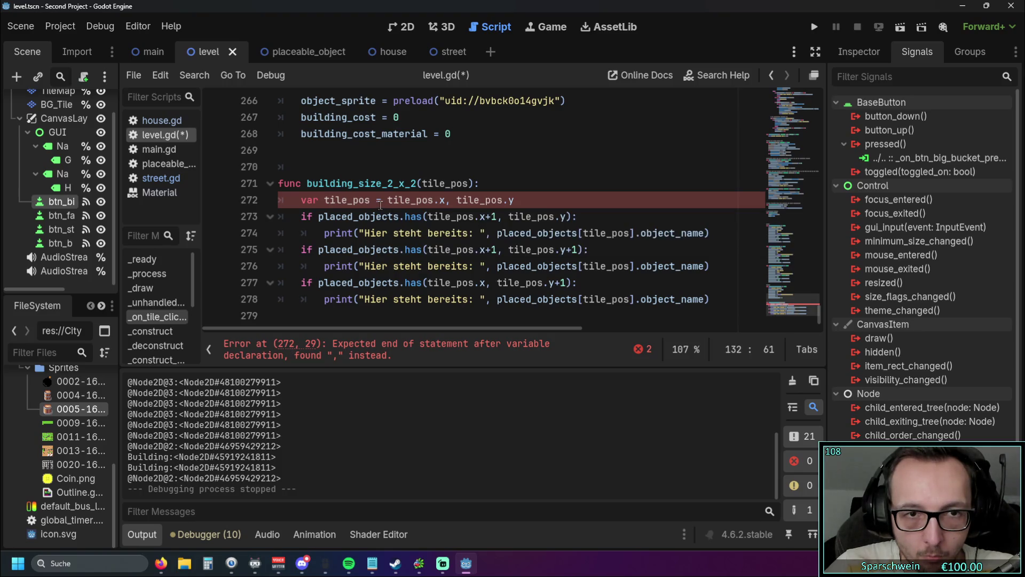
left_click(530, 199)
Rewrite line 272 as 'var tile_pos.x, tile_pos.y = tile_pos', dropping the leading 'tile_pos ='.
type("= tilepo")
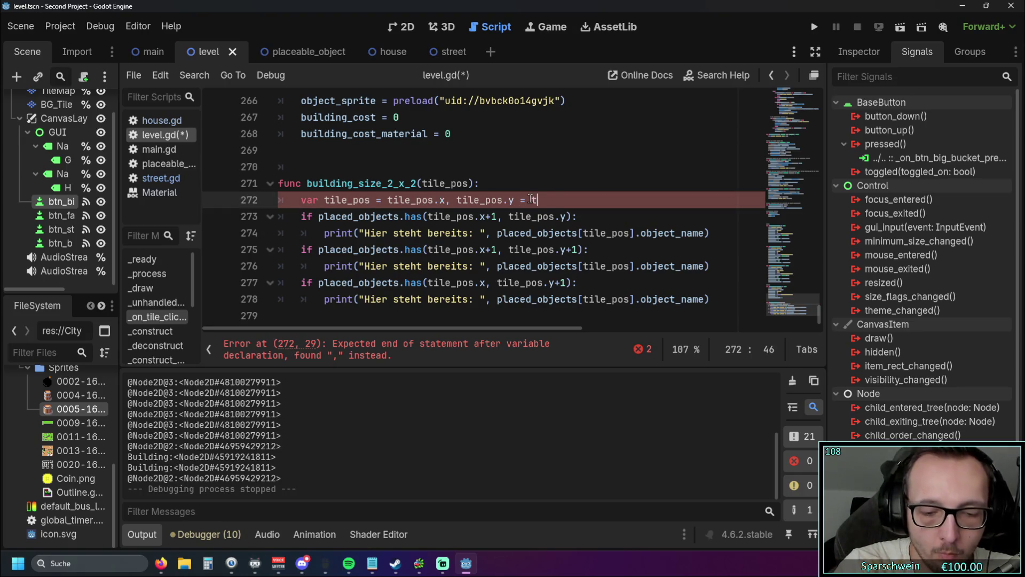
key("BackSpace")
key("BackSpace")
type("_")
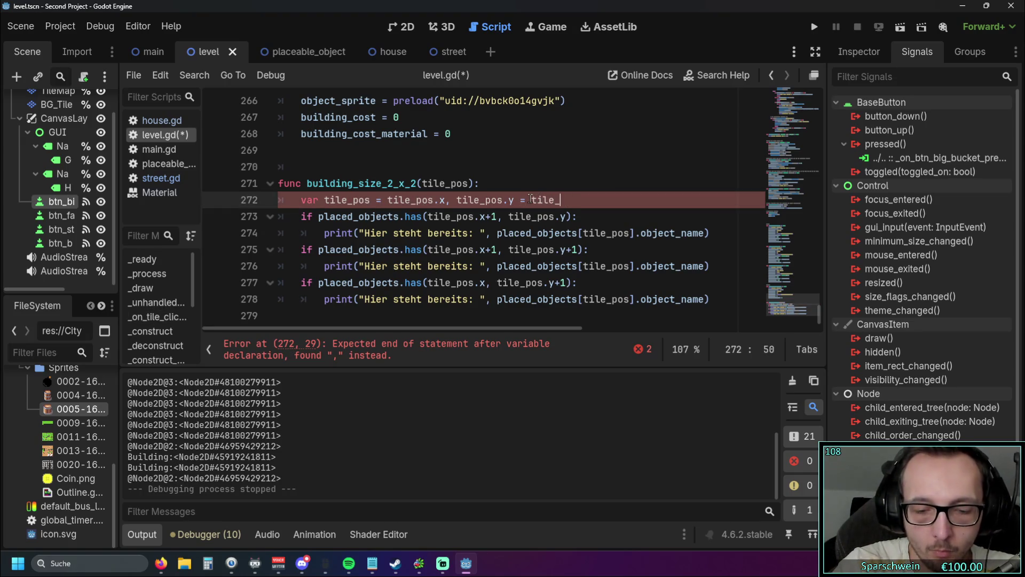
type("tile")
key("BackSpace")
key("BackSpace")
key("BackSpace")
type("pos")
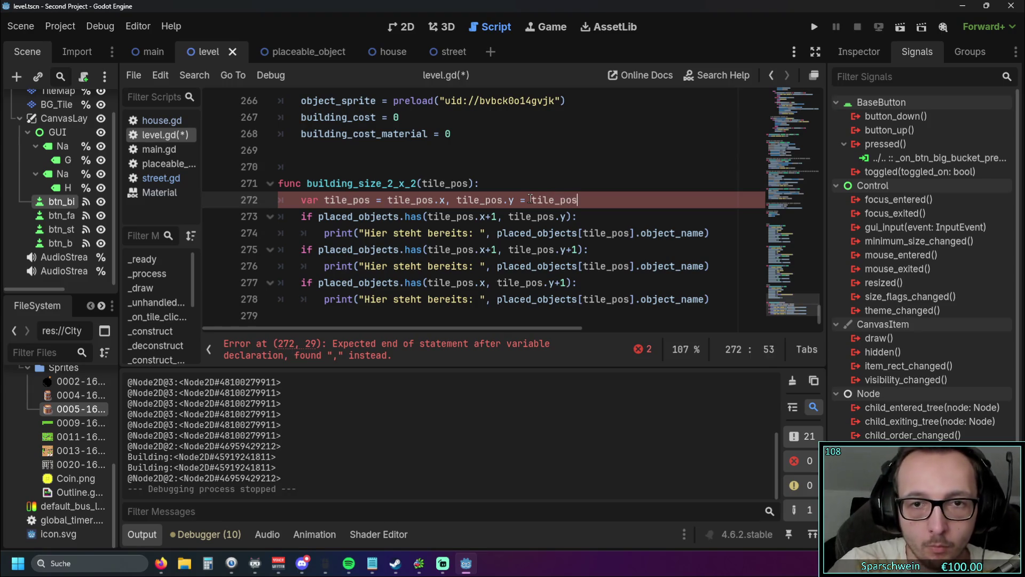
left_click_drag(388, 201, 327, 204)
key("BackSpace")
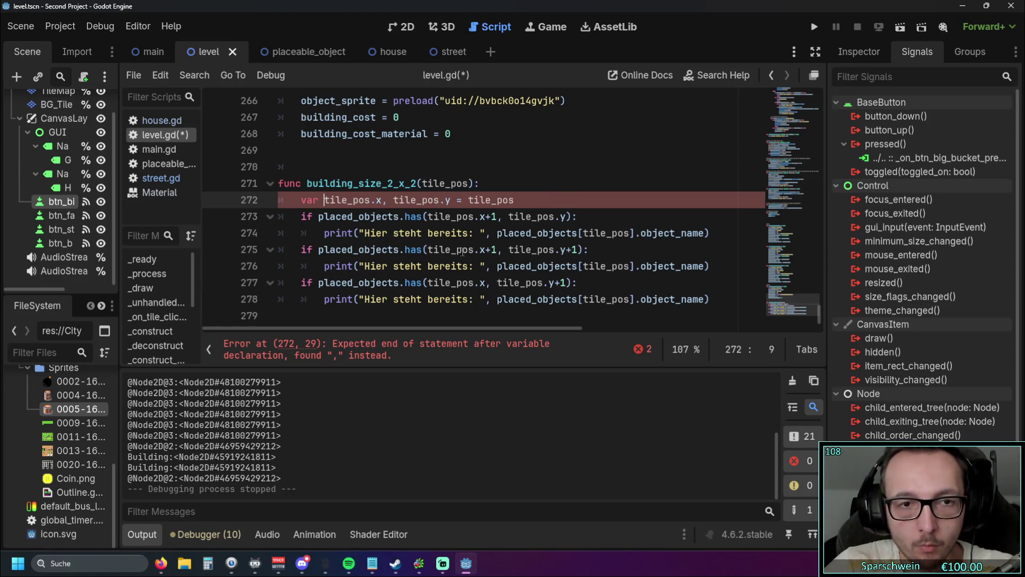
left_click(288, 226)
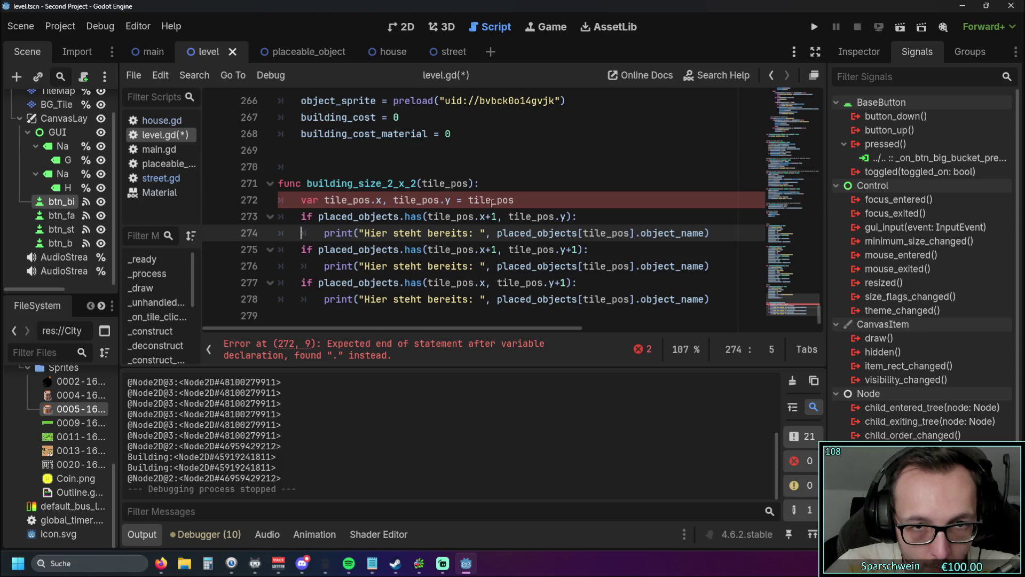
Review the occupancy checks and insert new lines below the variable line 272.
left_click(522, 200)
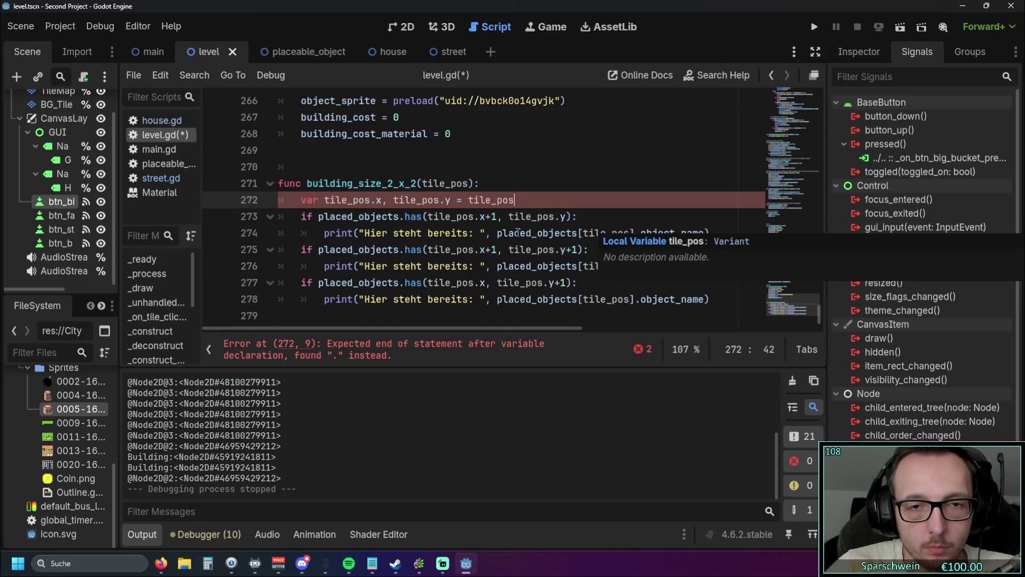
left_click_drag(416, 328, 386, 330)
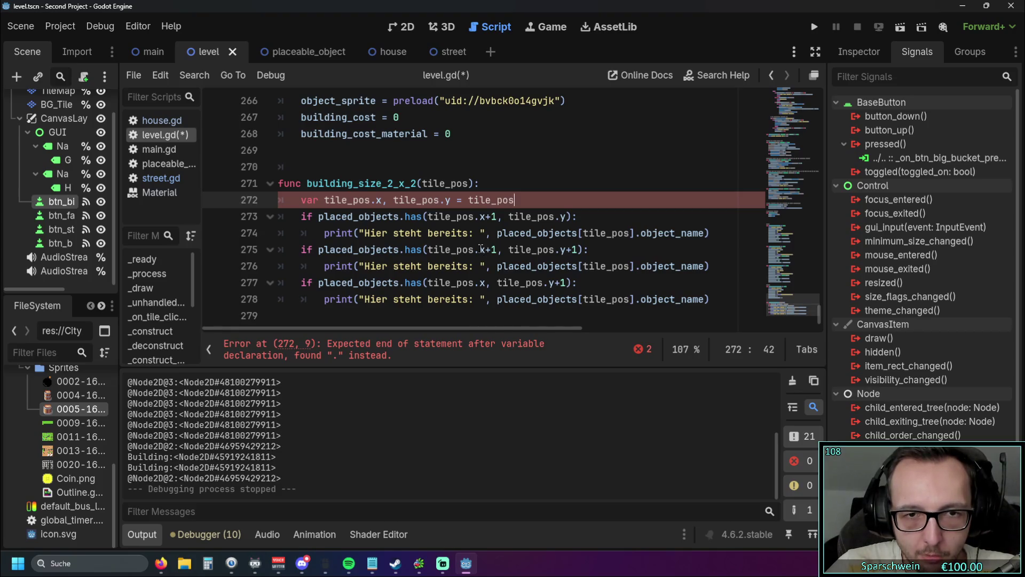
left_click_drag(486, 249, 574, 250)
left_click(497, 283)
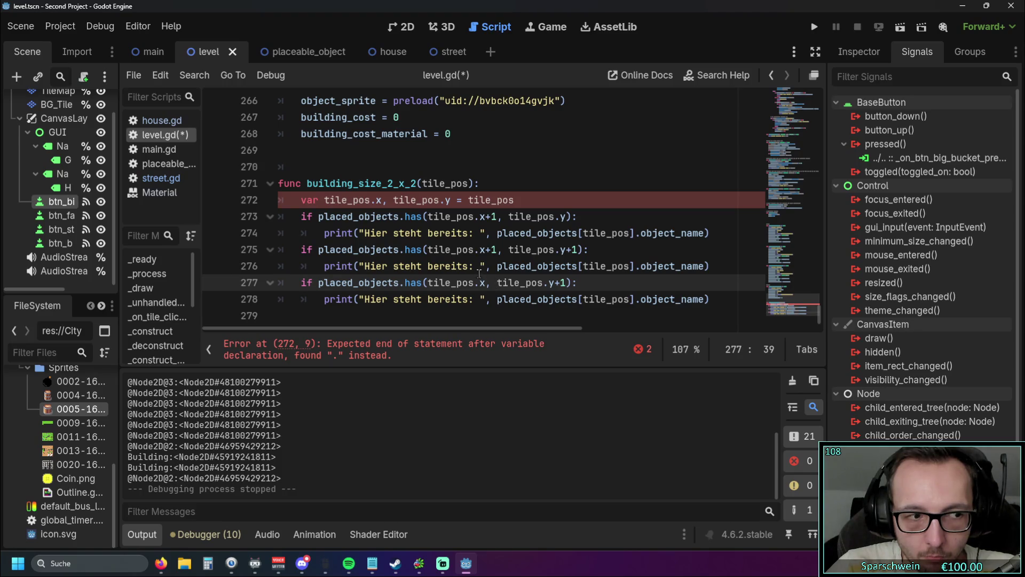
left_click(527, 198)
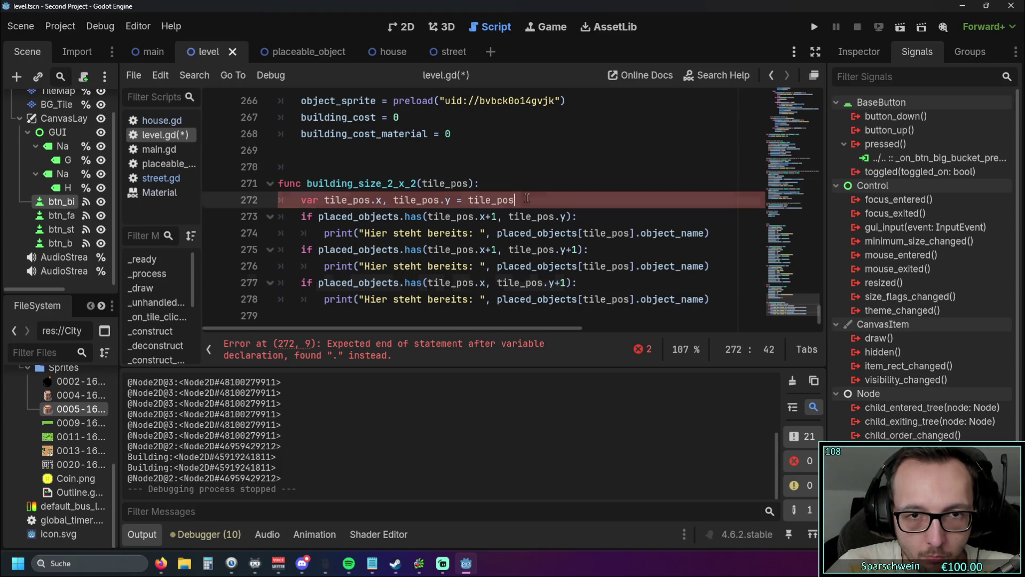
key("Return")
key("Return")
Duplicate the line 272 declaration twice below itself and outdent the two copies.
left_click_drag(515, 200, 277, 208)
key("ctrl+c")
key("Down")
key("ctrl+v")
left_click(332, 229)
key("ctrl+v")
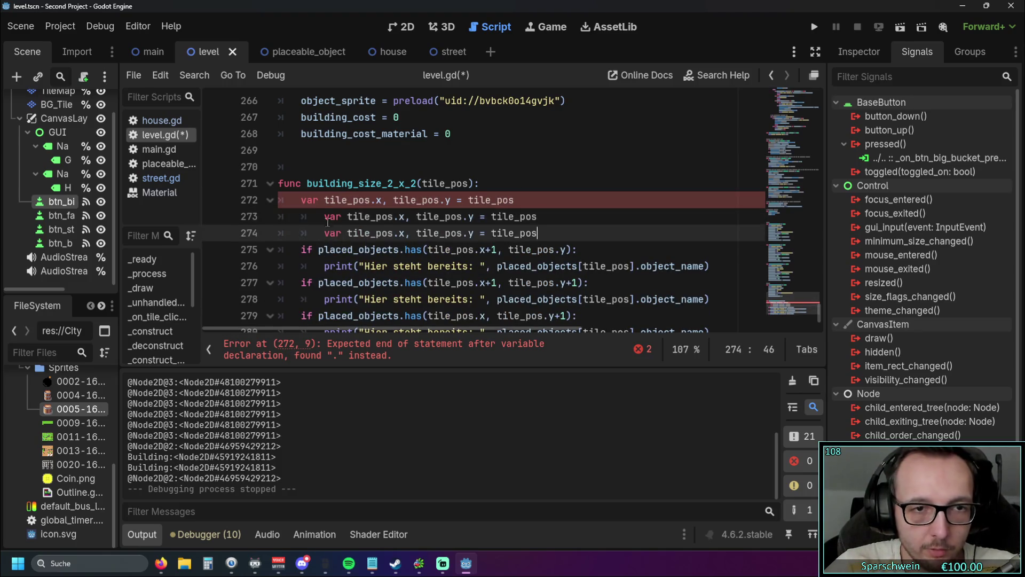
key("shift+Up")
key("shift+Tab")
key("Home")
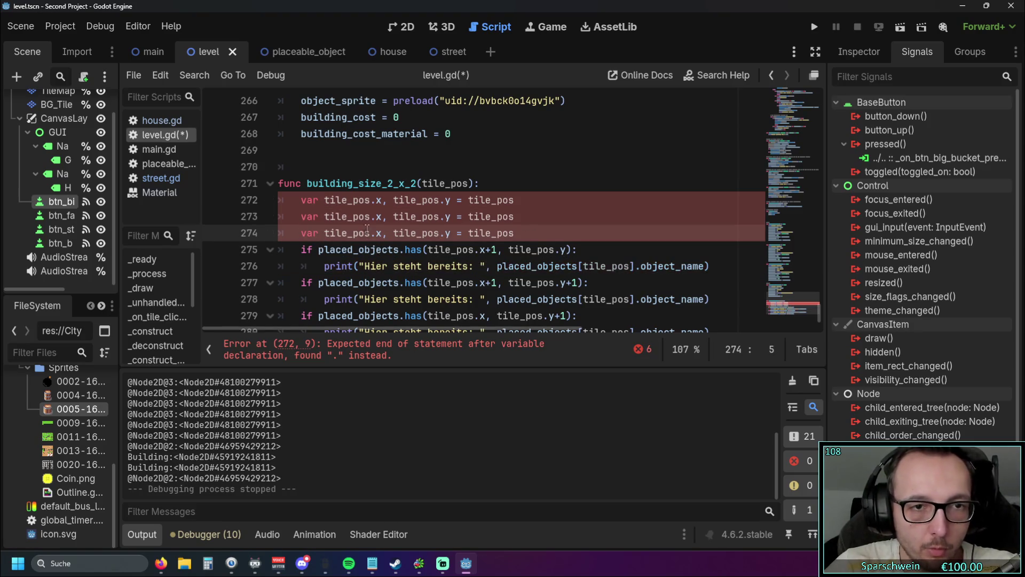
left_click(371, 216)
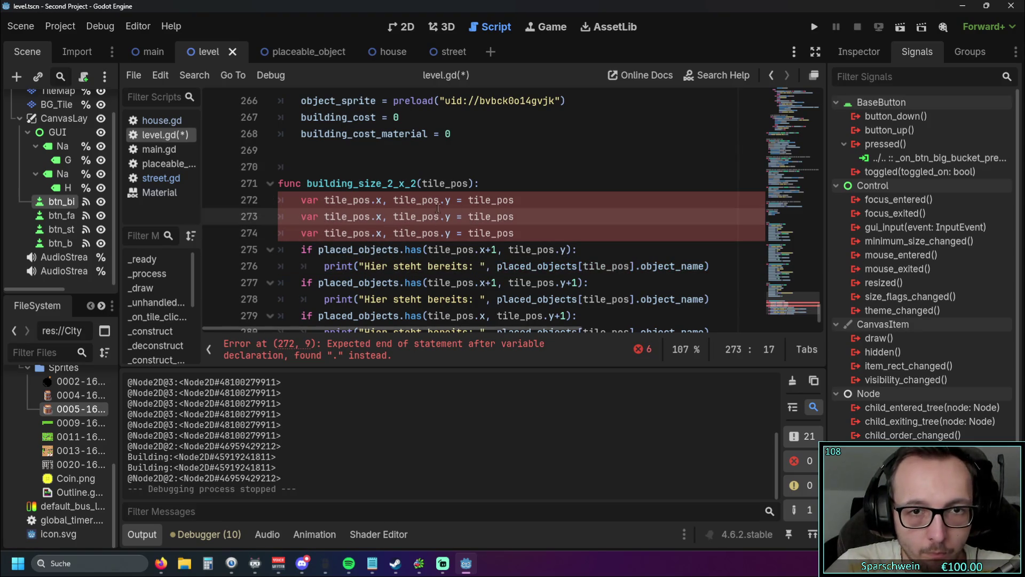
Rename line 272's variable to tile_pos_x_1 and remove its old right-hand side.
left_click(324, 201)
type("tile_pos")
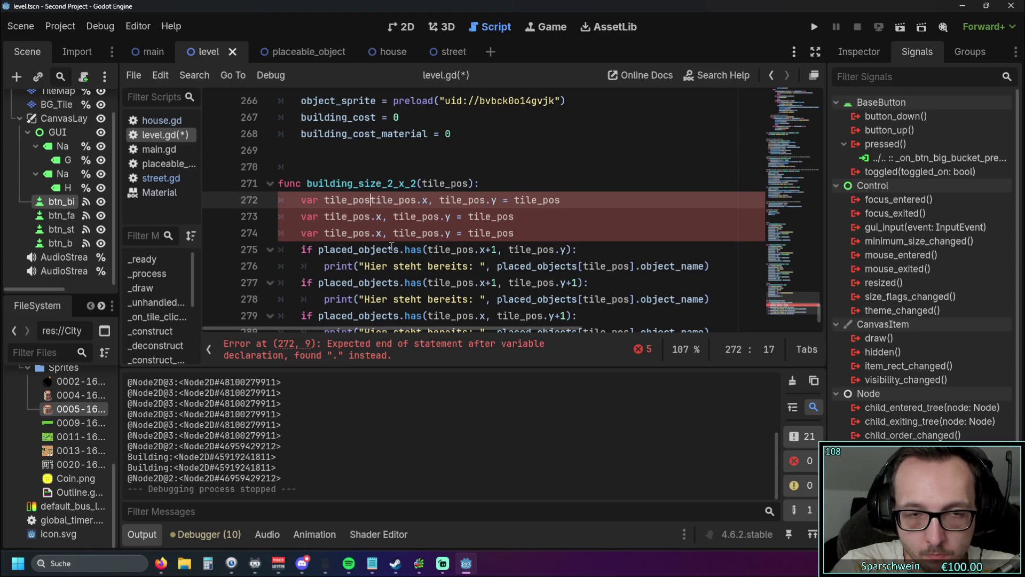
type("_x")
type("_1")
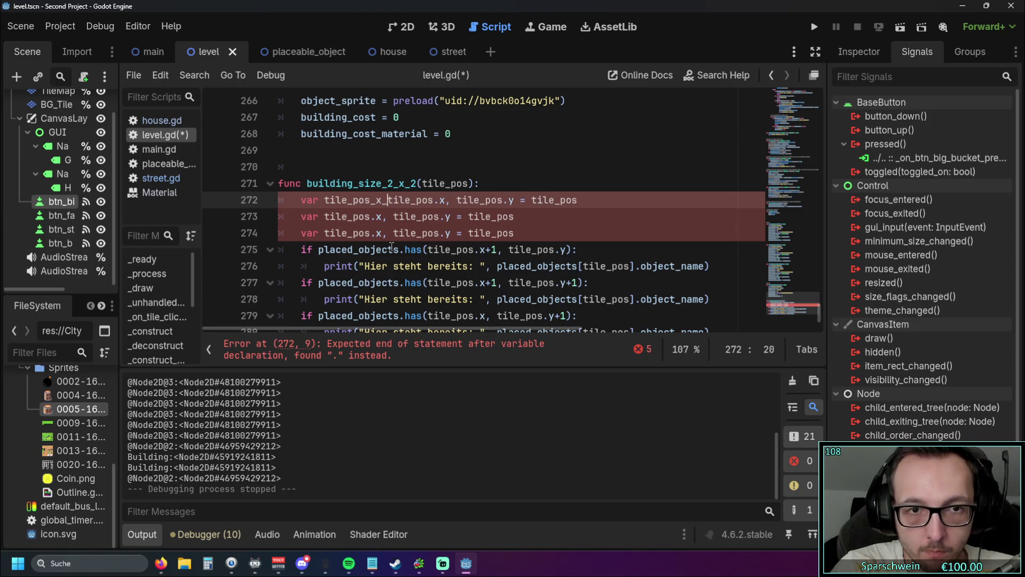
type(" =")
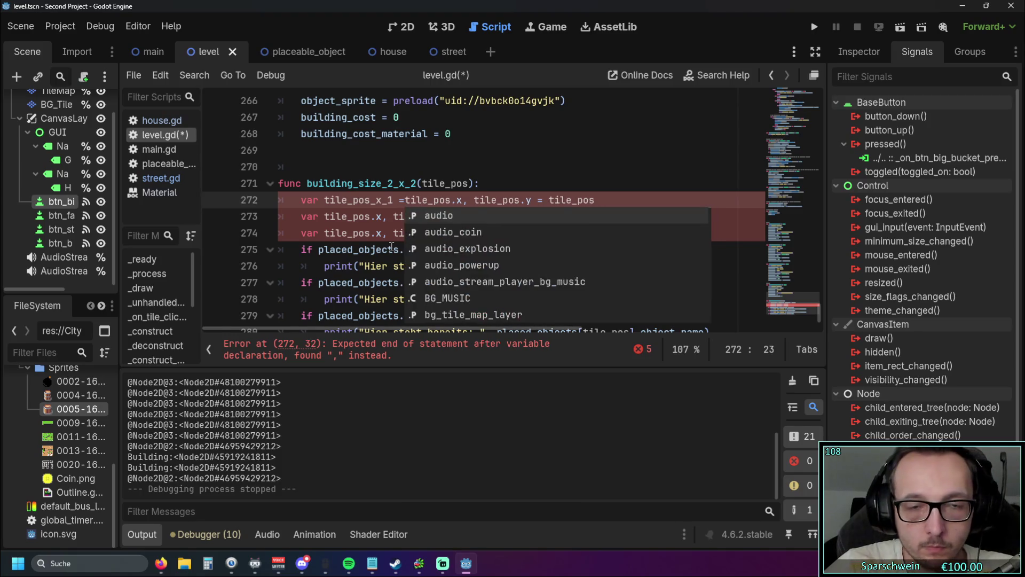
left_click_drag(601, 201, 546, 203)
key("BackSpace")
key("BackSpace")
key("BackSpace")
Add a +1 offset to the x coordinate on line 272, written tightly as tile_pos.x+1.
left_click(545, 229)
left_click(468, 200)
type("+ 1")
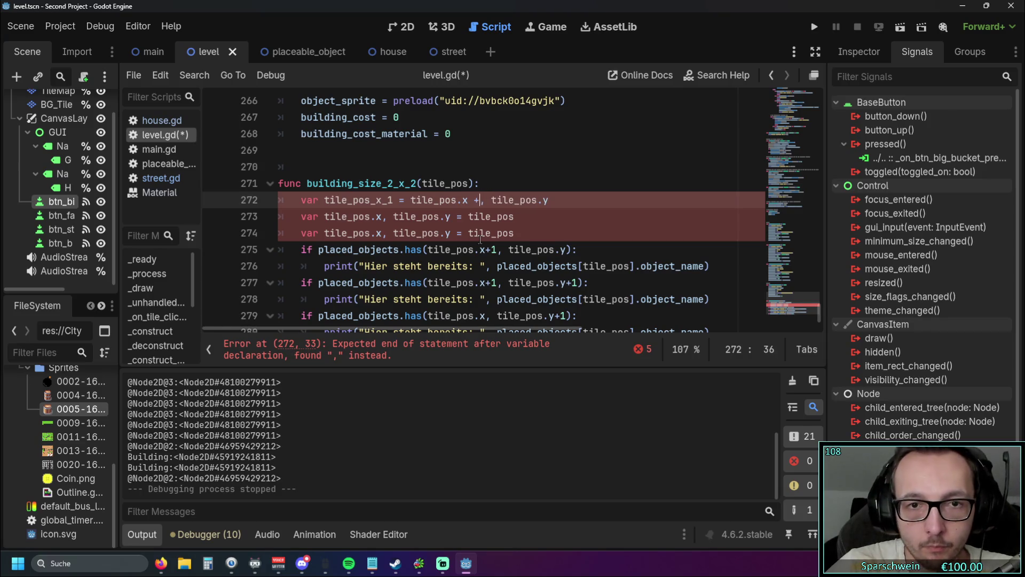
left_click(508, 235)
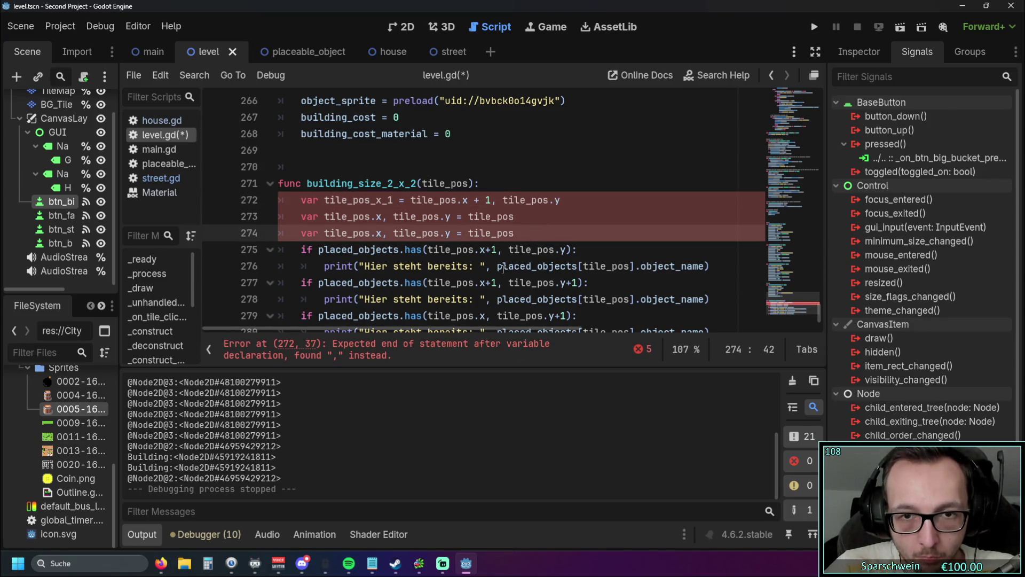
left_click(483, 201)
key("BackSpace")
key("Left")
key("BackSpace")
key("Right")
left_click(575, 234)
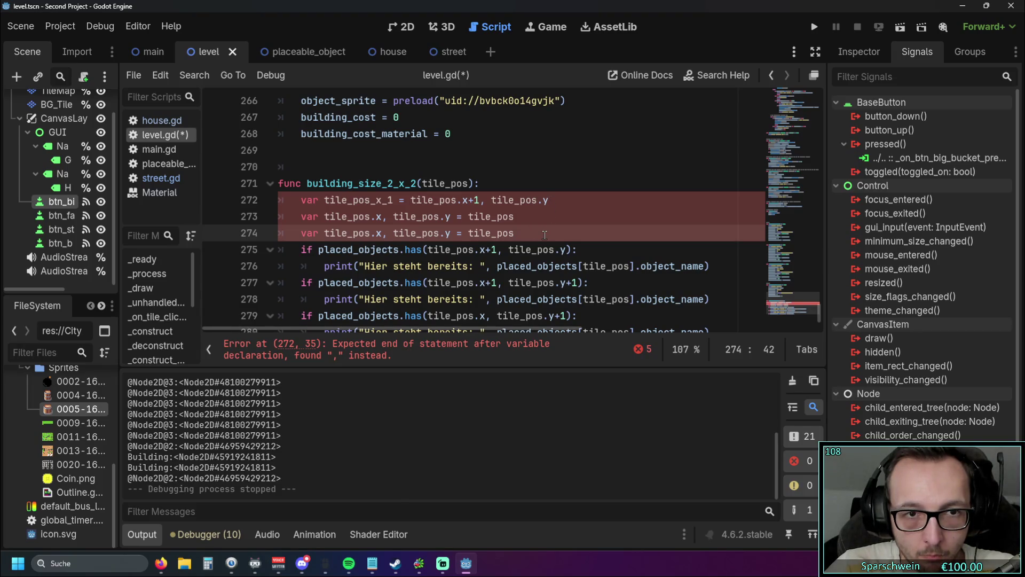
Wrap the coordinates in Vektor2D(tile_pos.x+1, tile_pos.y) and select the finished line 272.
left_click(498, 200)
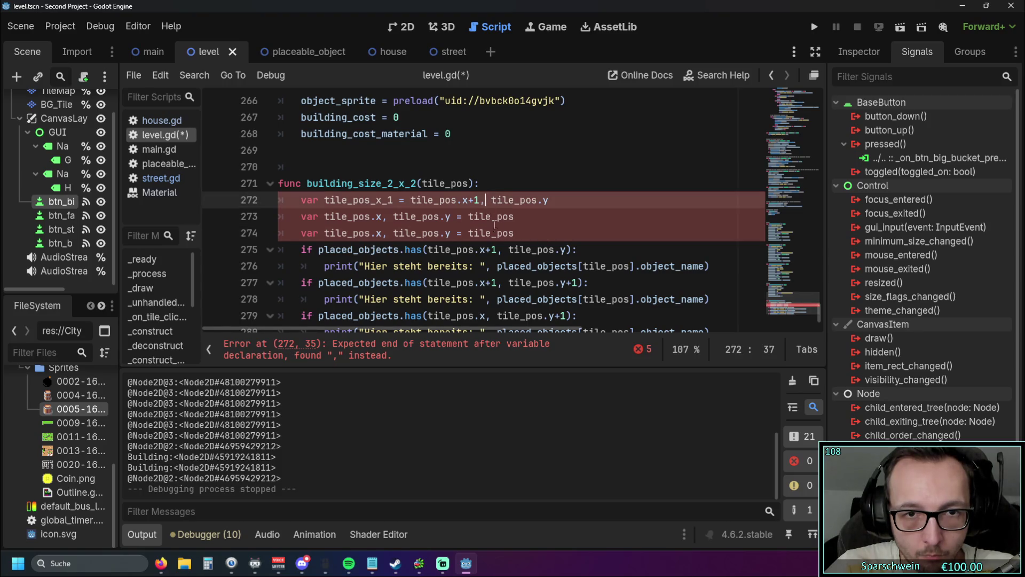
left_click(413, 199)
key("Left")
type("(")
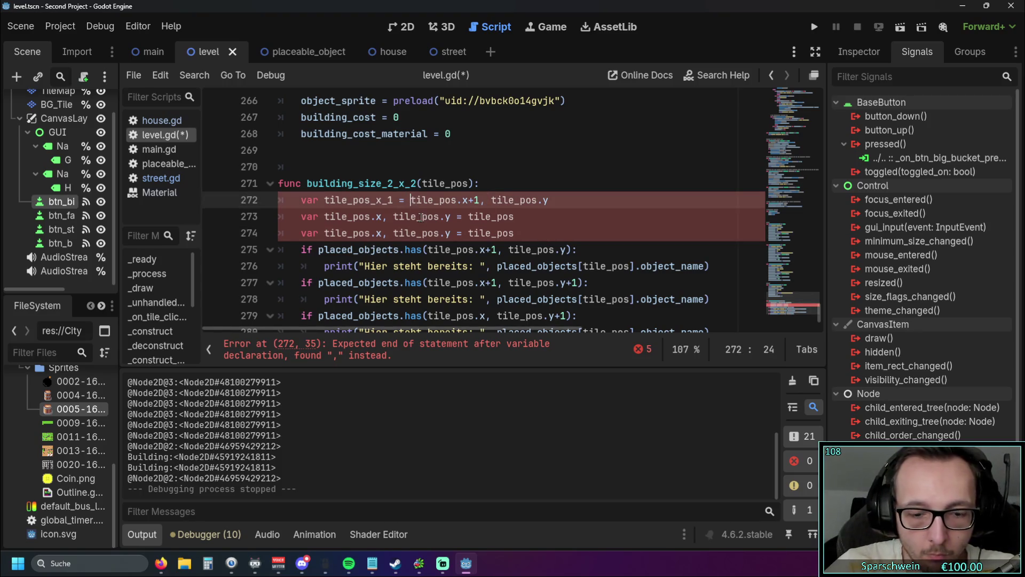
left_click(577, 199)
type(")")
left_click(411, 199)
type("Vektor2D")
left_click(474, 249)
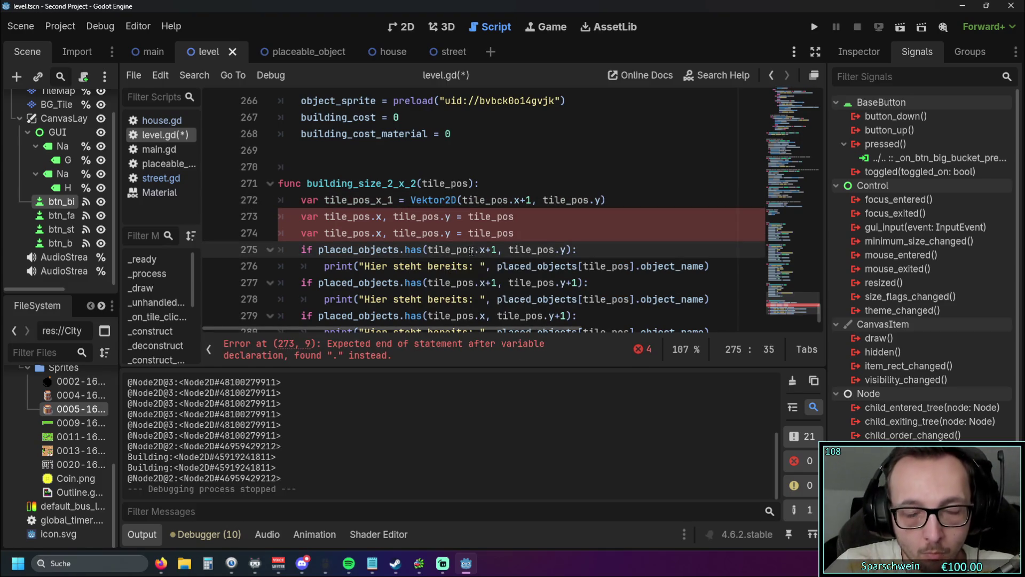
left_click(429, 200)
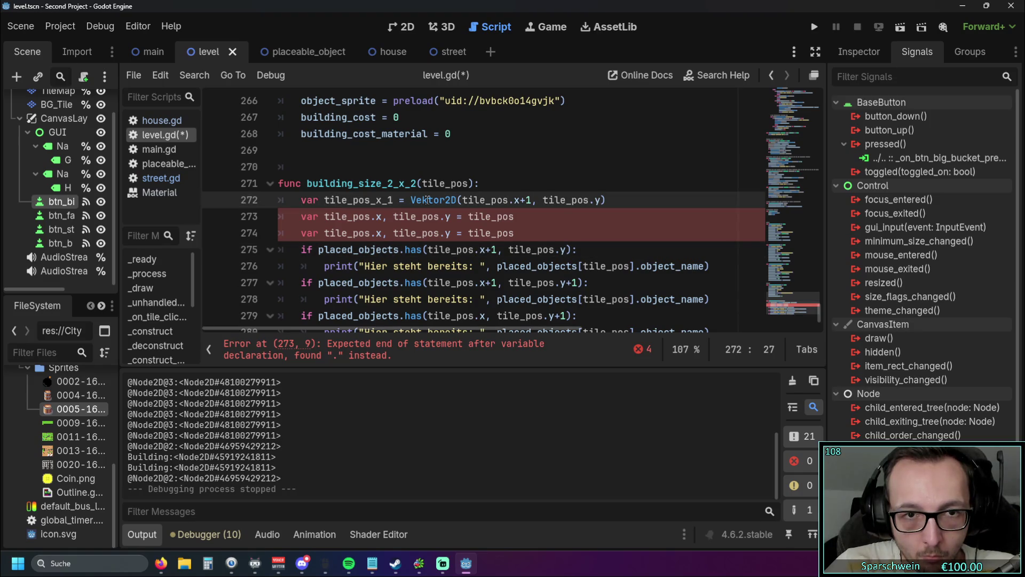
key("Down")
key("Down")
key("Down")
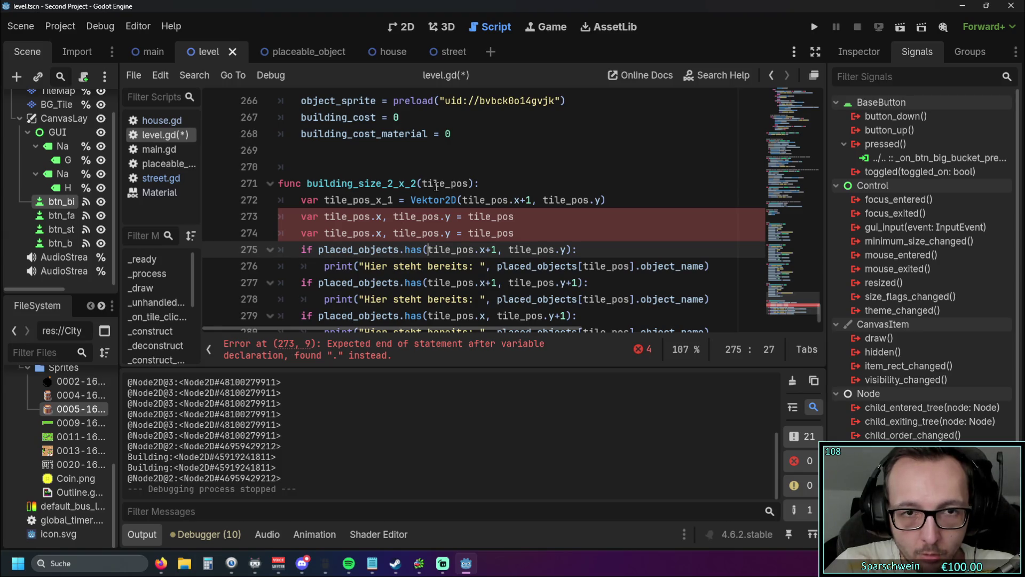
key("Up")
key("Up")
key("Up")
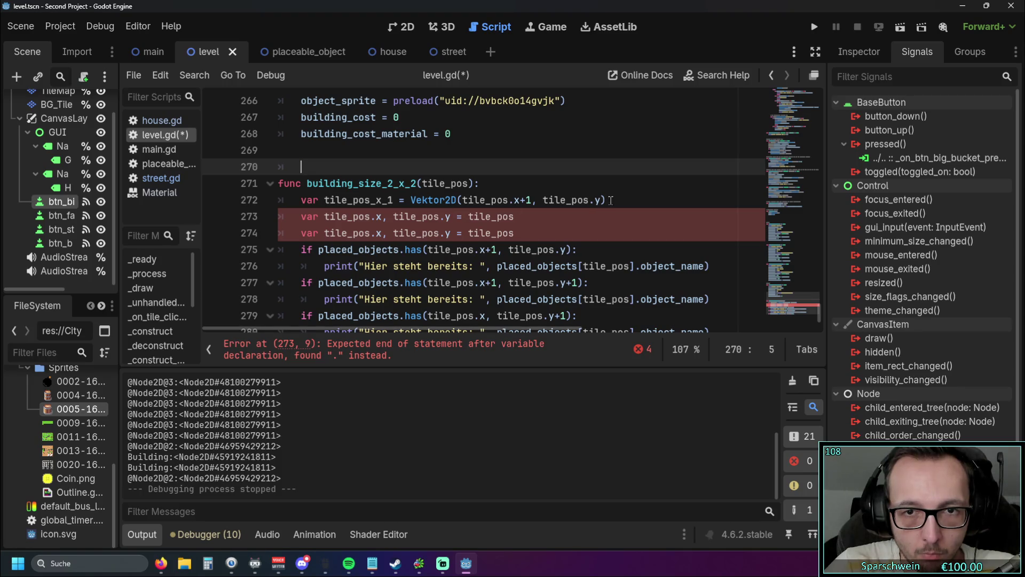
left_click_drag(609, 200, 278, 199)
Paste the tile_pos_x_1 declaration over lines 273 and 274.
key("ctrl+c")
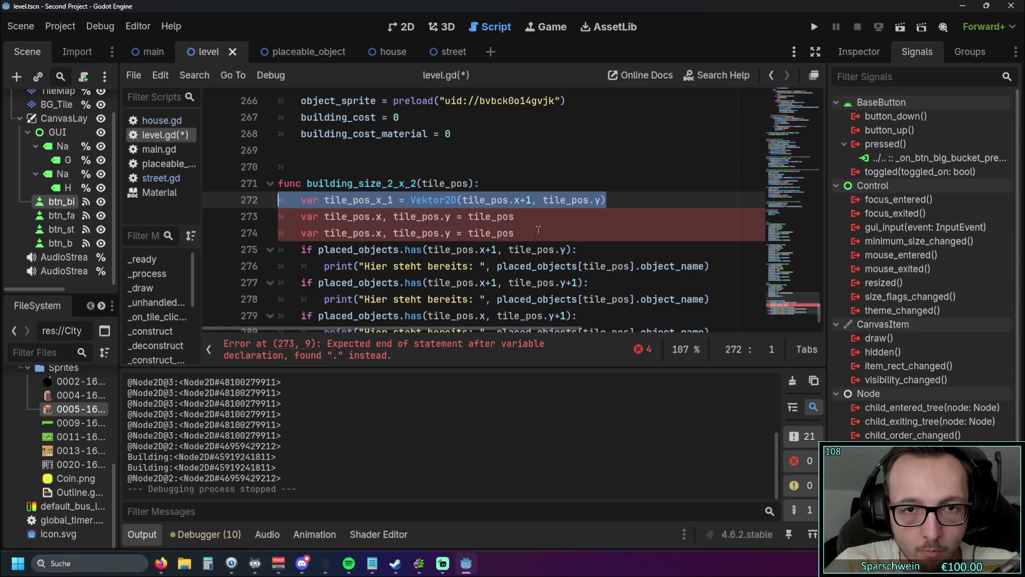
key("Down")
key("shift+End")
key("ctrl+v")
key("Down")
key("shift+Home")
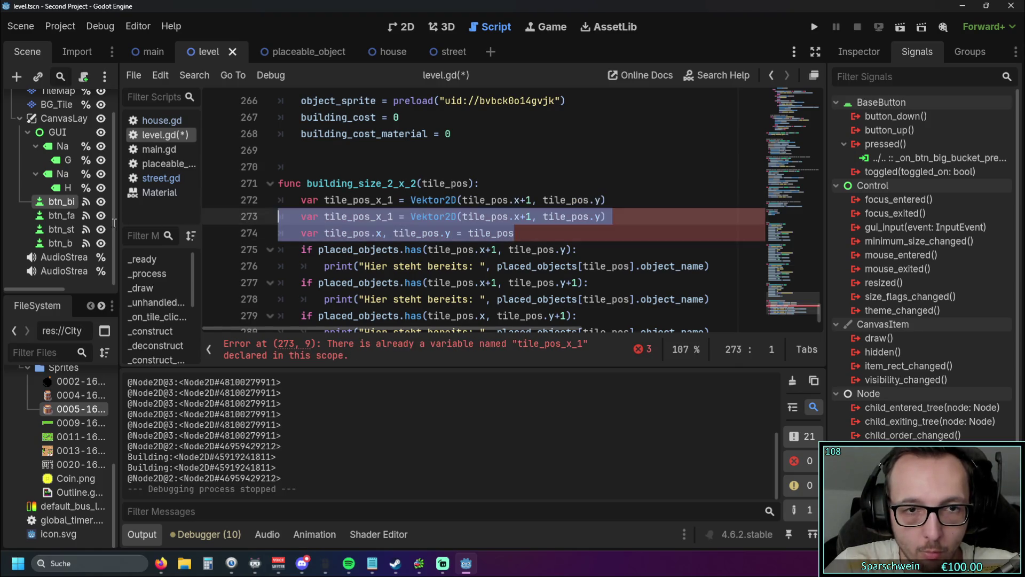
key("ctrl+v")
scroll(380, 241, "down", 1)
mouse_move(446, 329)
left_mouse_down()
mouse_move(467, 327)
mouse_move(428, 328)
left_mouse_up()
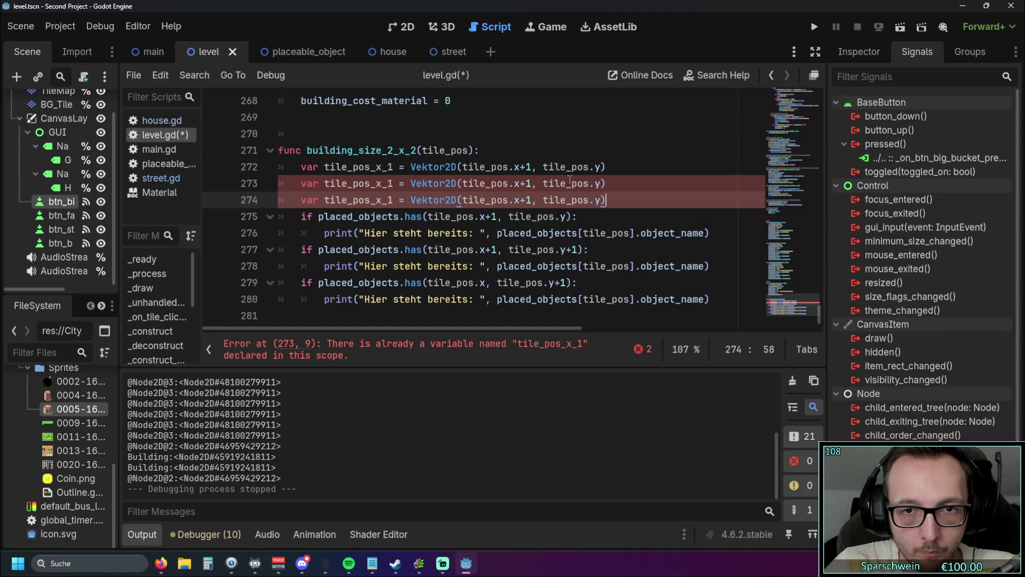
Turn the copies into tile_pos_y_1 (y+1) and tile_pos_x_1_y_1 (x+1, y+1) declarations.
left_click(603, 183)
type("+1")
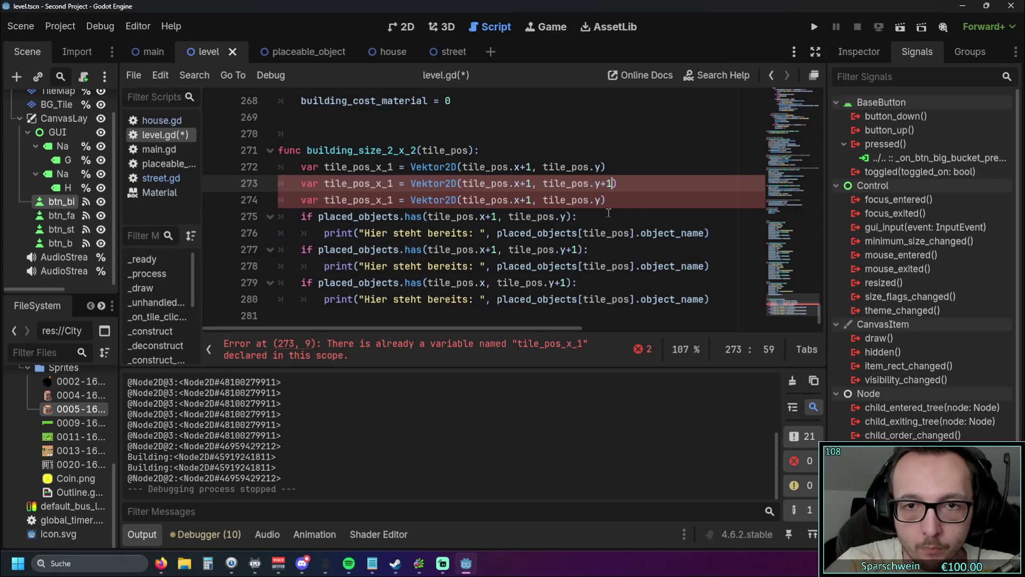
left_click(602, 200)
type("+1")
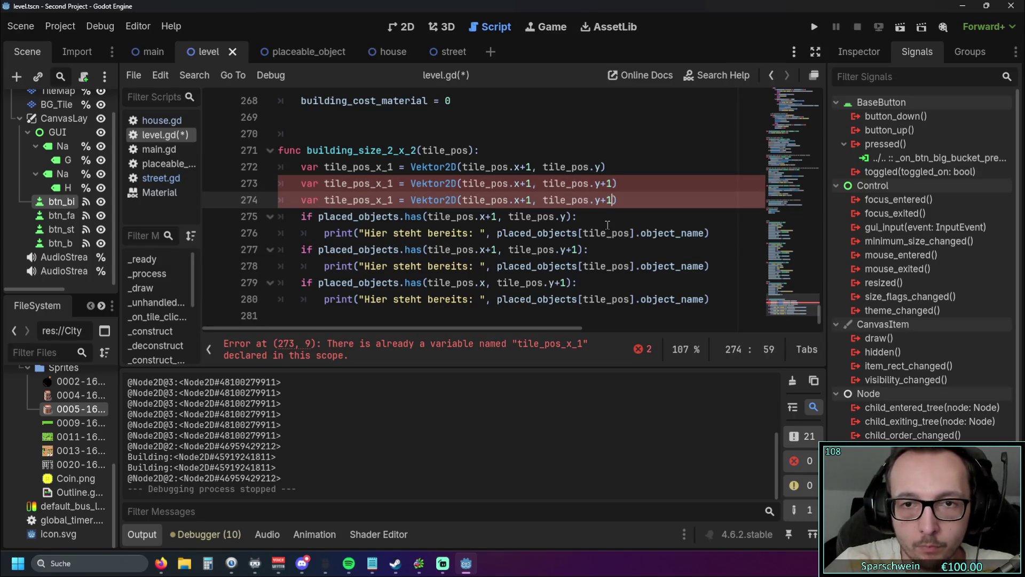
left_click(531, 183)
key("BackSpace")
key("BackSpace")
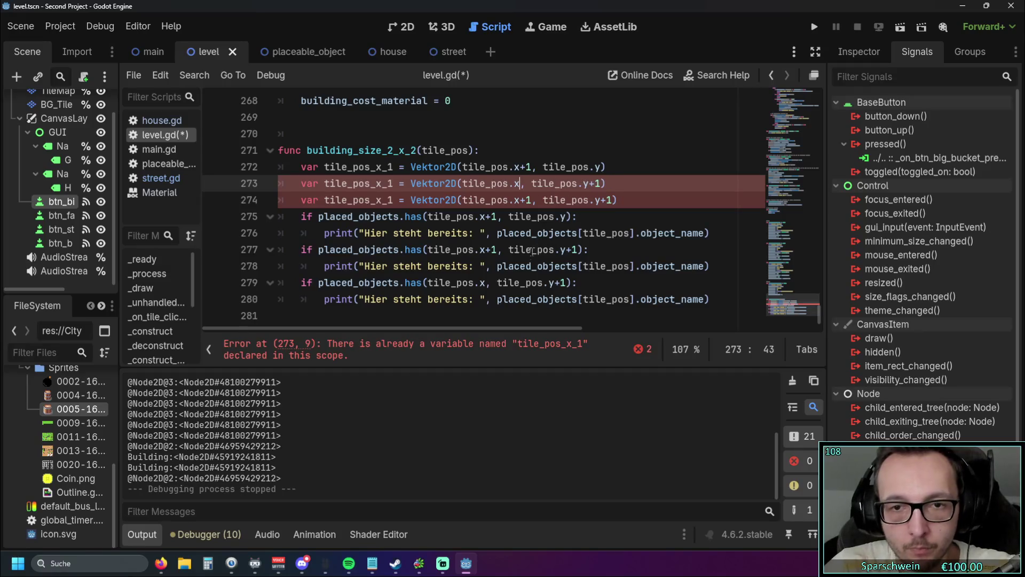
left_click(446, 233)
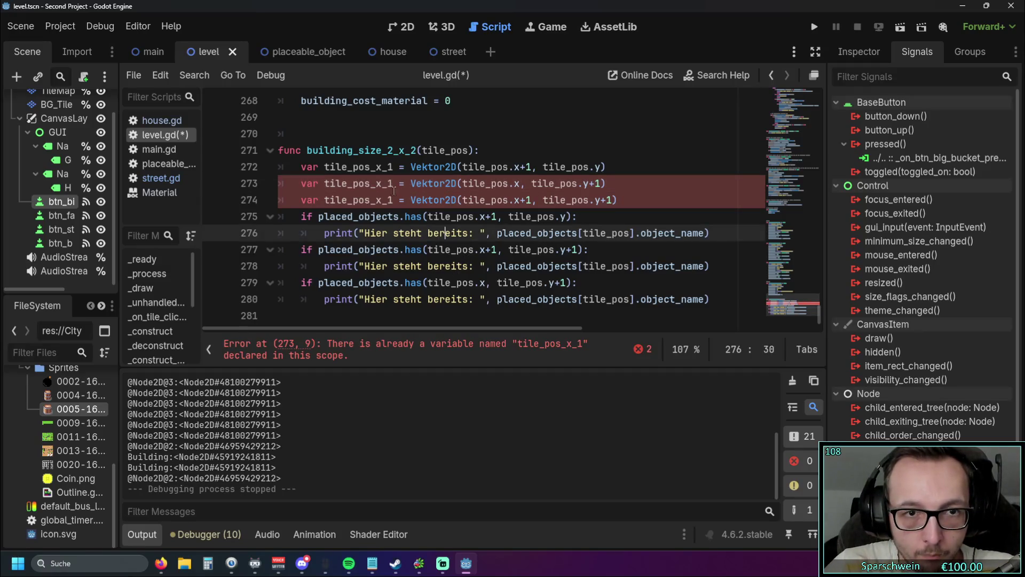
left_click(378, 183)
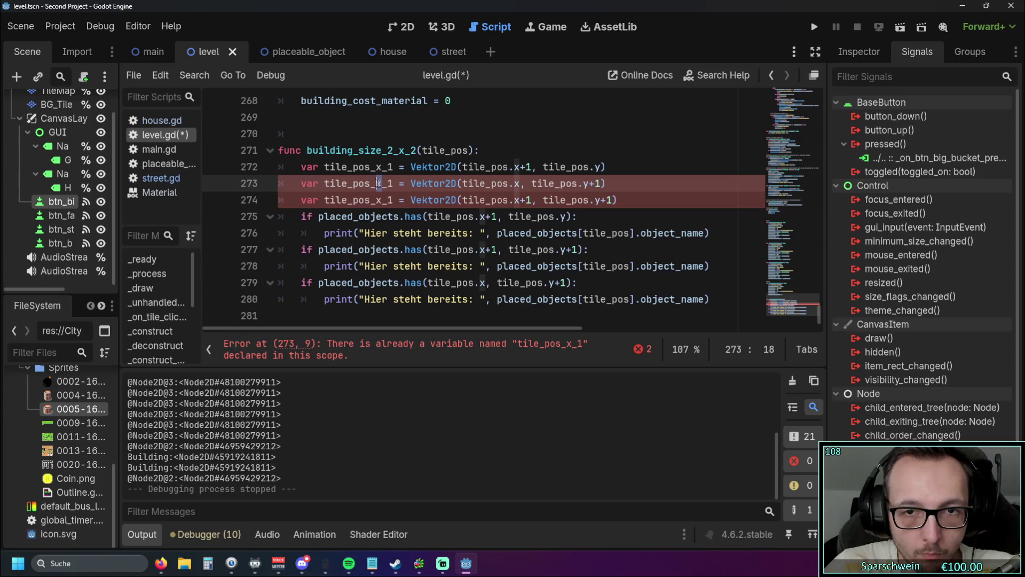
key("Delete")
type("y")
left_click(396, 206)
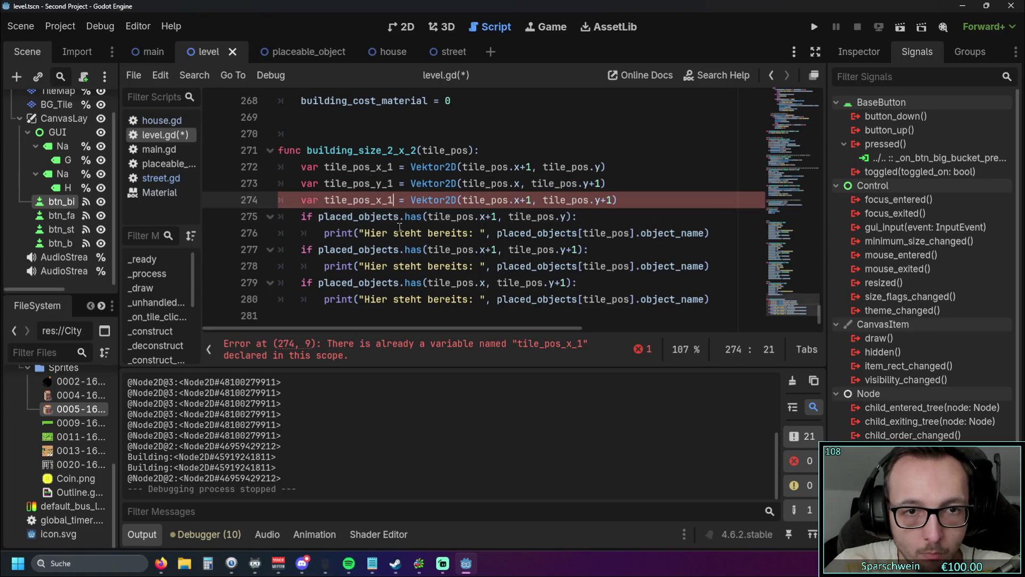
type("_y")
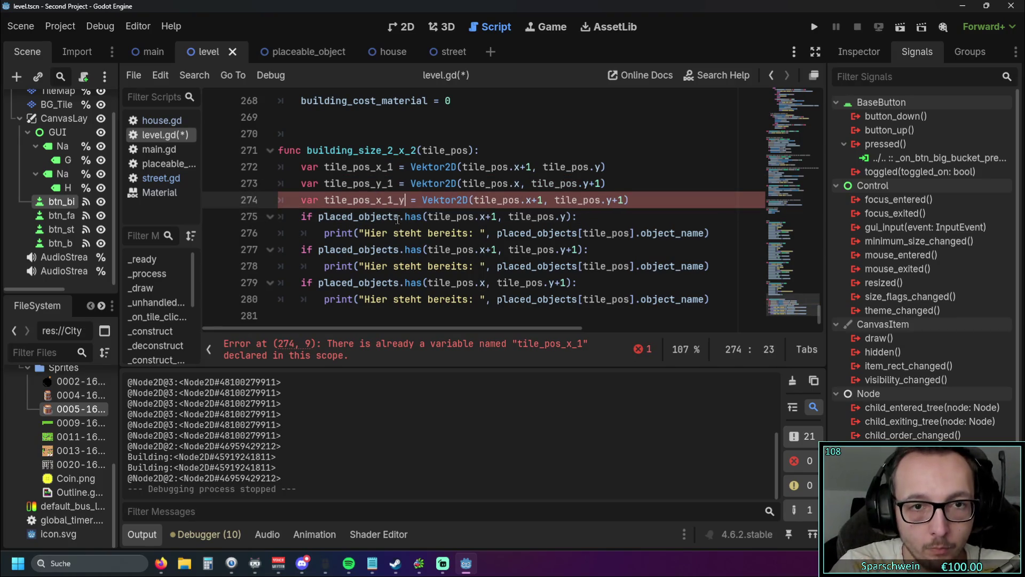
type("_1")
left_click(545, 155)
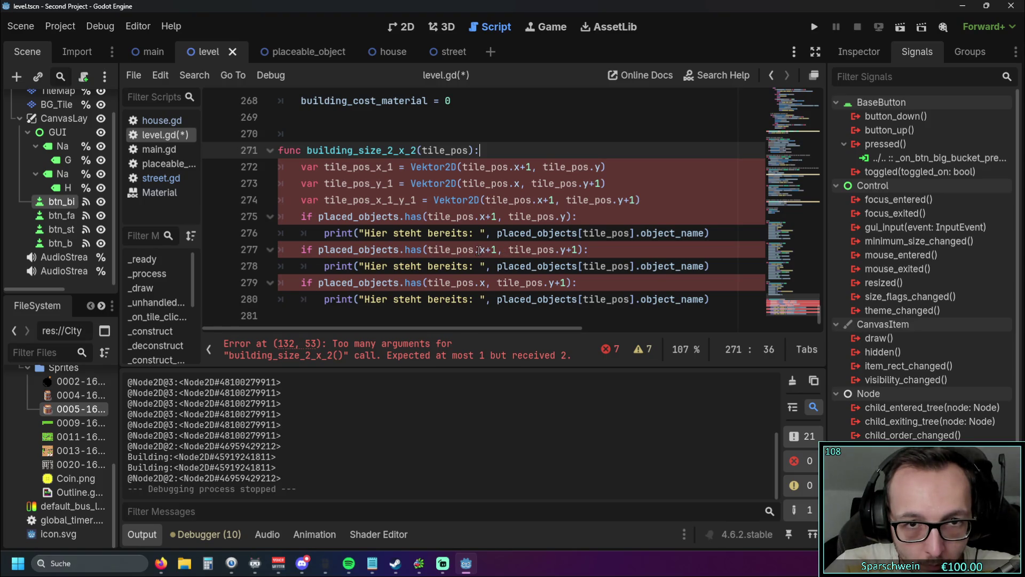
Replace the three has() check arguments with tile_pos_x_1, tile_pos_y_1 and tile_pos_x_1_y_1.
double_click(332, 168)
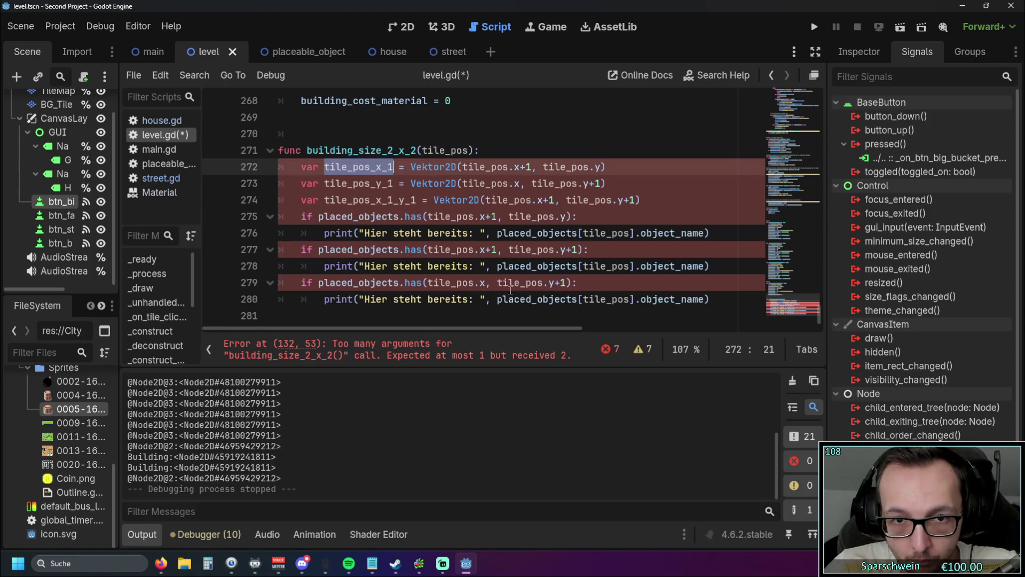
left_click_drag(428, 217, 568, 217)
key("ctrl+v")
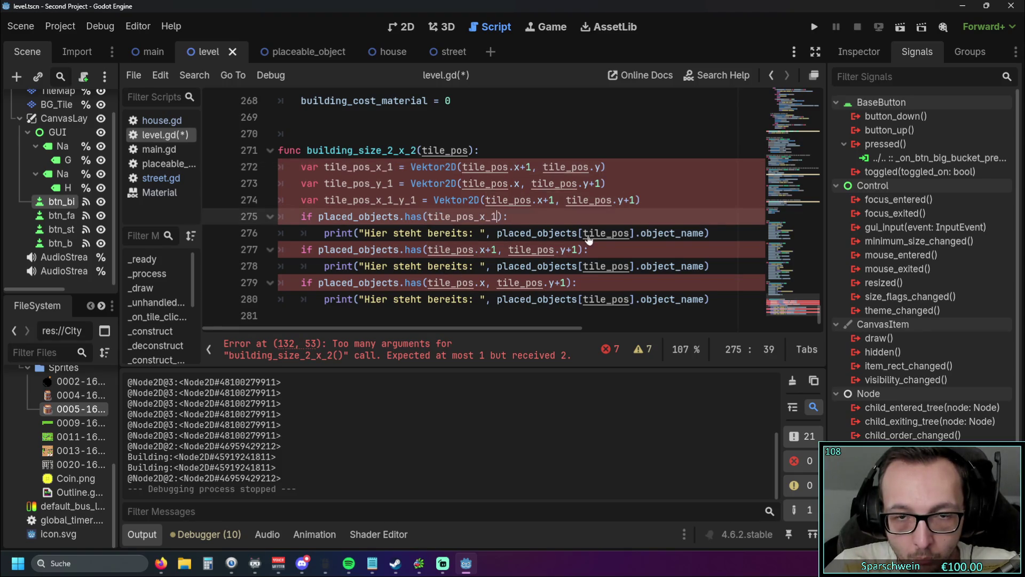
left_click(554, 219)
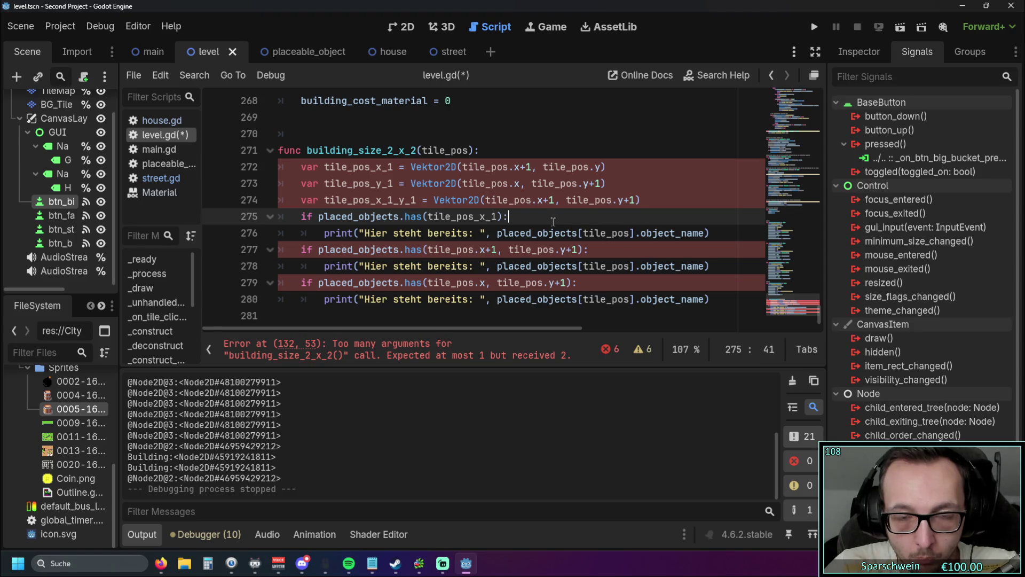
left_click_drag(324, 184, 394, 185)
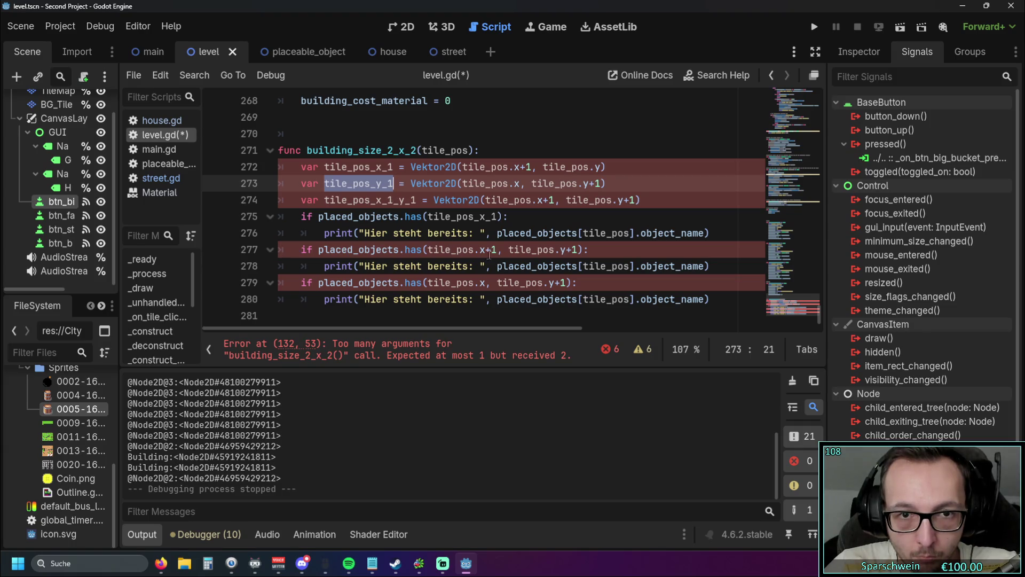
left_click_drag(430, 250, 589, 249)
left_click_drag(428, 283, 568, 283)
key("ctrl+v")
left_click_drag(324, 200, 417, 200)
mouse_move(428, 249)
left_mouse_down()
mouse_move(585, 250)
mouse_move(428, 250)
left_mouse_up()
left_click(583, 250)
key("ctrl+v")
left_click(529, 282)
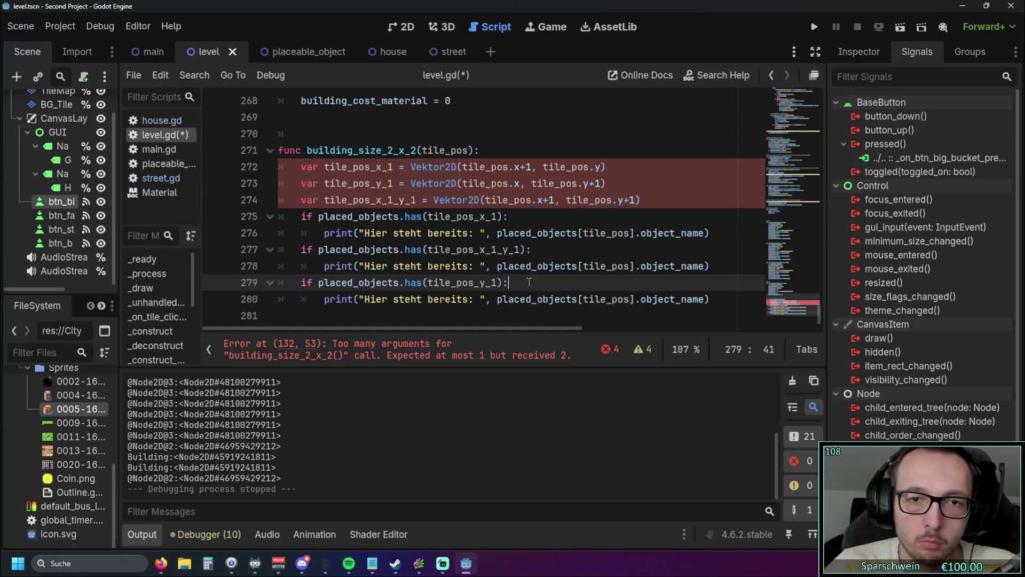
Delete '.y, tile_pos.y' from the line 132 call so building_size_2_x_2 receives only tile_pos.
scroll(529, 282, "up", 20)
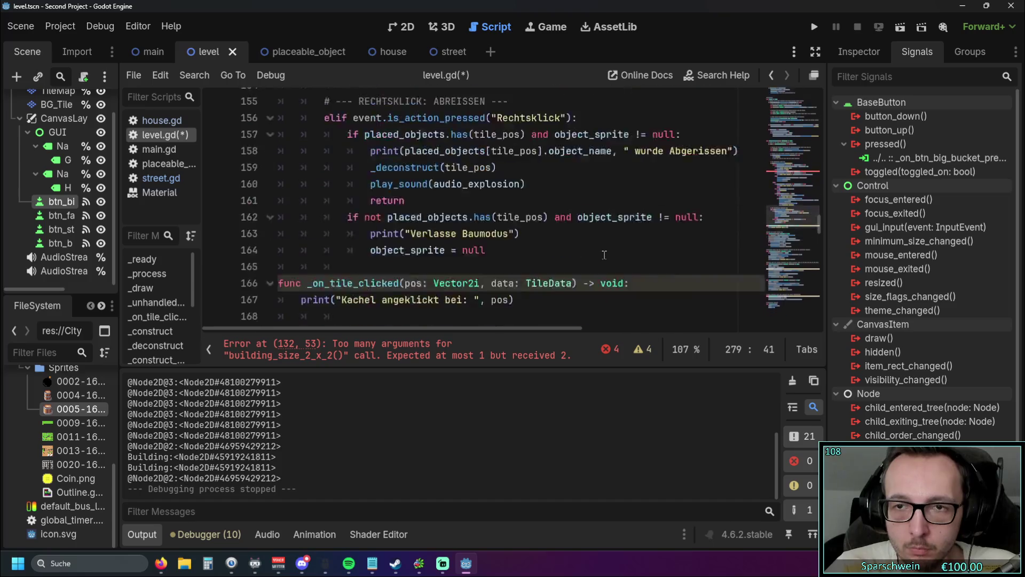
scroll(605, 254, "up", 10)
left_click_drag(635, 184, 556, 183)
key("BackSpace")
left_click(607, 249)
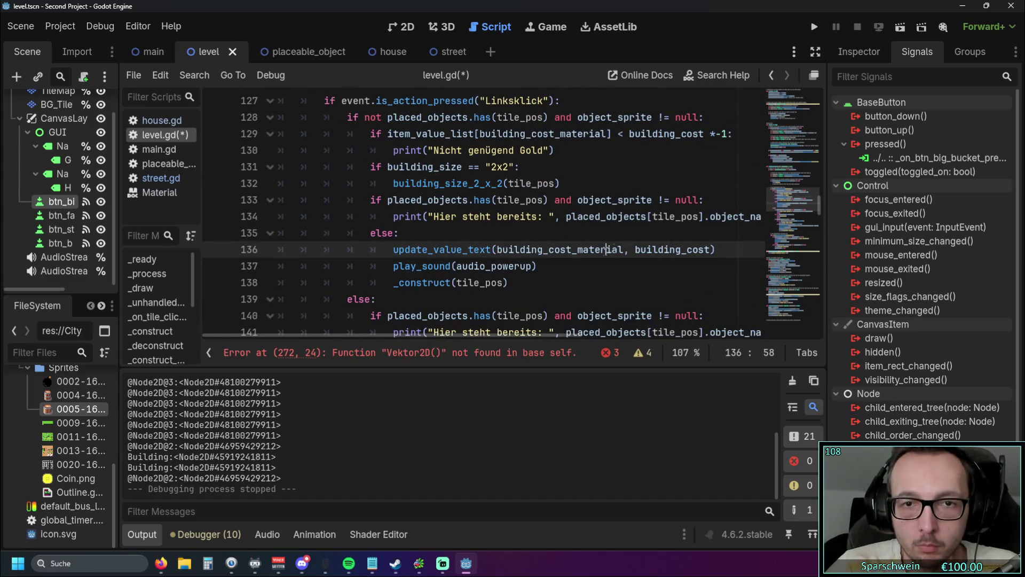
scroll(820, 217, "down", 1)
left_click_drag(819, 216, 819, 321)
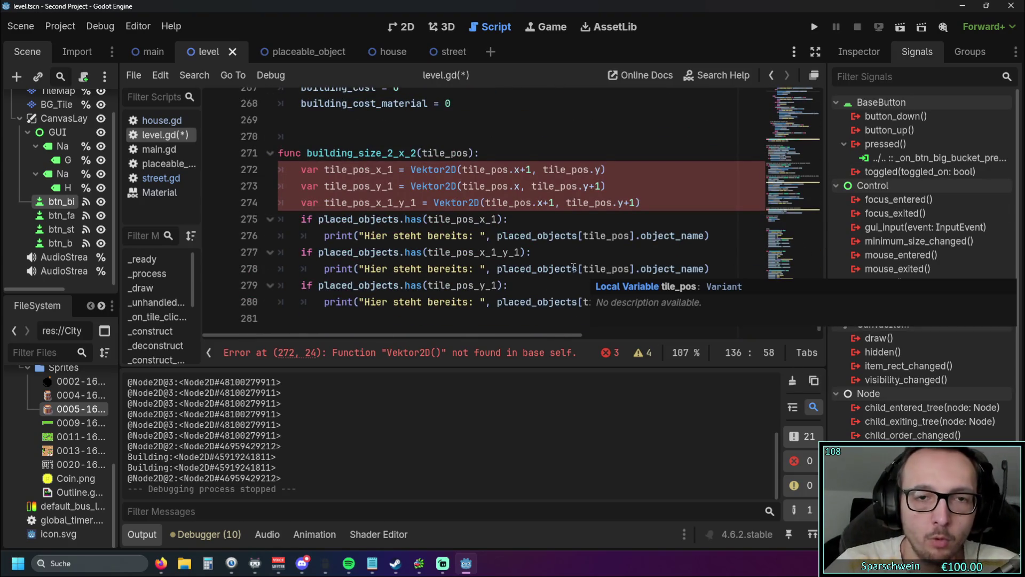
Correct Vektor2D to Vector2 in the three declarations on lines 272–274.
left_click(458, 169)
key("BackSpace")
key("BackSpace")
key("BackSpace")
key("BackSpace")
key("BackSpace")
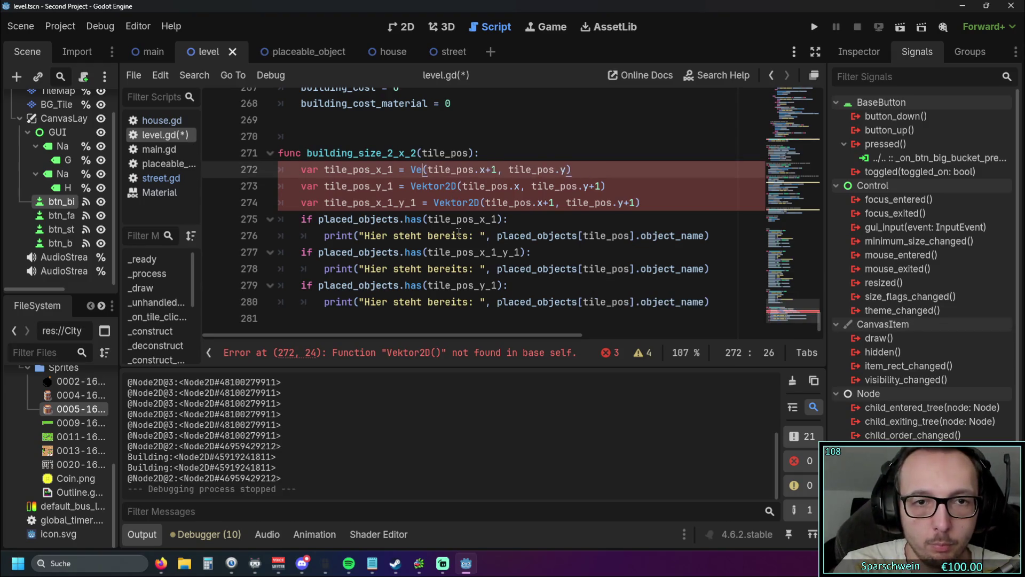
type("ctor")
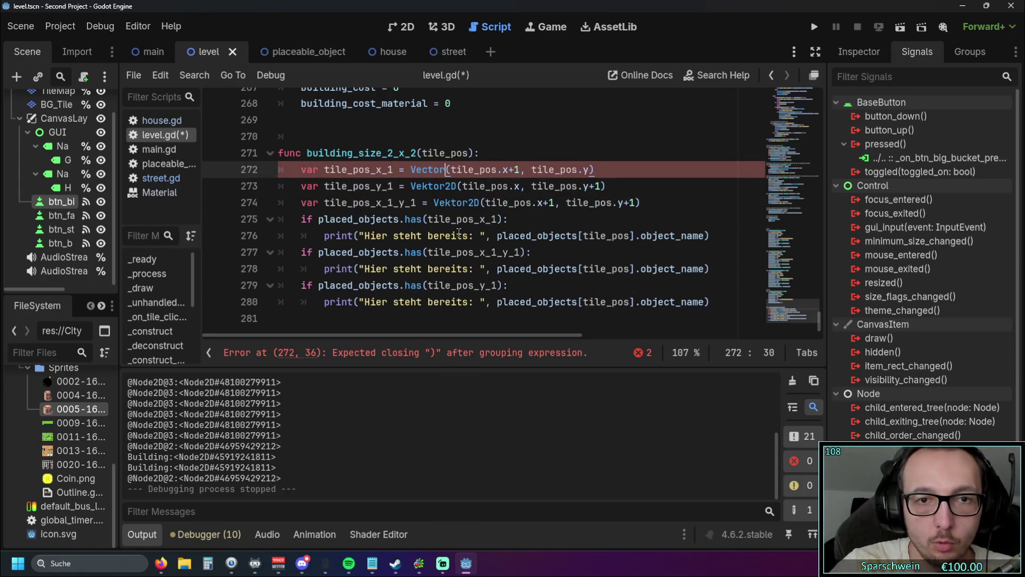
left_click(469, 188)
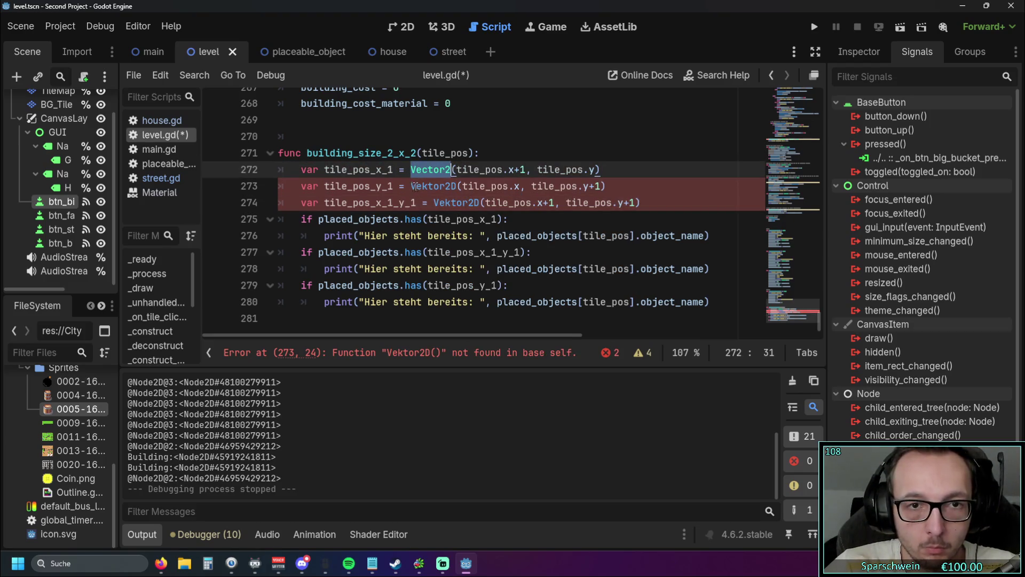
double_click(446, 185)
double_click(457, 203)
type("Vector2")
mouse_move(470, 203)
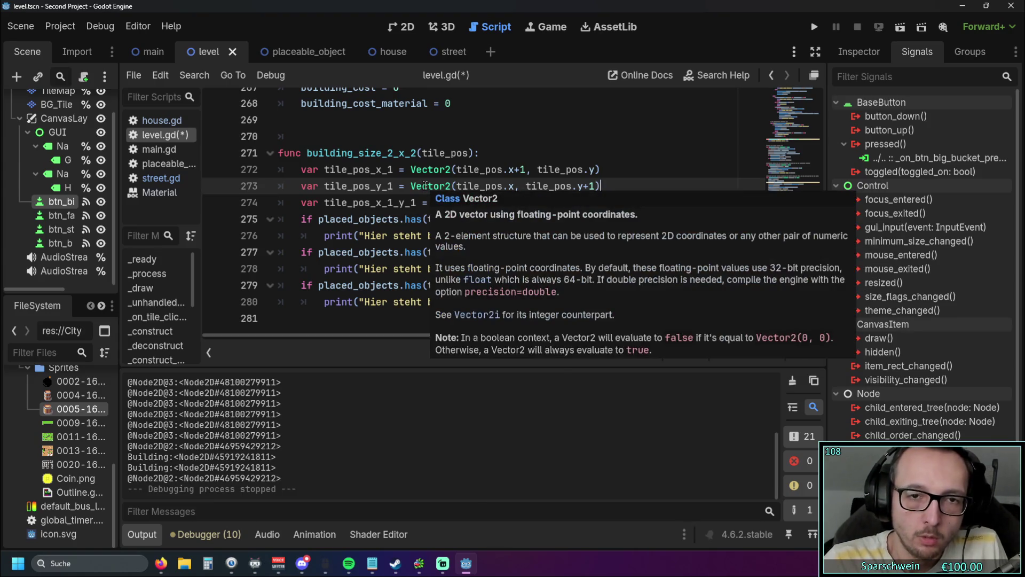
left_click(547, 151)
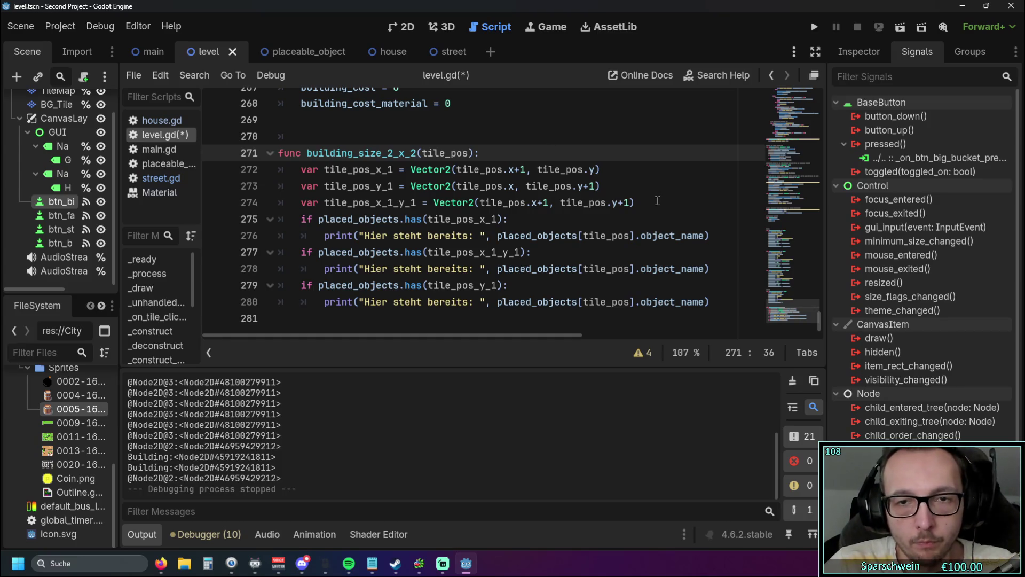
left_click_drag(603, 187, 228, 192)
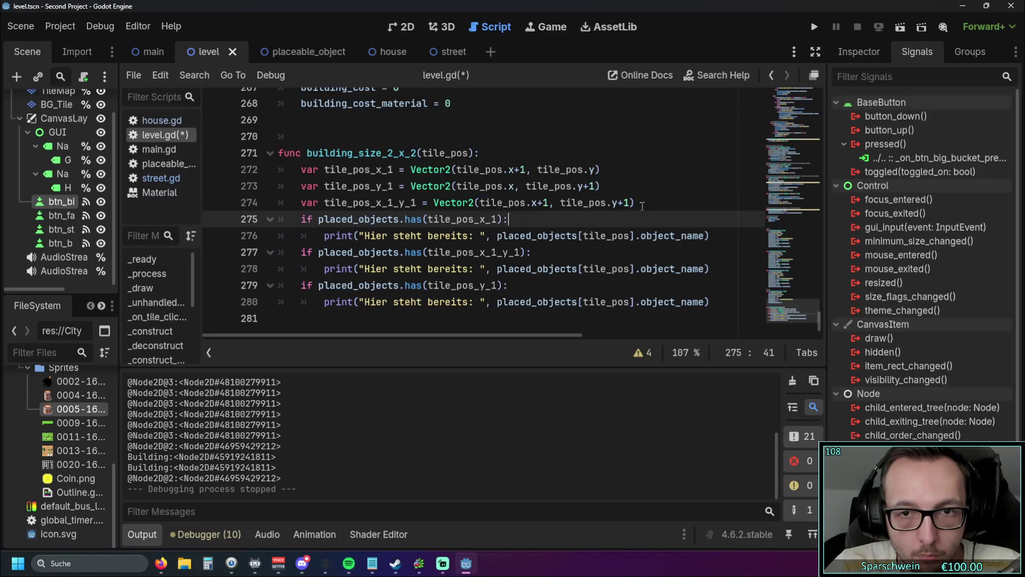
Move the tile_pos_x_1_y_1 declaration below the first occupancy check and fix its indent.
left_click_drag(635, 203, 216, 202)
key("ctrl+c")
key("Delete")
left_click(713, 235)
left_click(714, 249)
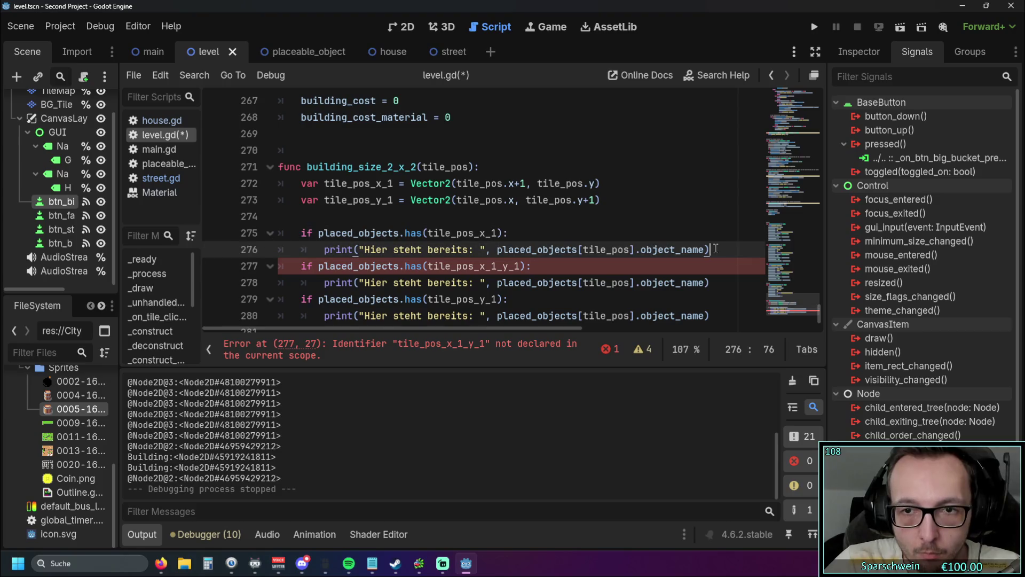
key("Return")
key("ctrl+v")
left_click(341, 266)
key("BackSpace")
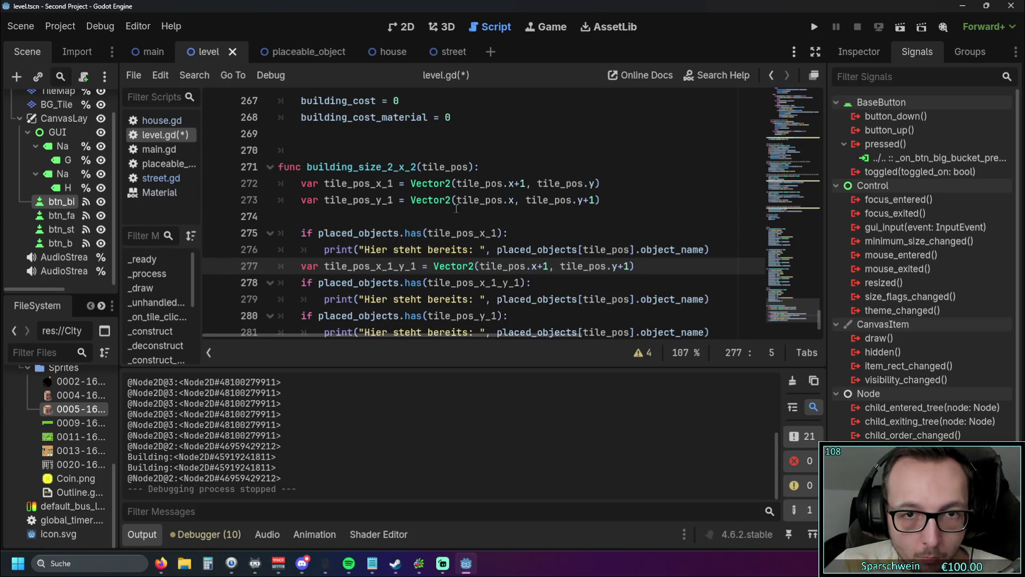
Move the tile_pos_y_1 declaration below the second check and fix its indent.
scroll(459, 208, "down", 1)
mouse_move(600, 169)
left_mouse_down()
mouse_move(267, 186)
mouse_move(278, 169)
left_mouse_up()
key("ctrl+x")
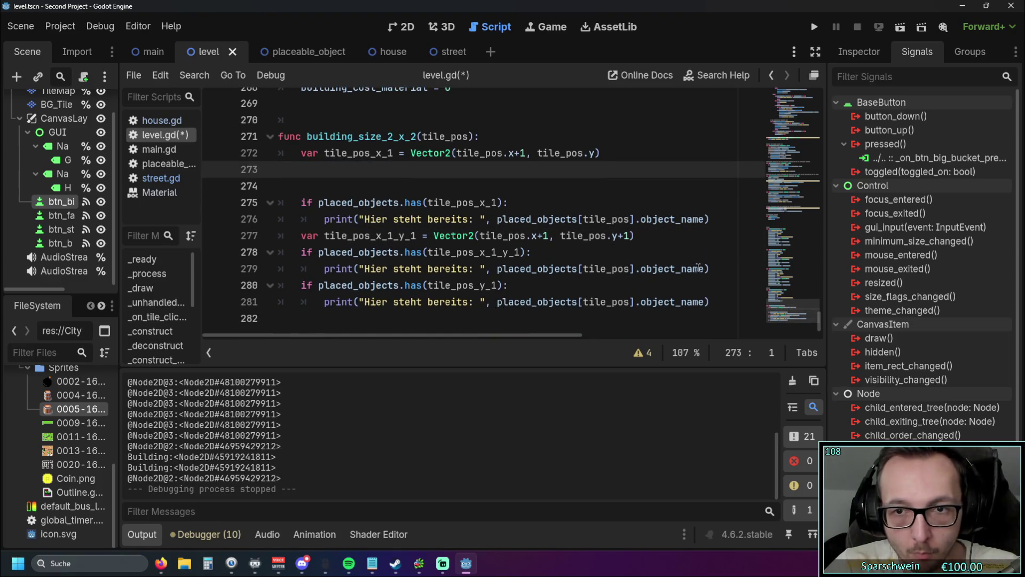
left_click(709, 268)
key("Return")
key("ctrl+v")
left_click(346, 299)
key("BackSpace")
key("BackSpace")
Delete the leftover empty lines below the tile_pos_x_1 declaration.
scroll(374, 202, "down", 1)
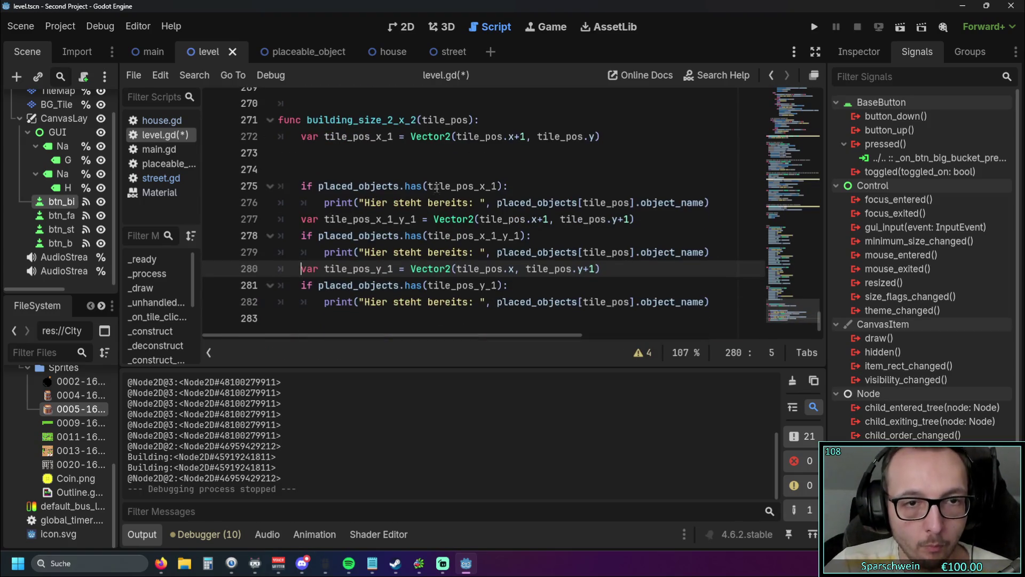
left_click(434, 169)
key("BackSpace")
key("BackSpace")
scroll(651, 187, "up", 2)
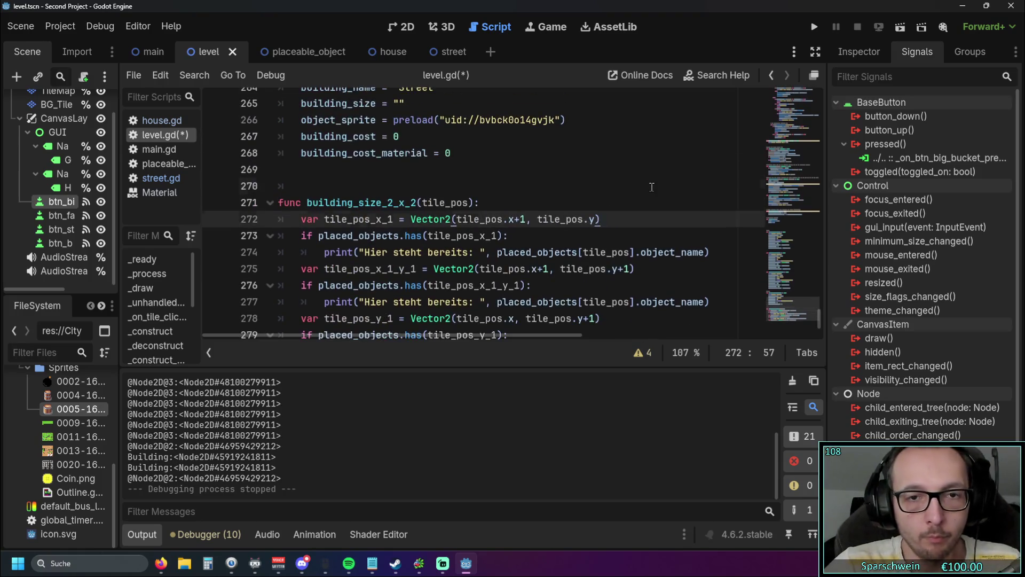
left_click(652, 186)
scroll(641, 193, "down", 1)
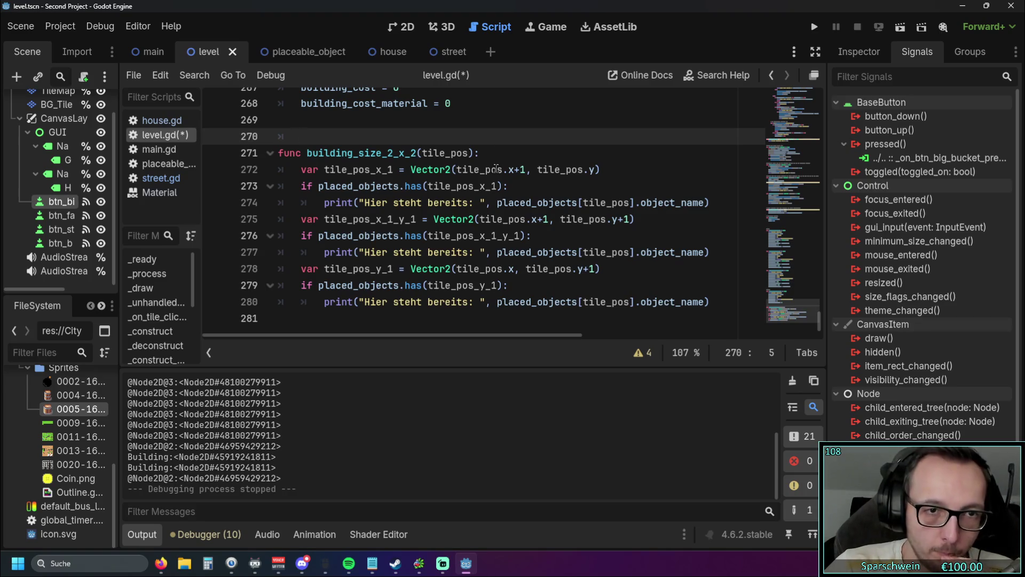
Add blank lines after the first two checks and a '#Tile rechts, Diagonal' comment above the function.
left_click(510, 186)
left_click(721, 202)
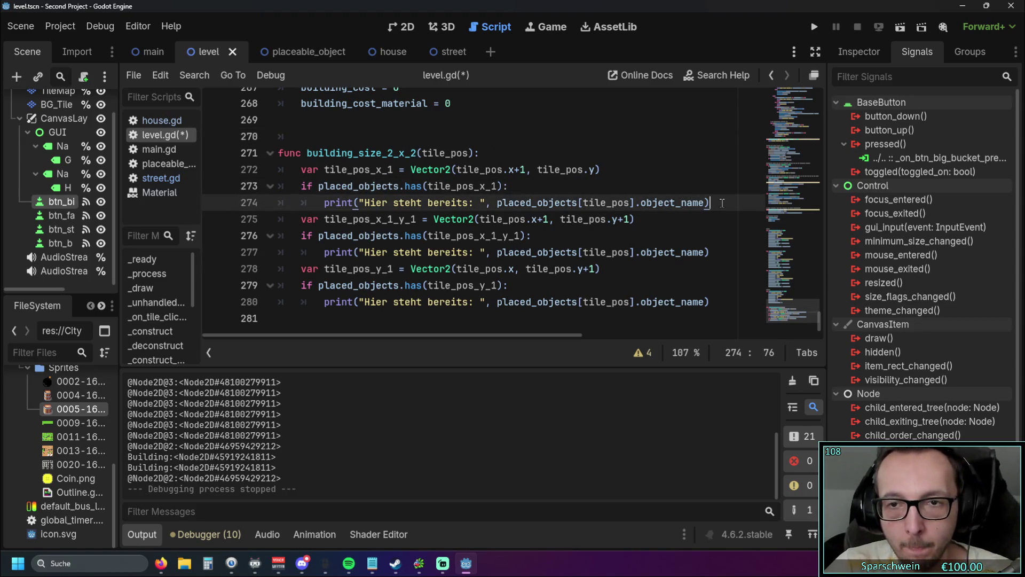
key("Return")
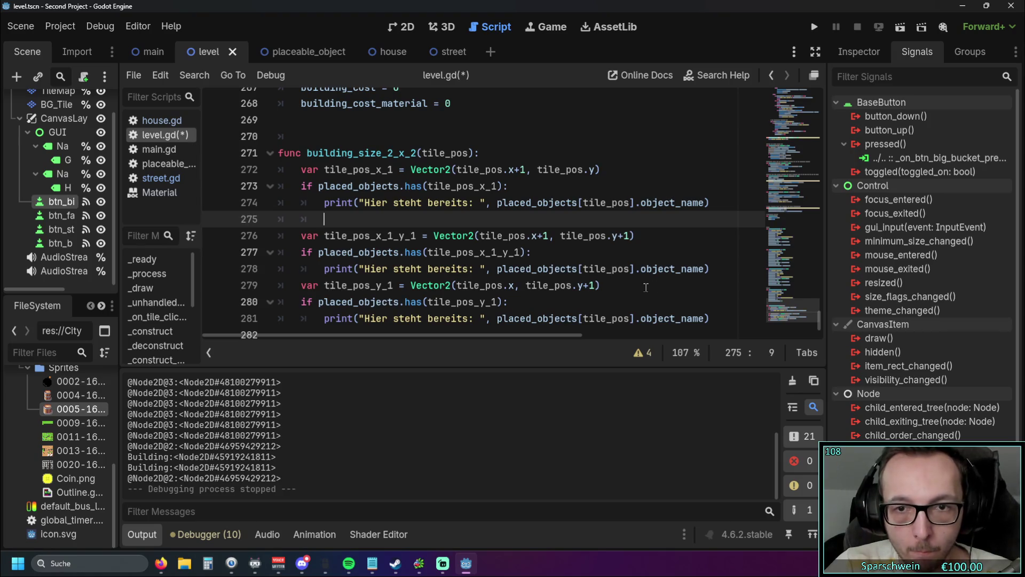
left_click(711, 269)
key("Return")
scroll(647, 271, "down", 1)
left_click(651, 202)
scroll(651, 200, "up", 1)
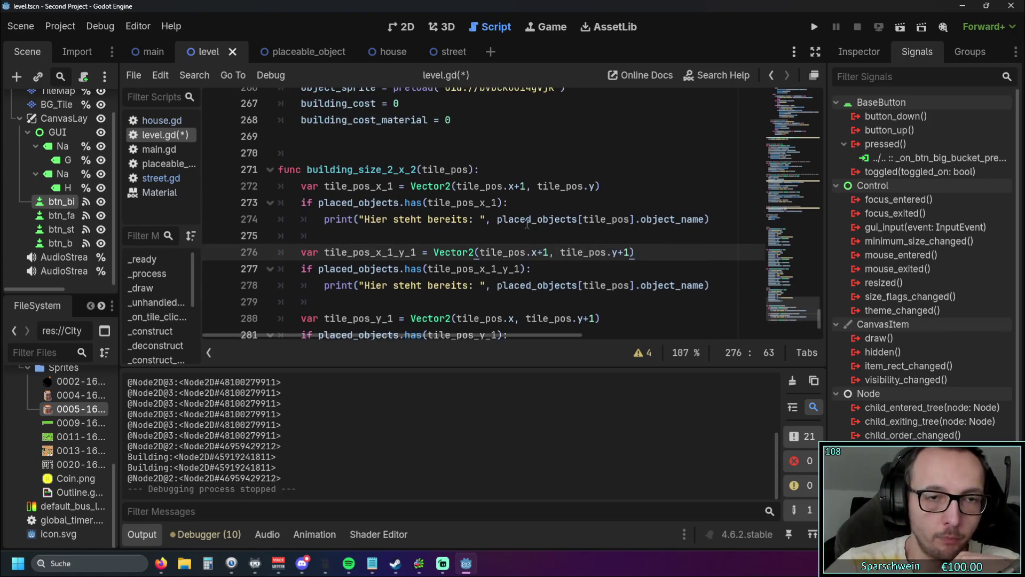
left_click(339, 153)
type("#")
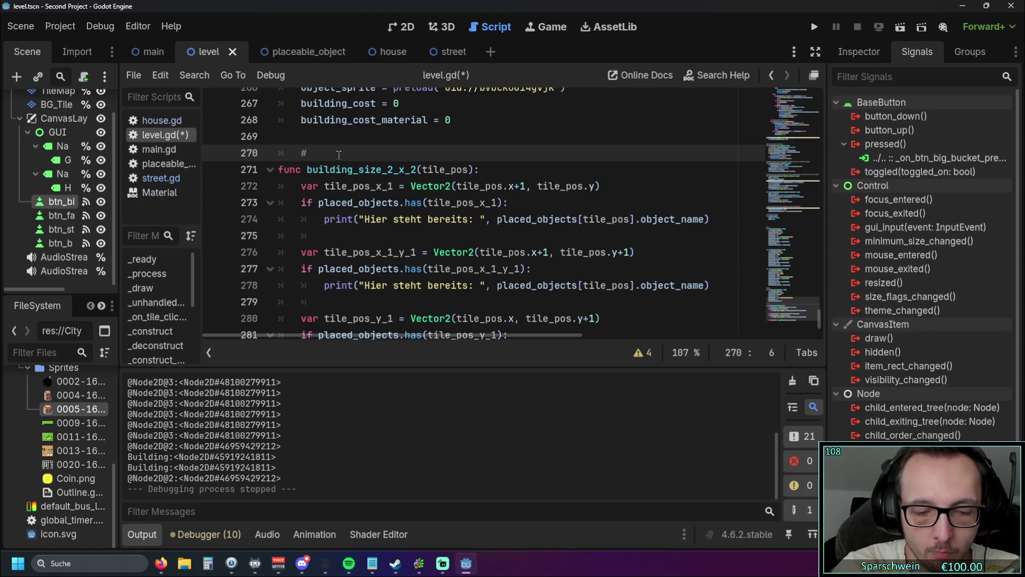
type("Tile rechts")
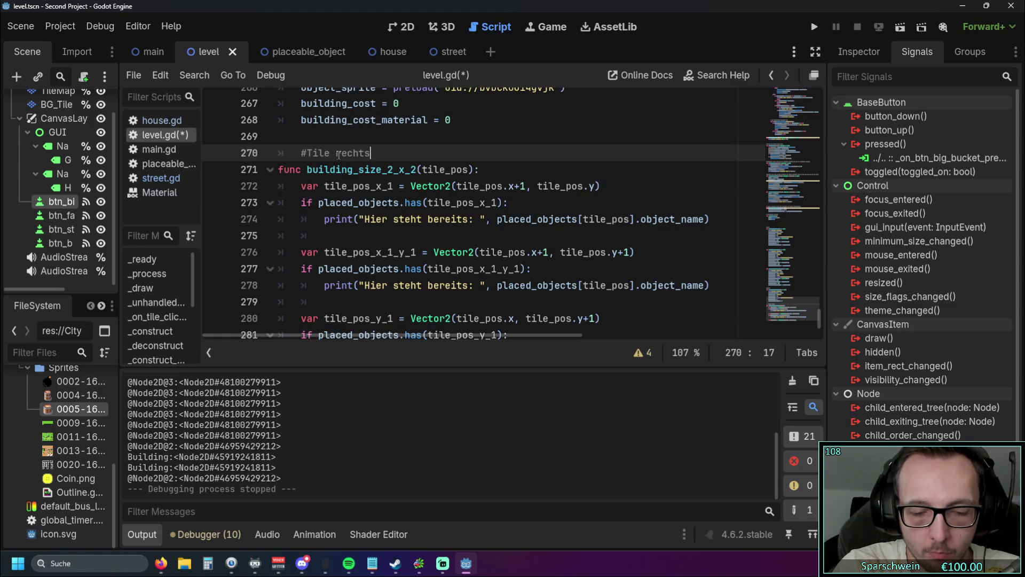
type(", ")
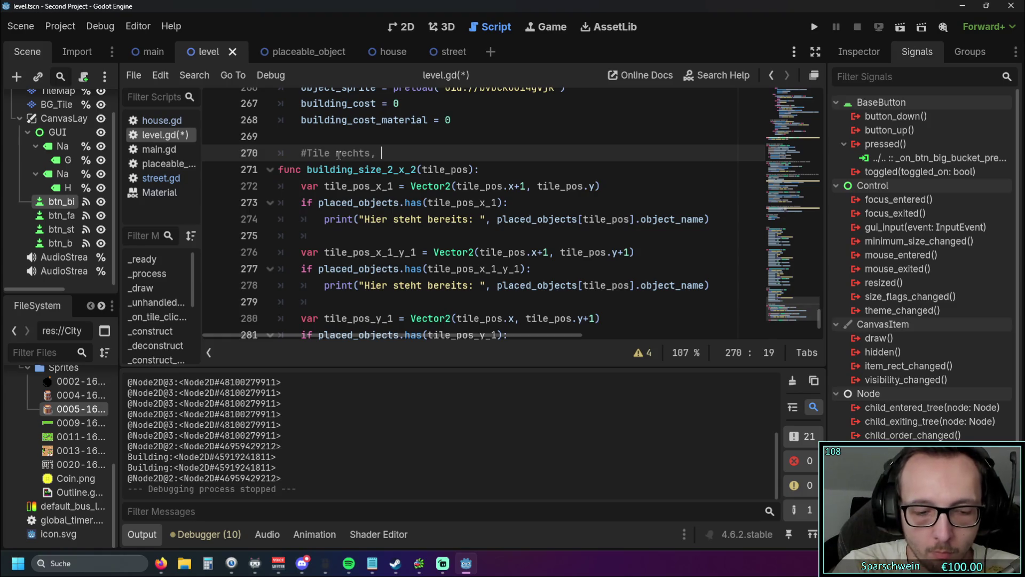
type("Diagonal")
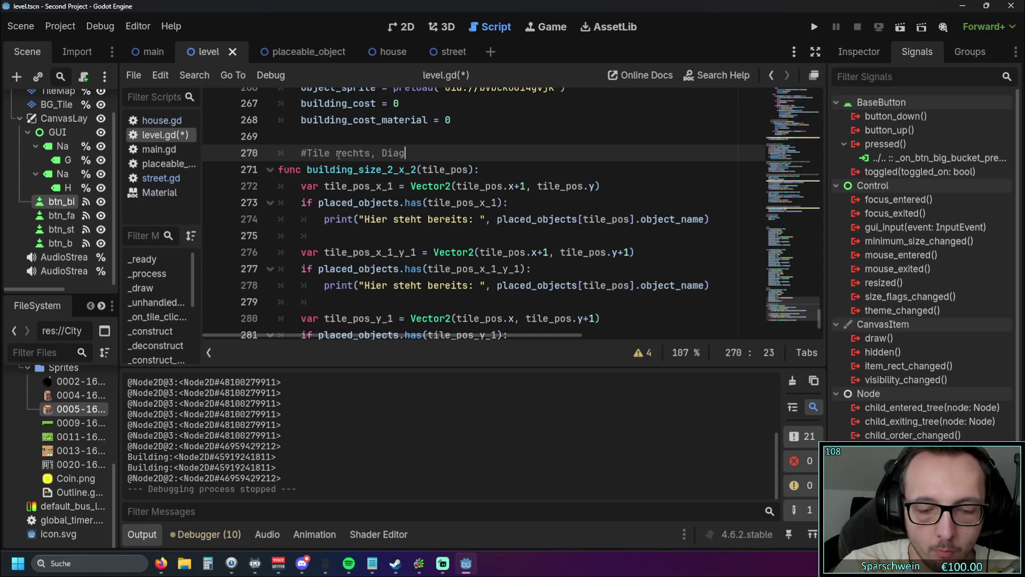
Extend the comment with 'drunter und drunter prüfen' and lowercase 'diagonal' and 'drunter'.
key("BackSpace")
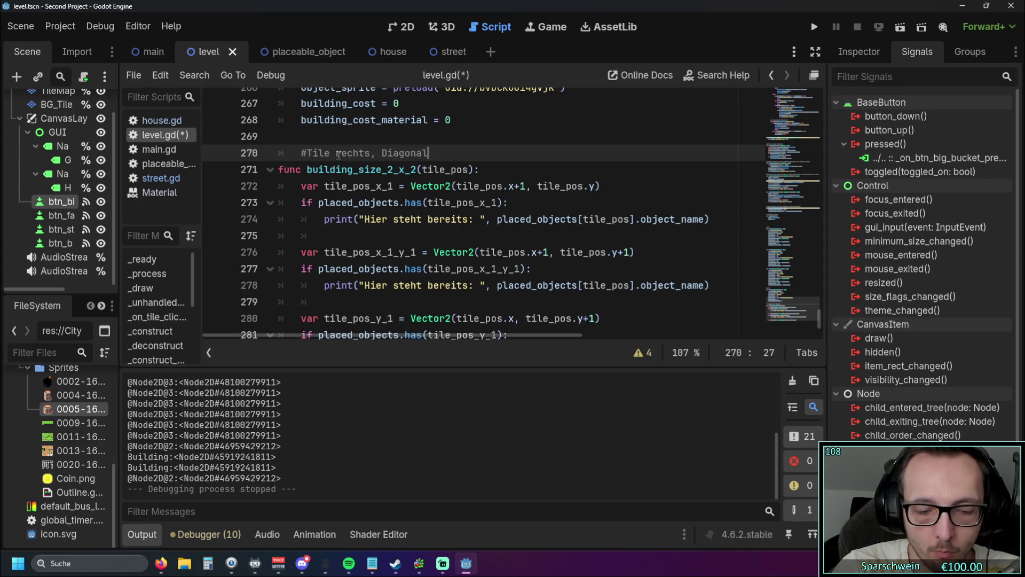
type("-Drunter")
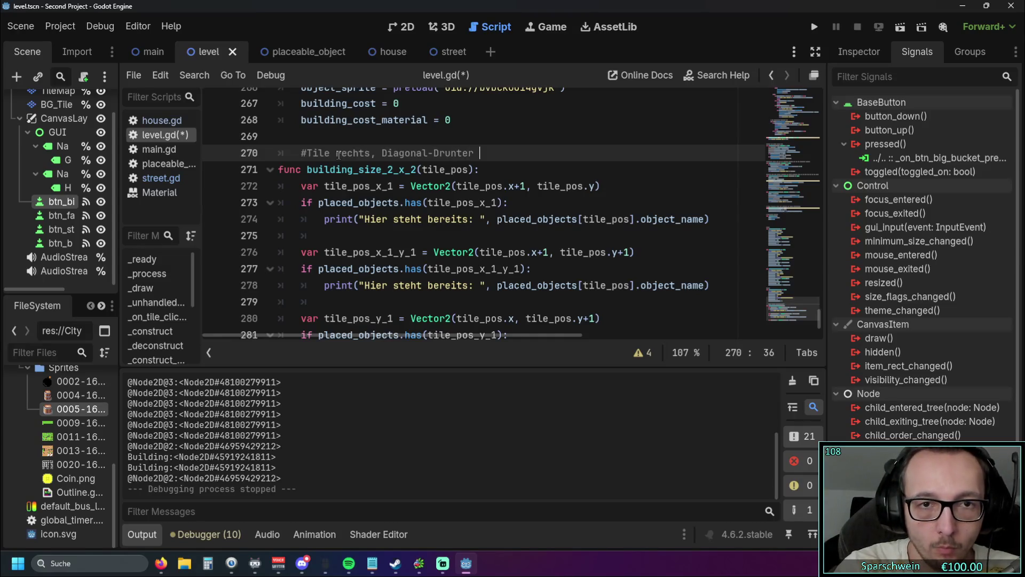
type(" und D")
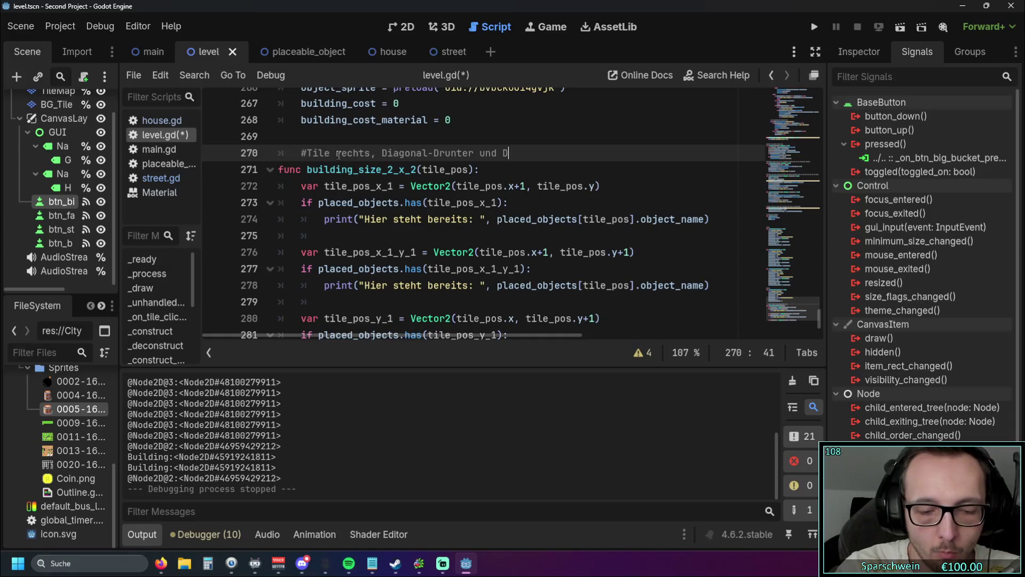
type("runter Prüfen")
left_click(556, 235)
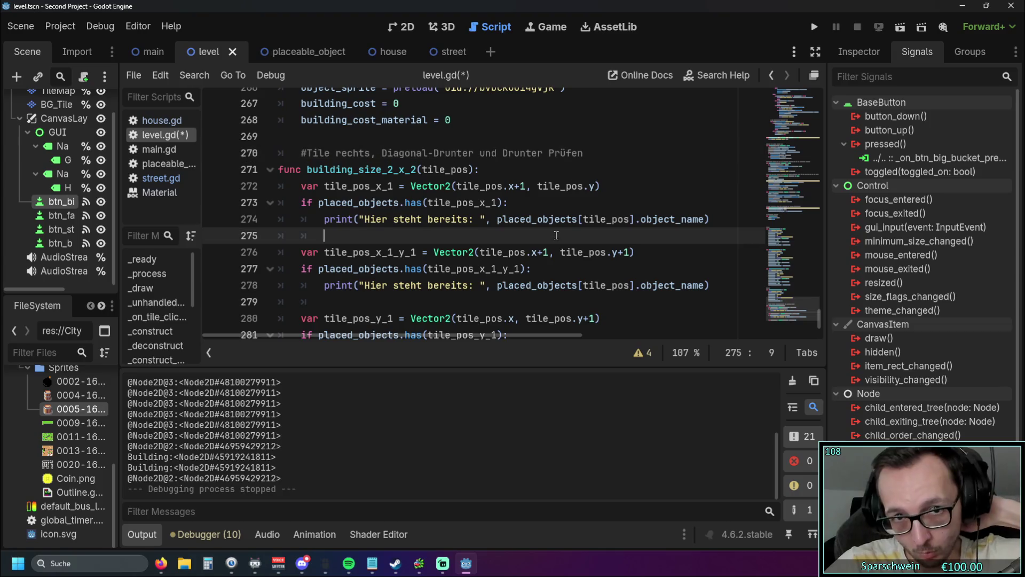
left_click(343, 154)
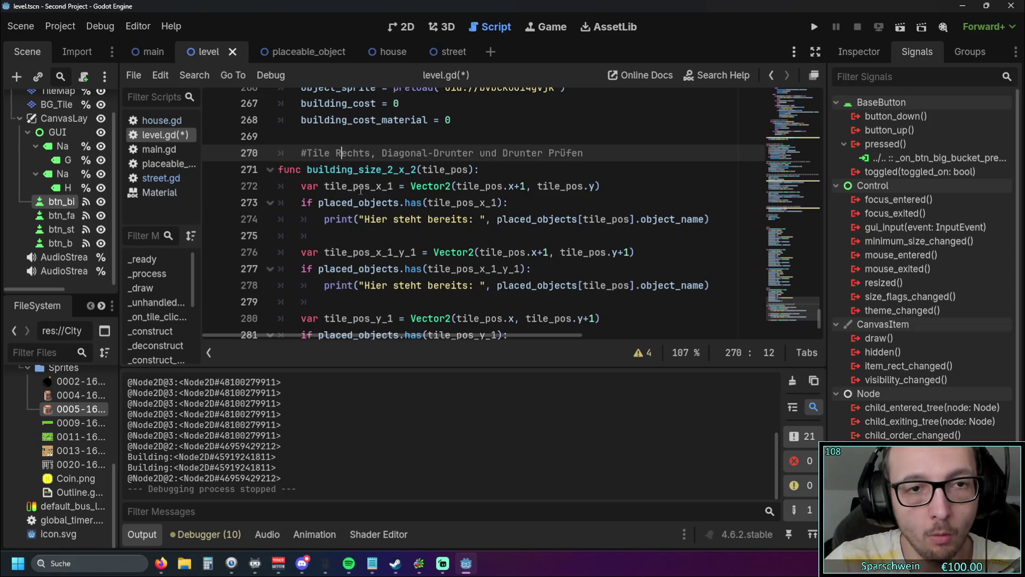
left_click(387, 153)
key("BackSpace")
type("x")
left_click(436, 154)
key("Delete")
type("d")
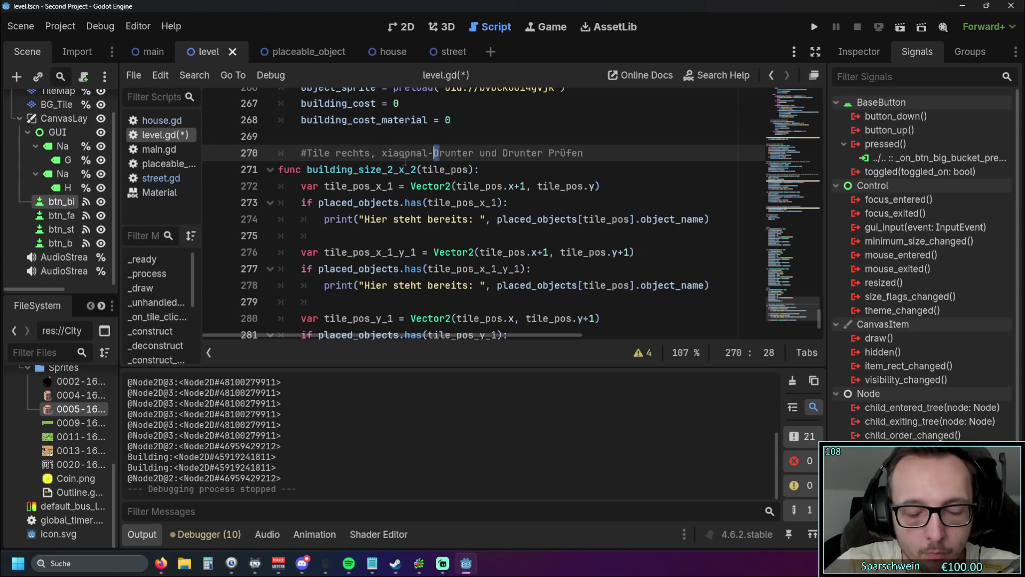
left_click(387, 153)
key("BackSpace")
type("d")
Lowercase the remaining 'Drunter' and 'Prüfen' in the comment.
left_click(506, 153)
key("BackSpace")
type("d")
left_click(565, 186)
left_click(553, 153)
key("BackSpace")
type("p")
left_click(601, 185)
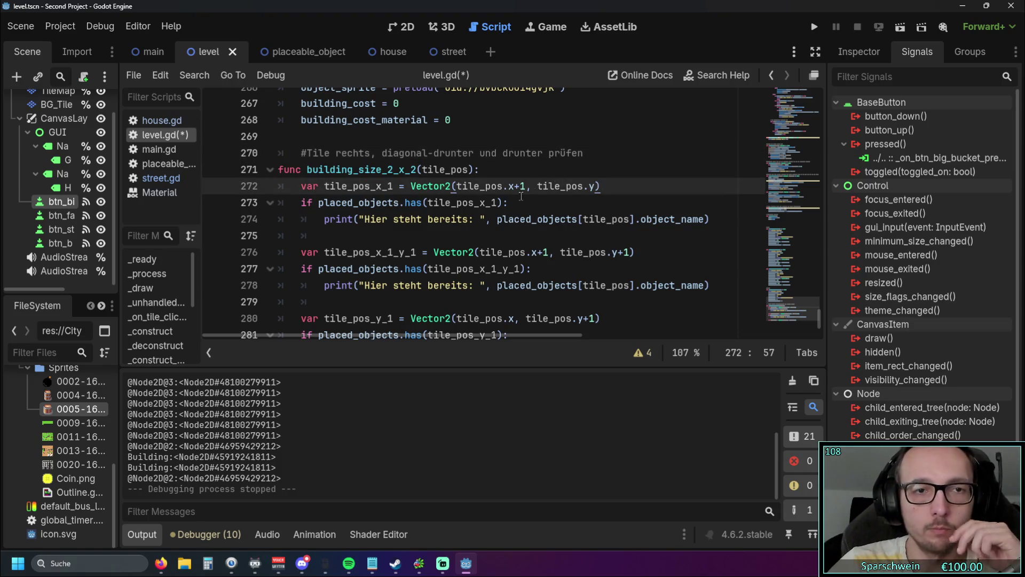
Delete the stray '-drunter' so the comment reads '#tile rechts, diagonal und drunter prüfen'.
left_click(308, 154)
left_click(445, 202)
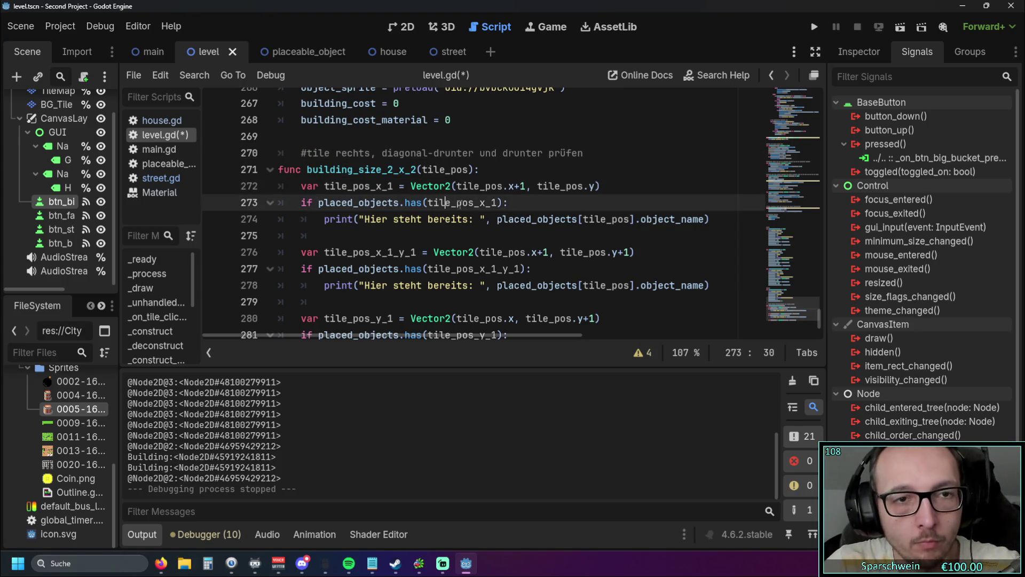
scroll(562, 212, "down", 1)
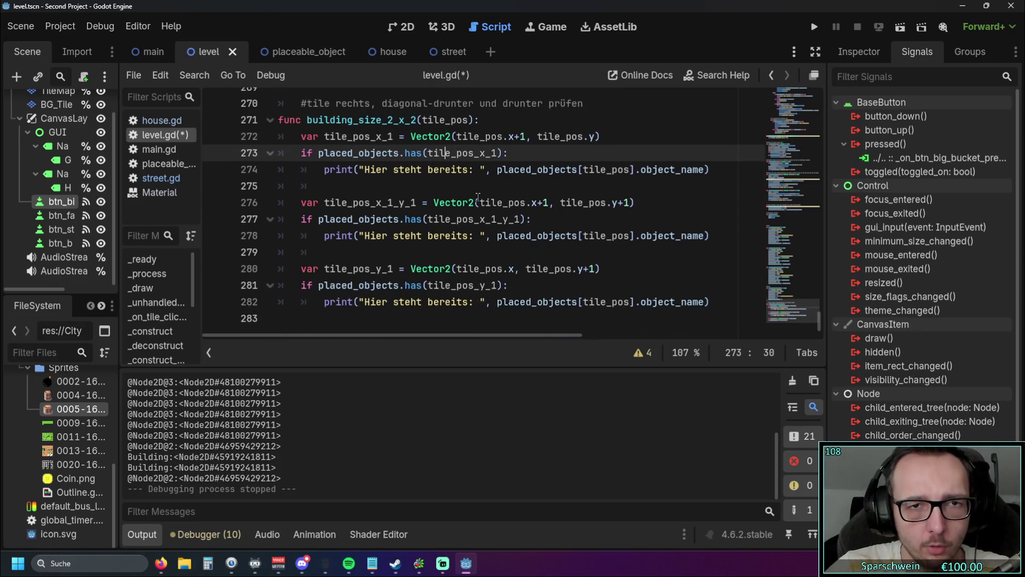
scroll(459, 184, "up", 1)
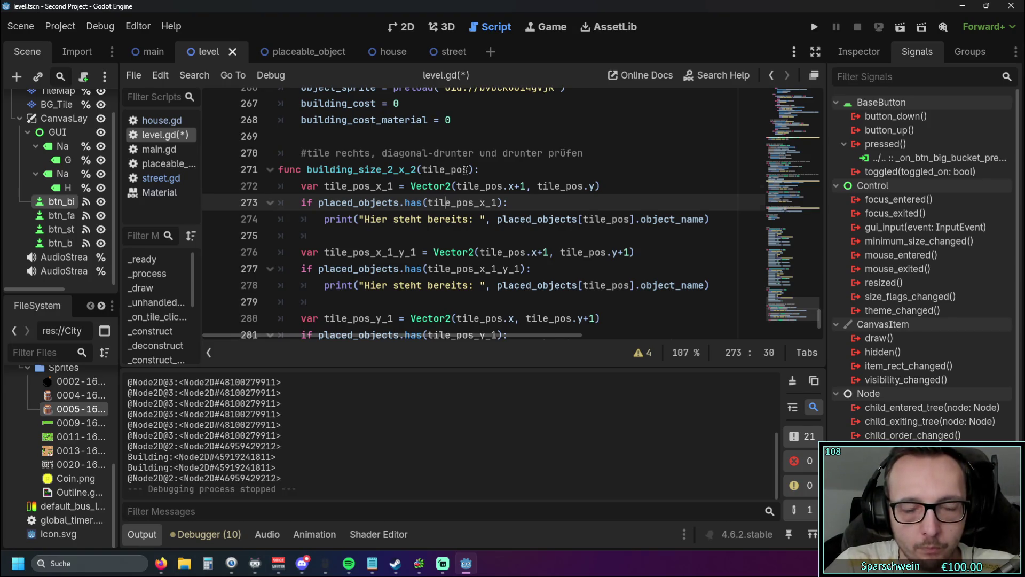
scroll(445, 202, "down", 1)
scroll(445, 176, "up", 1)
left_click_drag(428, 153, 474, 153)
key("BackSpace")
left_click(487, 170)
scroll(487, 160, "down", 1)
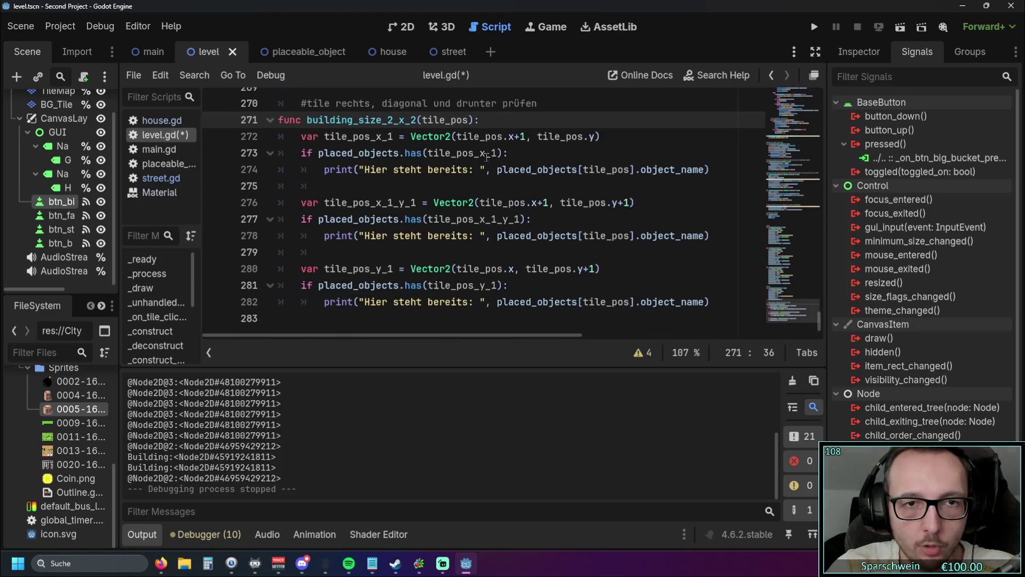
left_click(458, 186)
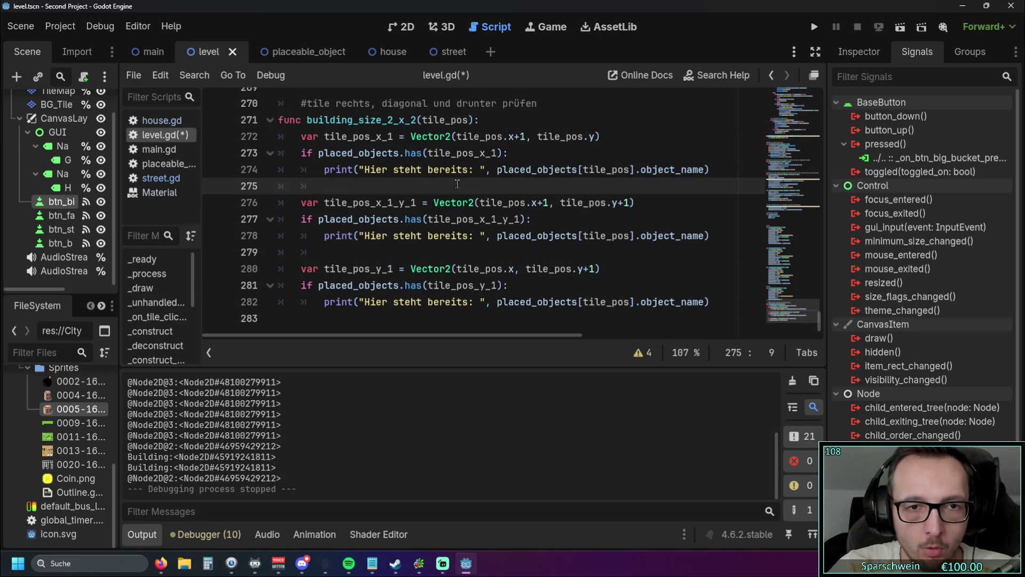
Add #rechts, #diagonal and #drunter comment lines above the three neighbour checks.
left_click(500, 120)
key("Return")
type("#rechts")
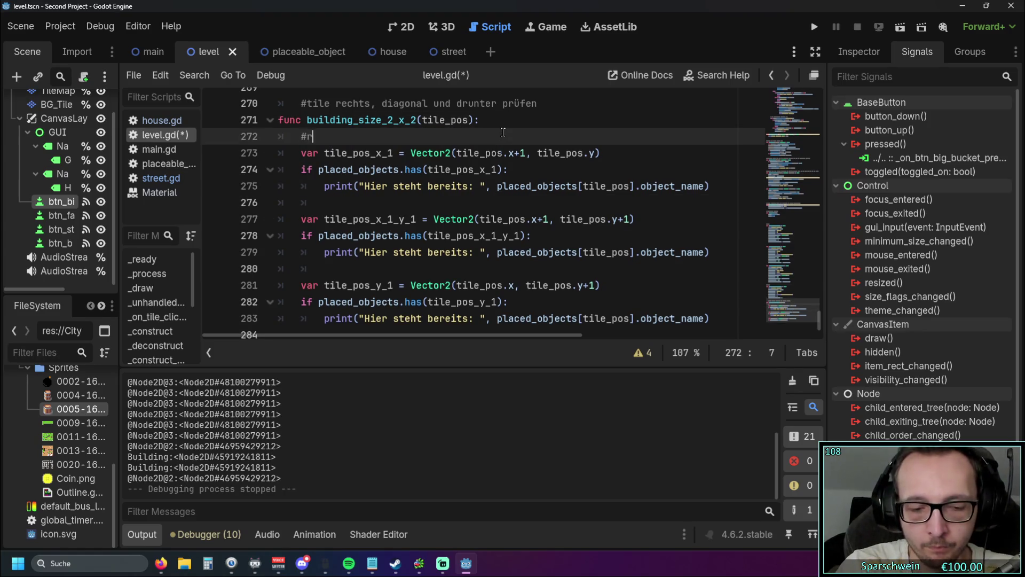
left_click(337, 204)
type("#diagonal")
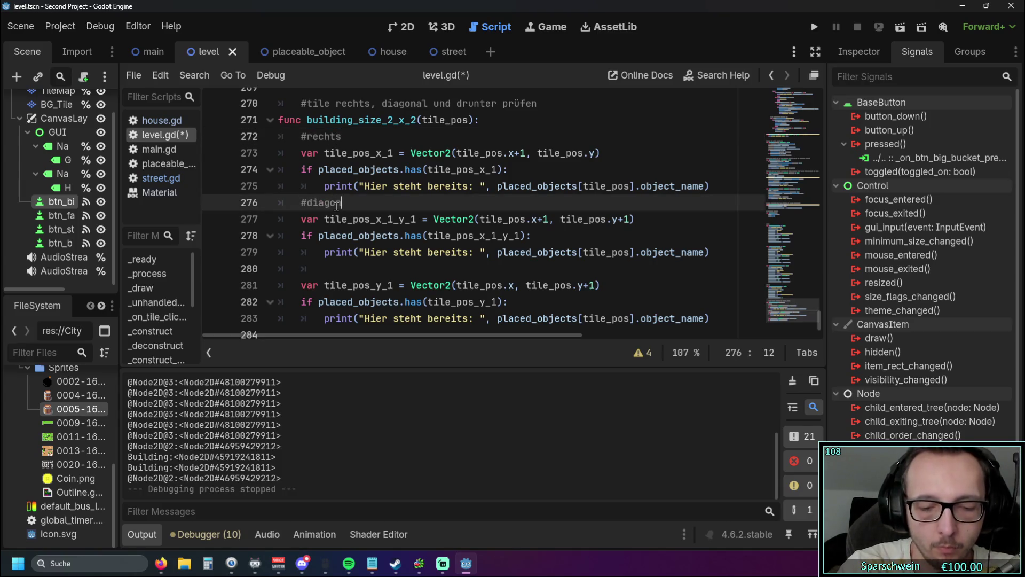
left_click(330, 269)
type("#drunter")
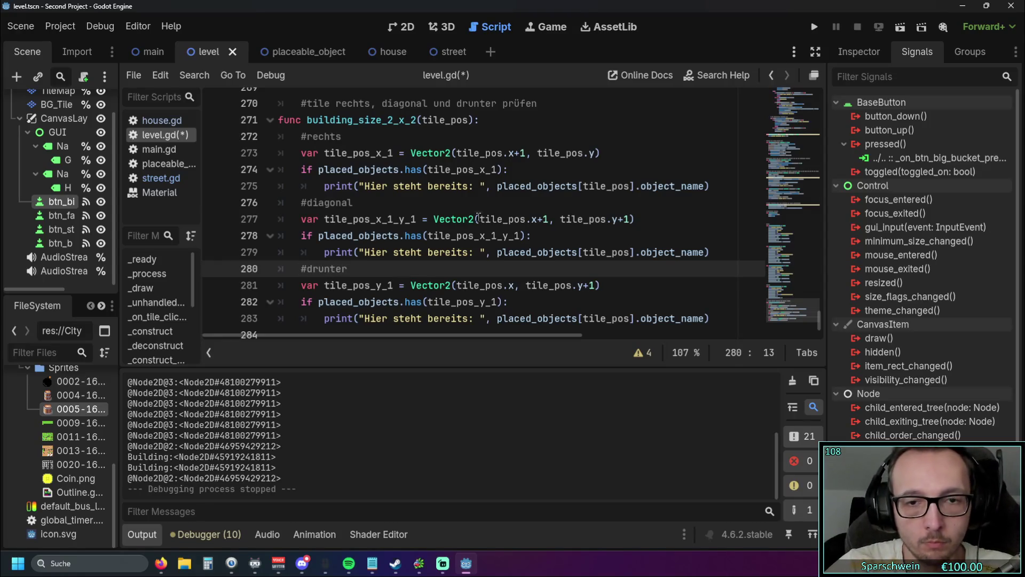
left_click(555, 218)
left_click(561, 198)
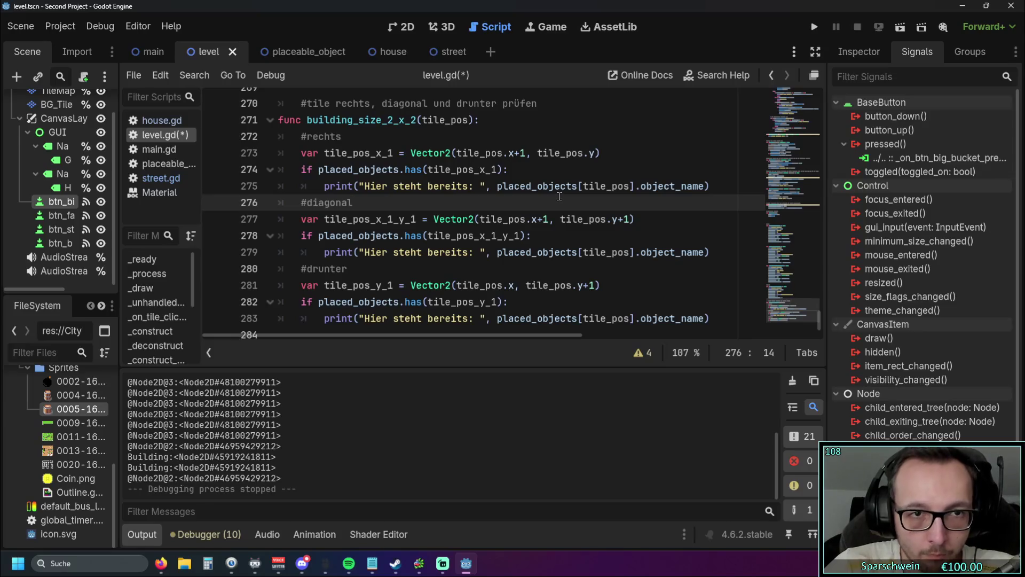
Jump to _unhandled_input and scroll down to the LINKSKLICK: BAUEN block.
scroll(558, 208, "up", 20)
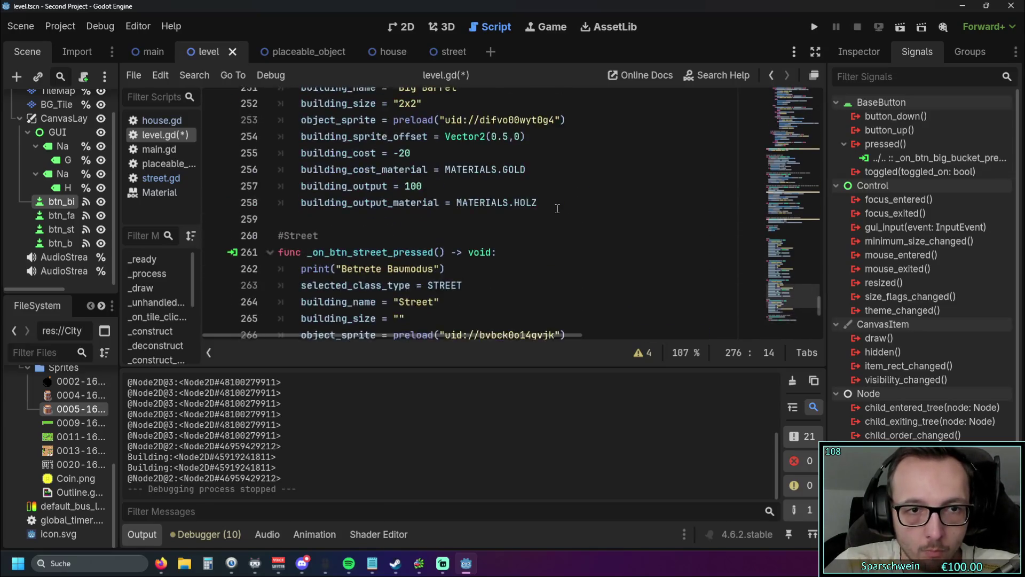
scroll(555, 204, "up", 20)
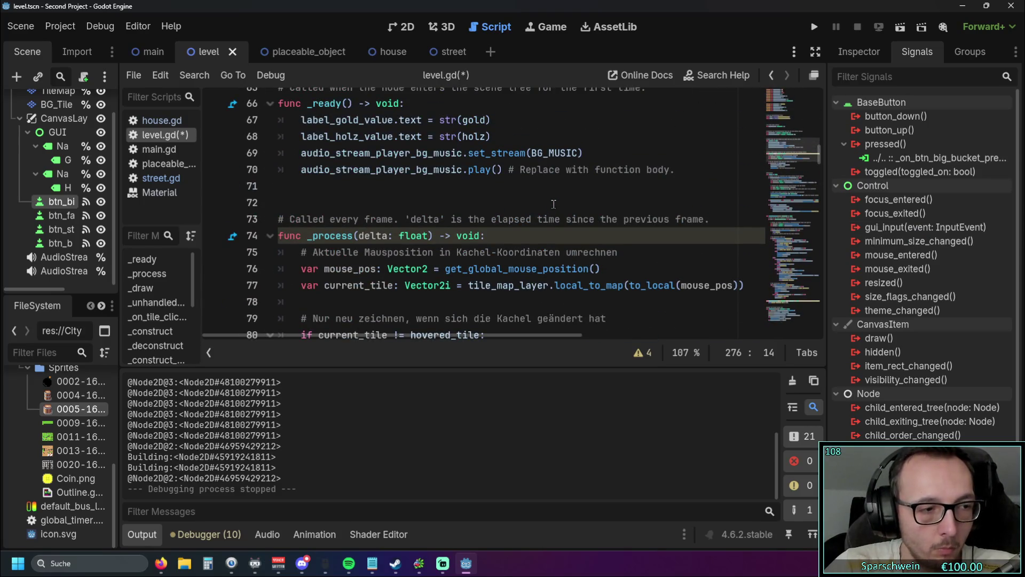
scroll(554, 207, "down", 15)
mouse_move(820, 211)
left_mouse_down()
mouse_move(826, 319)
mouse_move(810, 142)
mouse_move(812, 175)
mouse_move(811, 155)
left_mouse_up()
left_click(155, 302)
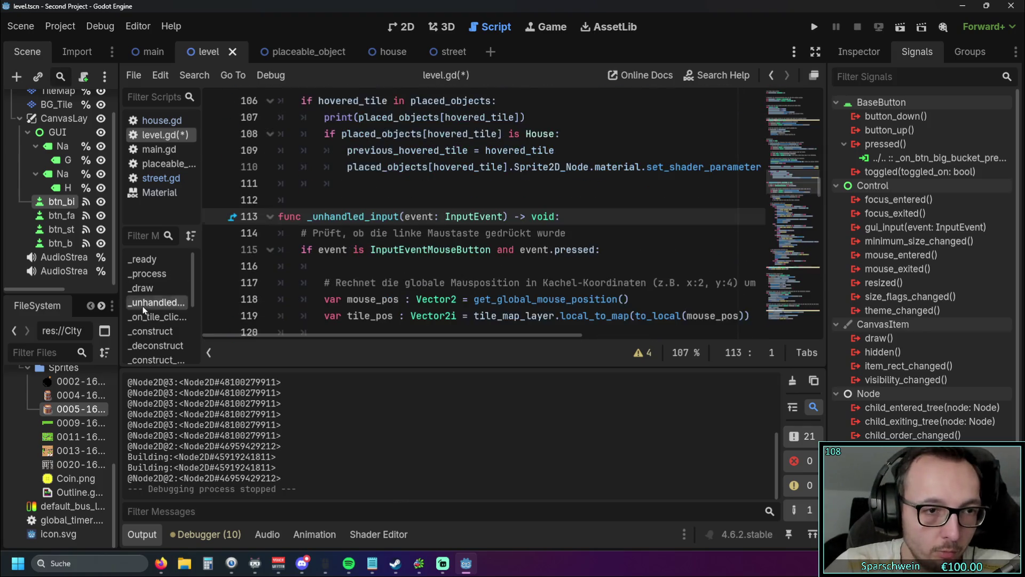
scroll(377, 266, "up", 6)
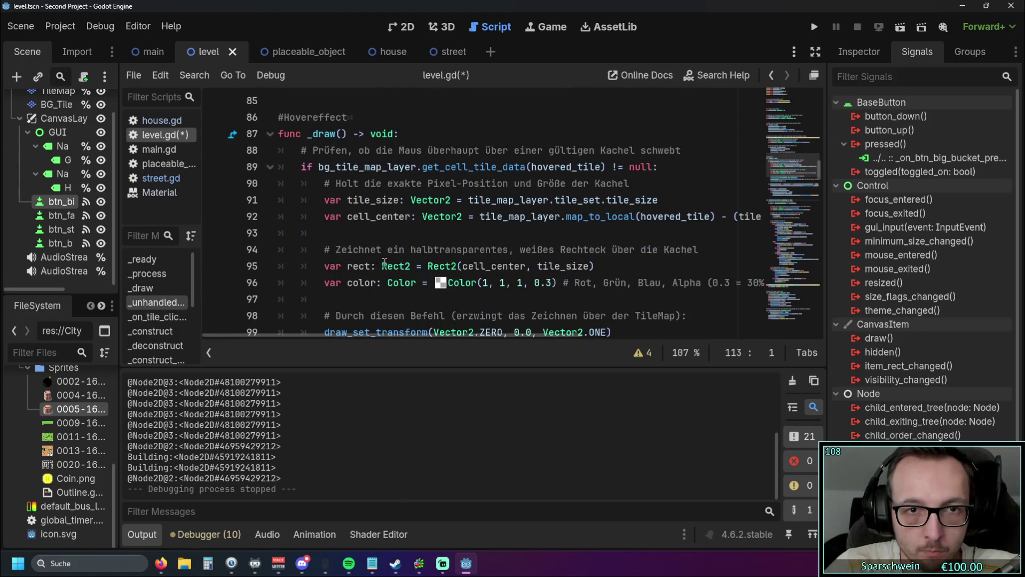
scroll(390, 260, "down", 9)
scroll(392, 258, "down", 2)
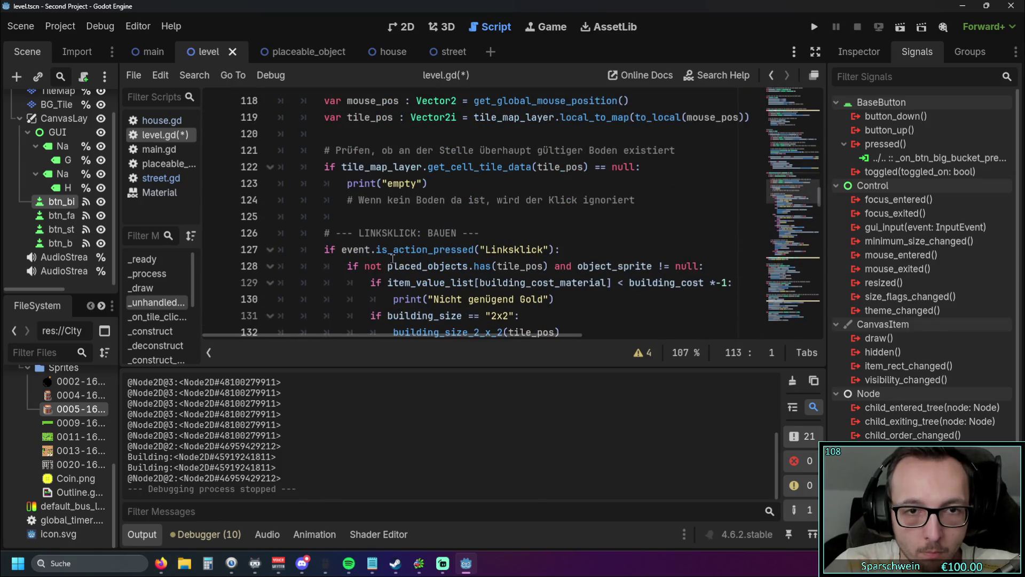
scroll(393, 258, "down", 2)
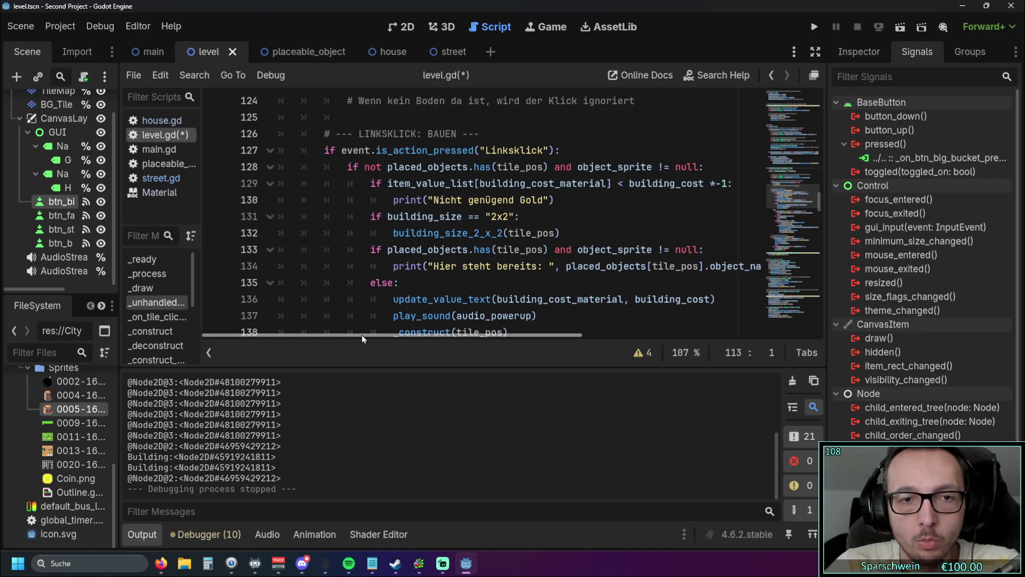
scroll(406, 267, "down", 1)
left_click_drag(509, 283, 367, 239)
left_click(427, 233)
scroll(432, 233, "up", 1)
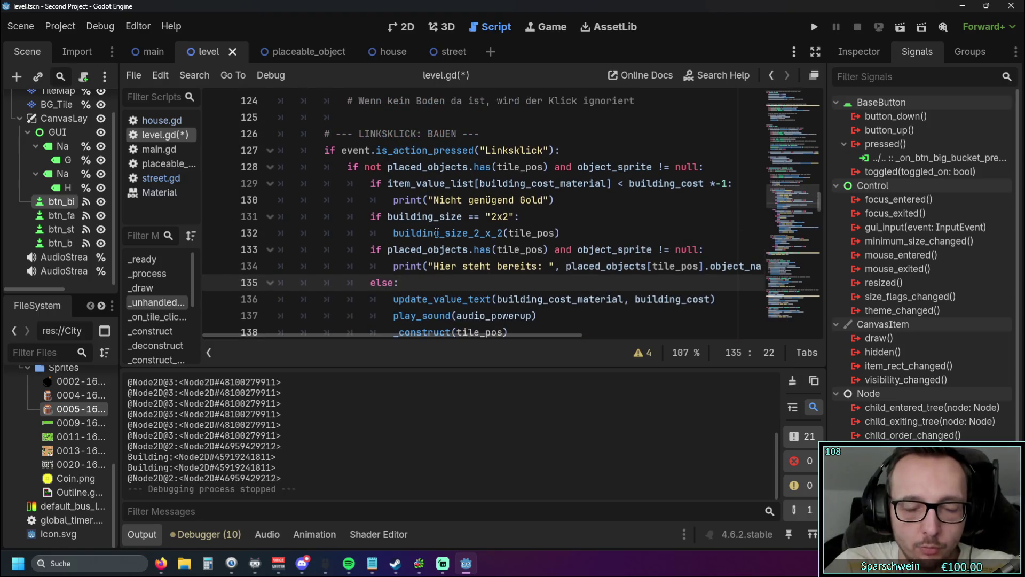
scroll(539, 230, "down", 1)
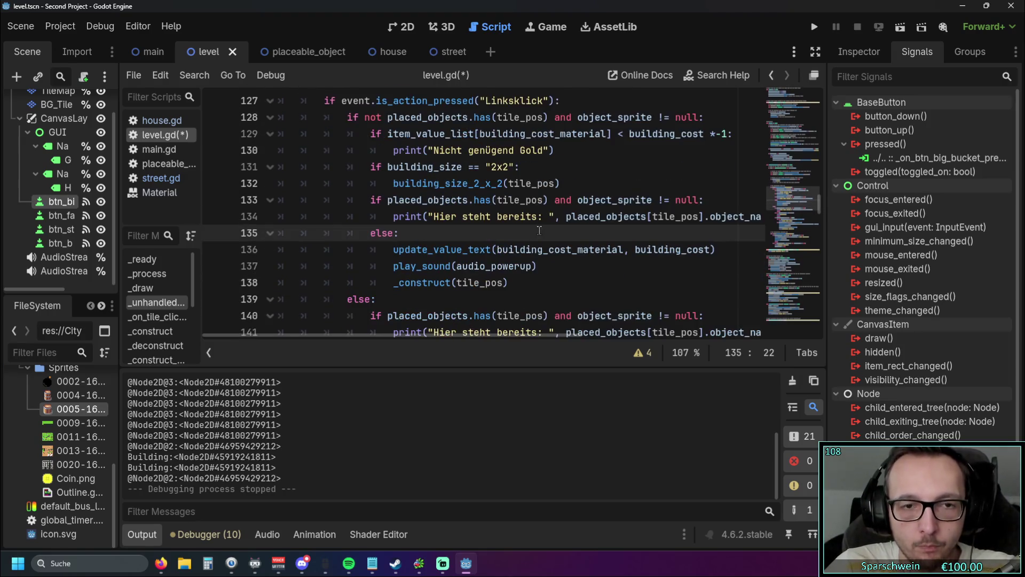
scroll(540, 231, "up", 1)
left_click_drag(563, 233, 348, 216)
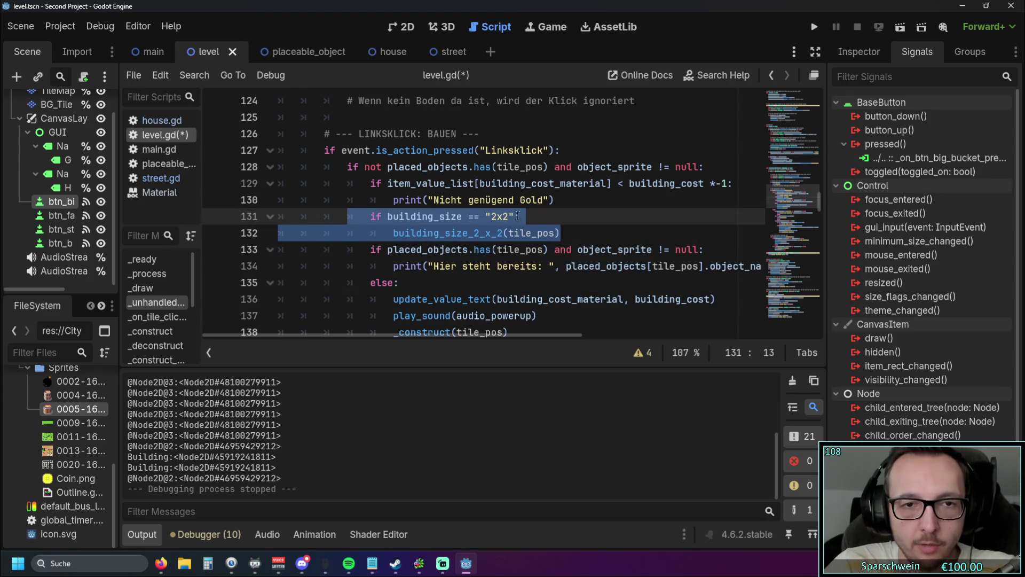
scroll(544, 214, "down", 1)
left_click(495, 240)
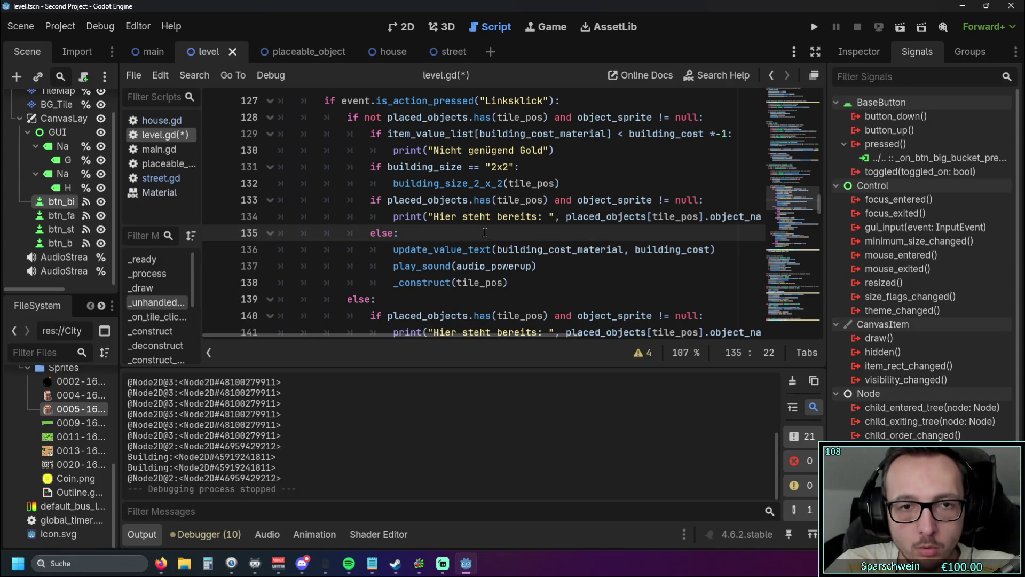
scroll(431, 198, "up", 1)
left_click(394, 233)
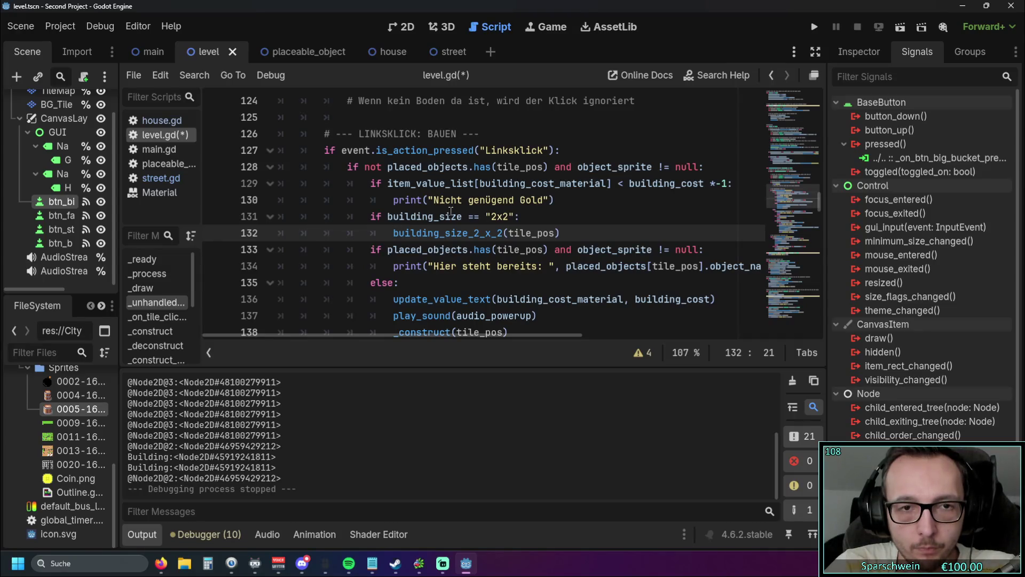
scroll(451, 212, "down", 1)
double_click(376, 169)
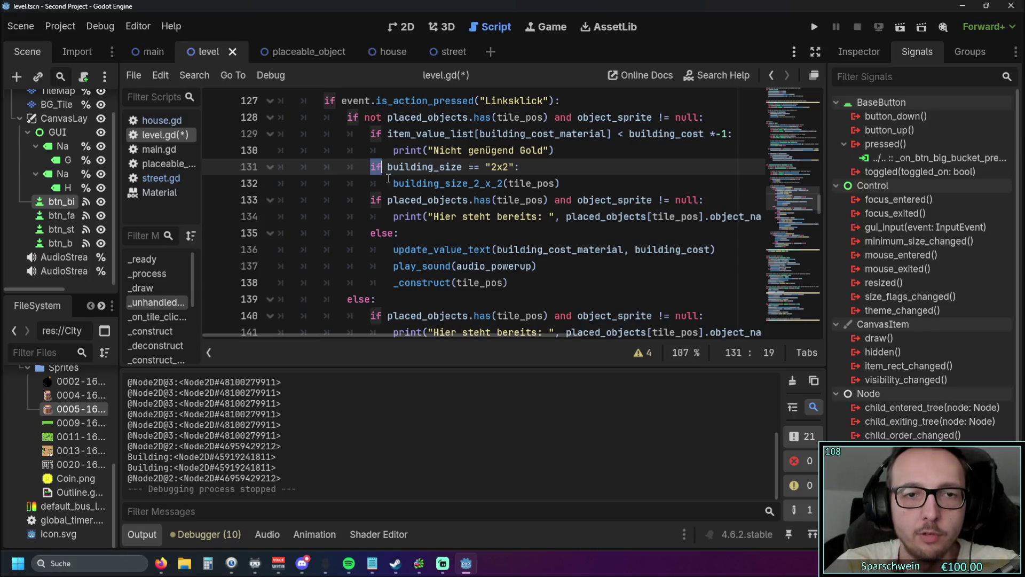
left_click(433, 233)
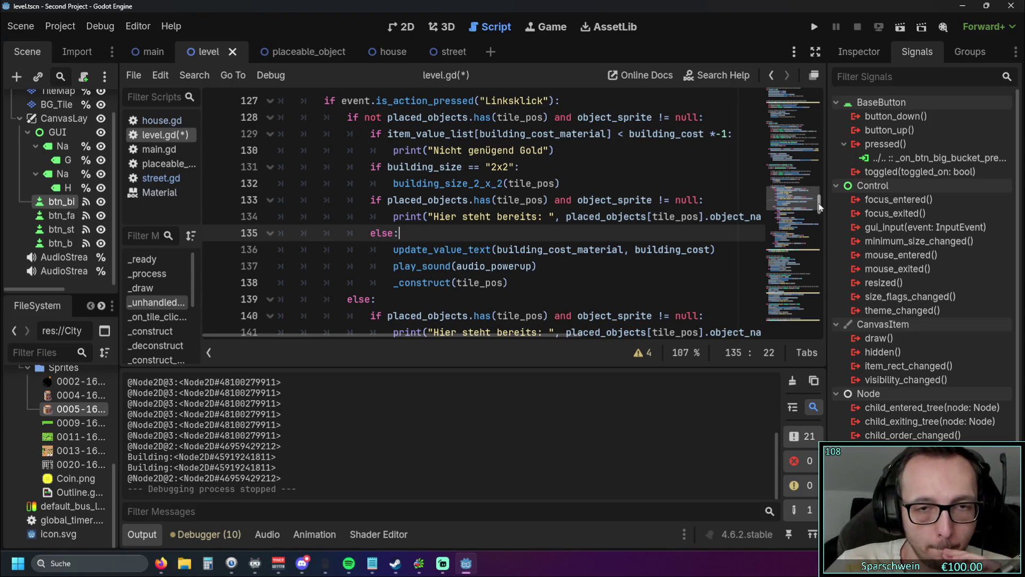
scroll(642, 224, "up", 1)
scroll(642, 225, "down", 1)
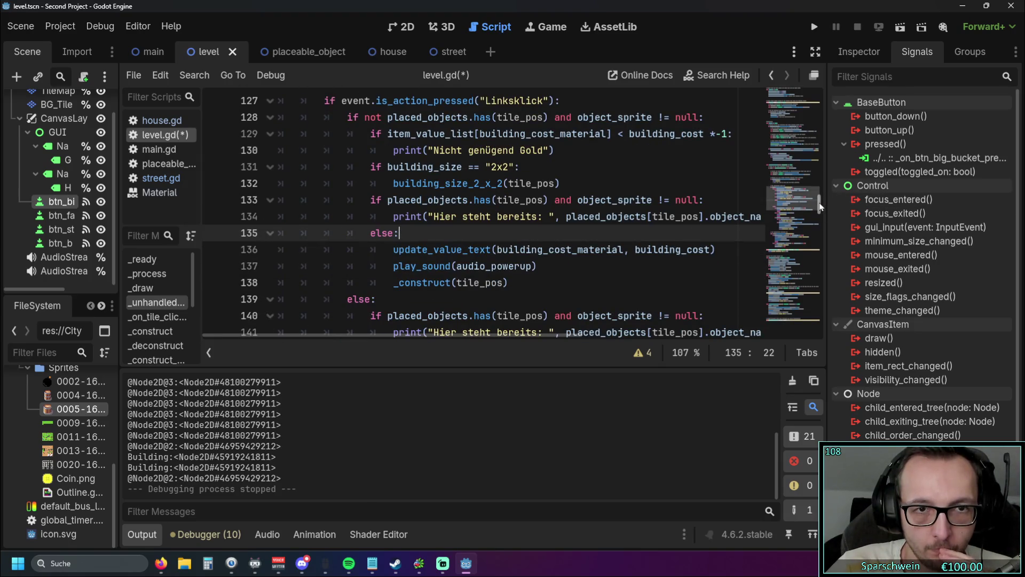
Add an indented return after the right-tile print in building_size_2_x_2.
left_click_drag(820, 206, 821, 327)
left_click(750, 170)
key("Return")
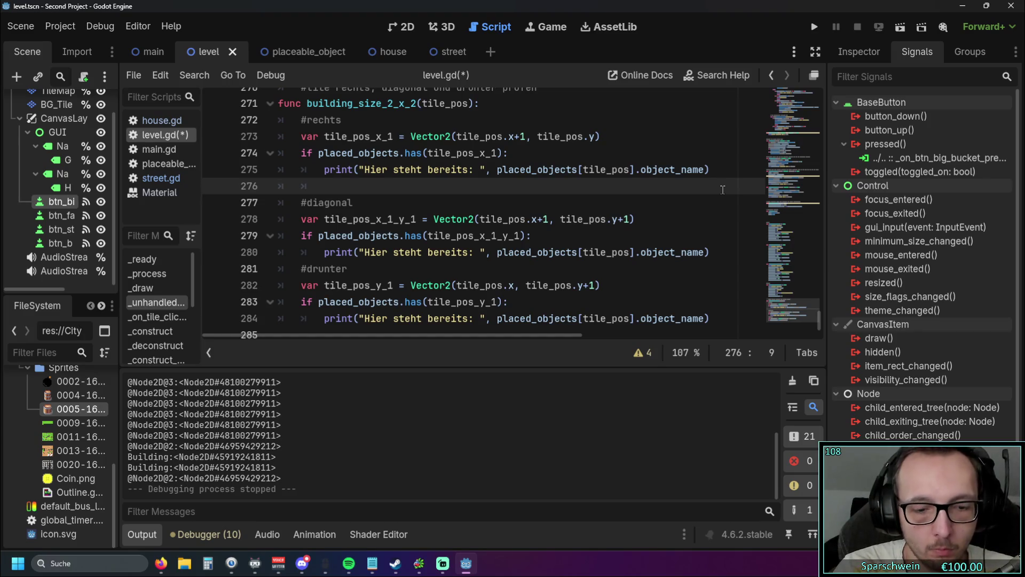
type("re")
key("BackSpace")
key("BackSpace")
key("BackSpace")
key("Tab")
type("return")
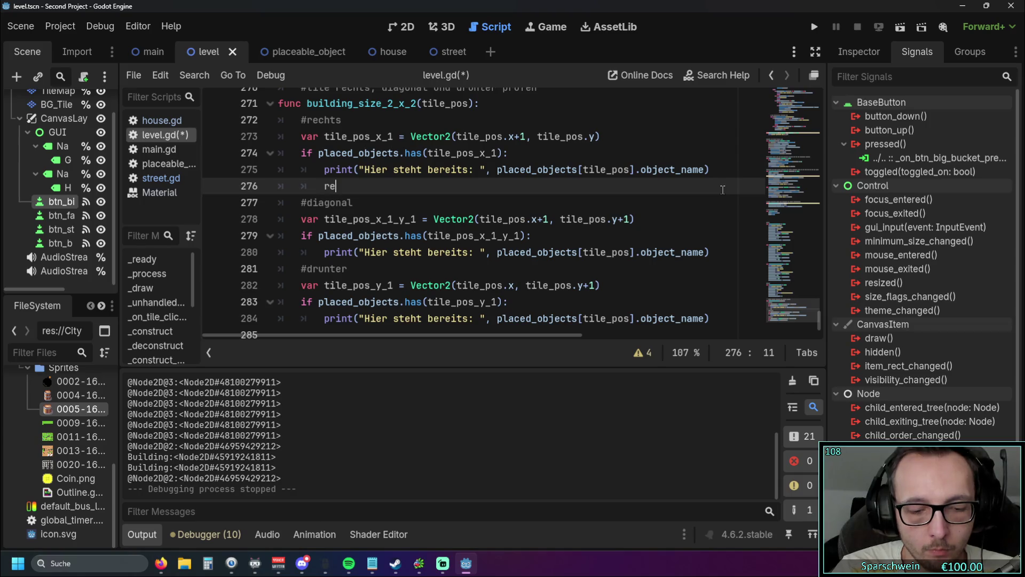
Add return lines after the diagonal-tile and below-tile prints.
left_click(714, 253)
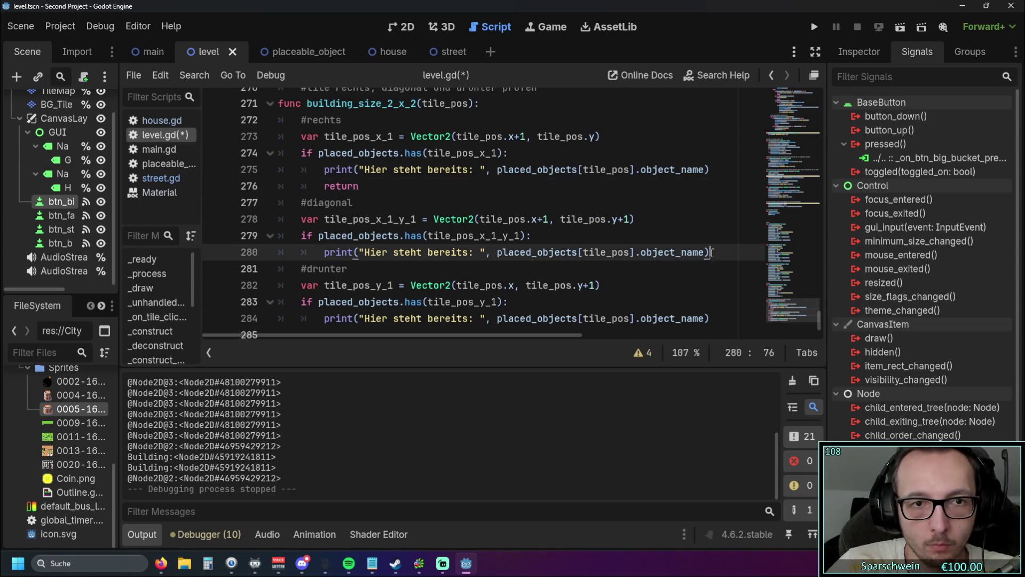
key("Return")
type("return")
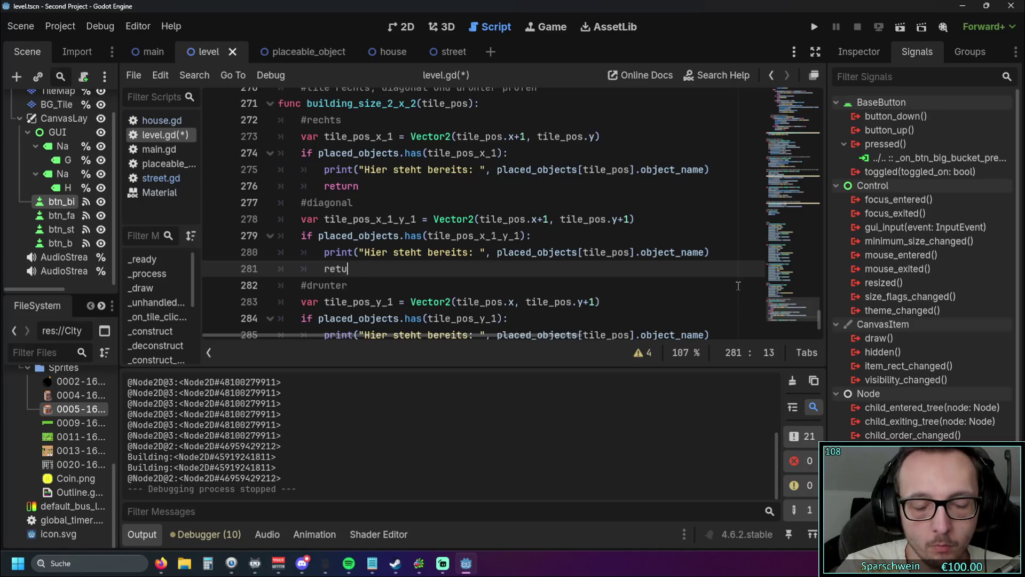
scroll(737, 288, "down", 1)
left_click(713, 302)
key("Return")
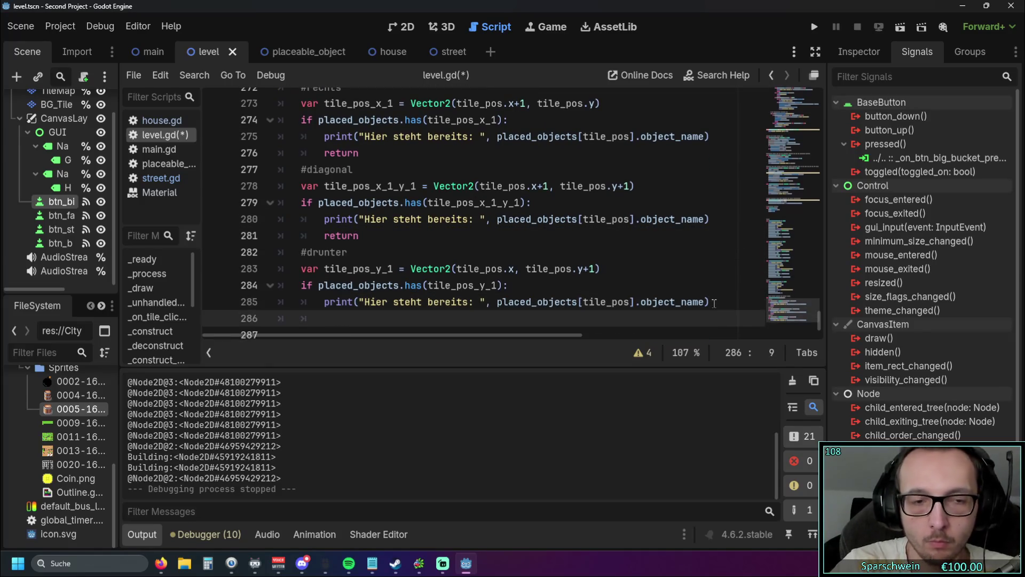
type("return")
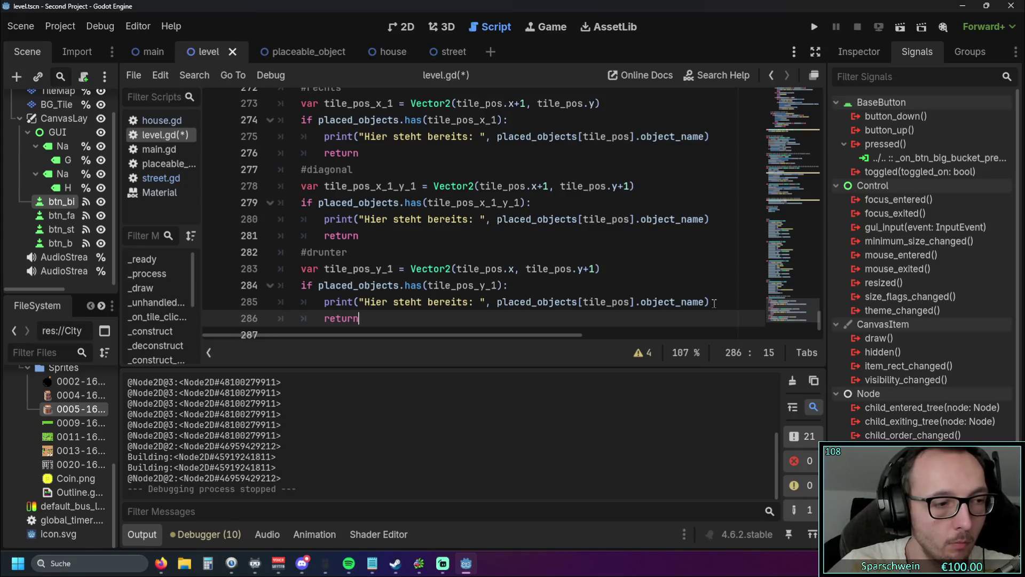
left_click(577, 219)
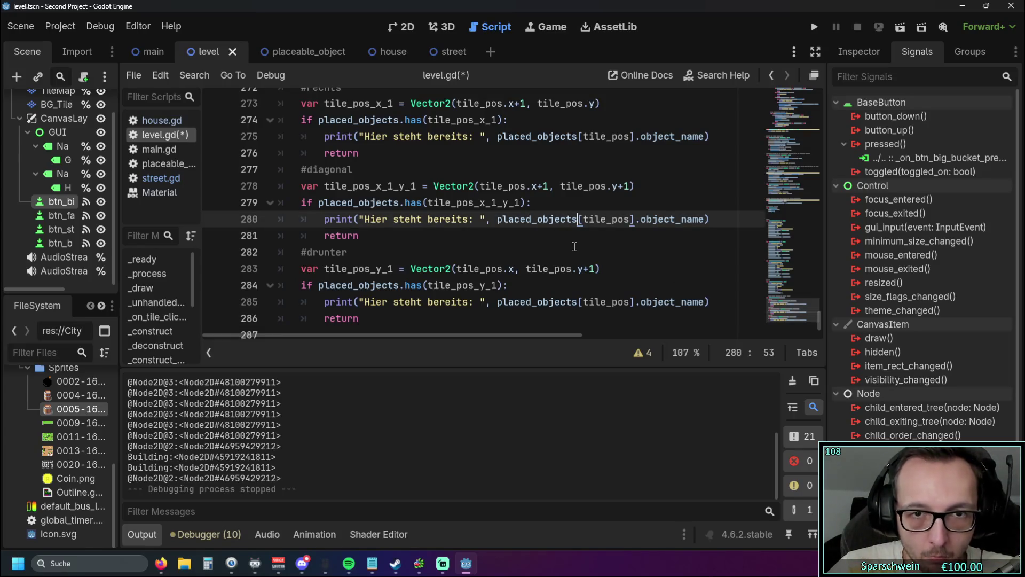
scroll(570, 245, "down", 1)
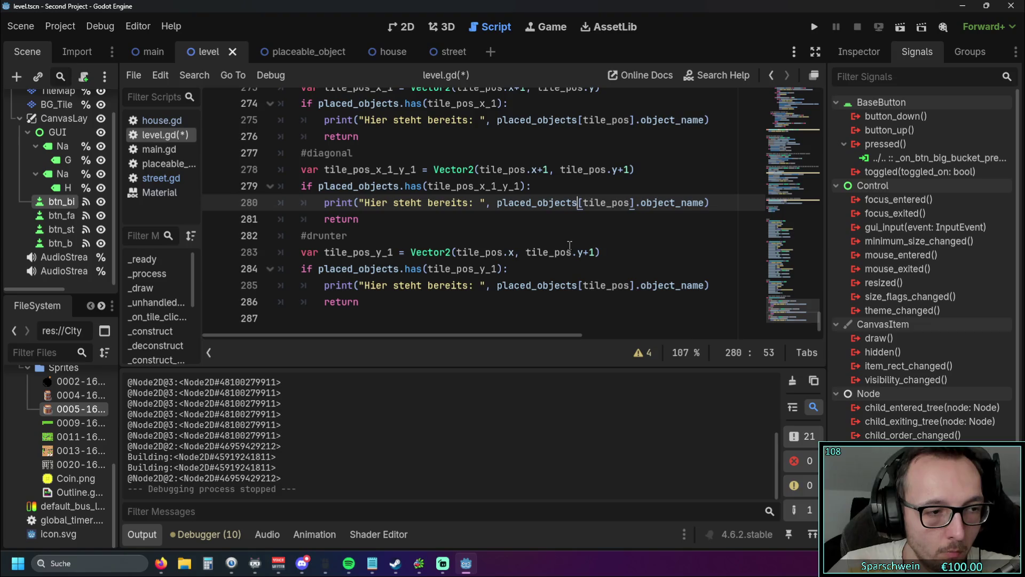
mouse_move(819, 328)
left_mouse_down()
mouse_move(828, 159)
mouse_move(821, 203)
left_mouse_up()
scroll(634, 196, "up", 1)
scroll(633, 200, "down", 1)
scroll(630, 203, "up", 1)
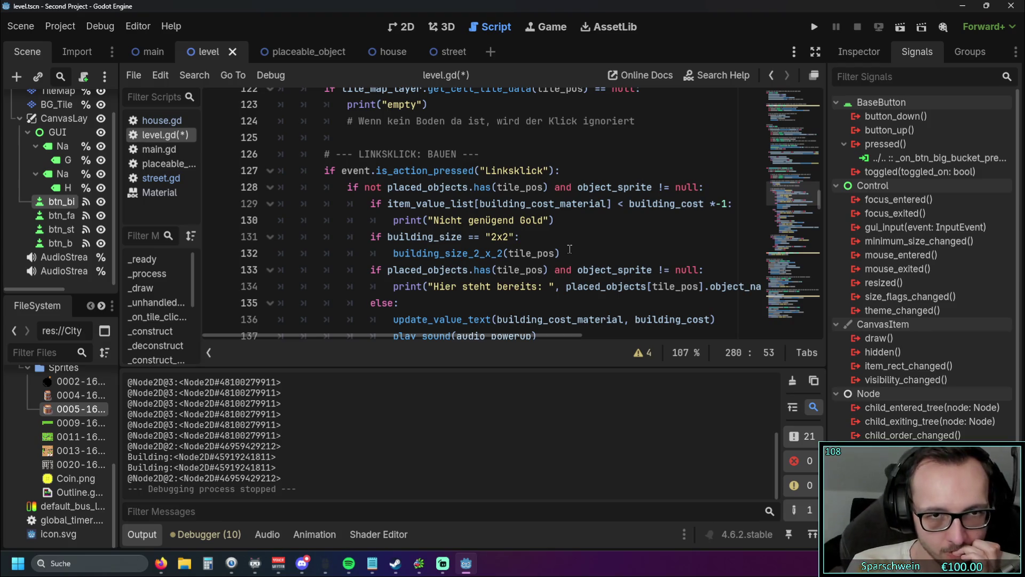
Mark the free-tile, gold, 2x2 size and occupied checks on lines 128–134.
left_click(350, 187)
key("shift+Down")
key("shift+Down")
key("shift+Down")
key("Left")
key("Right")
left_click(560, 220, "shift")
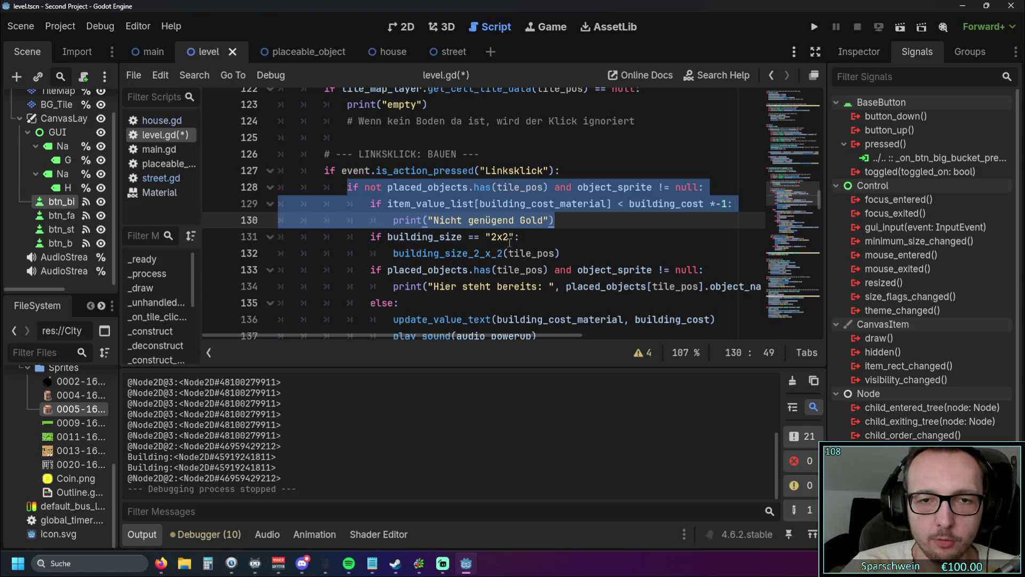
left_click_drag(368, 236, 566, 257)
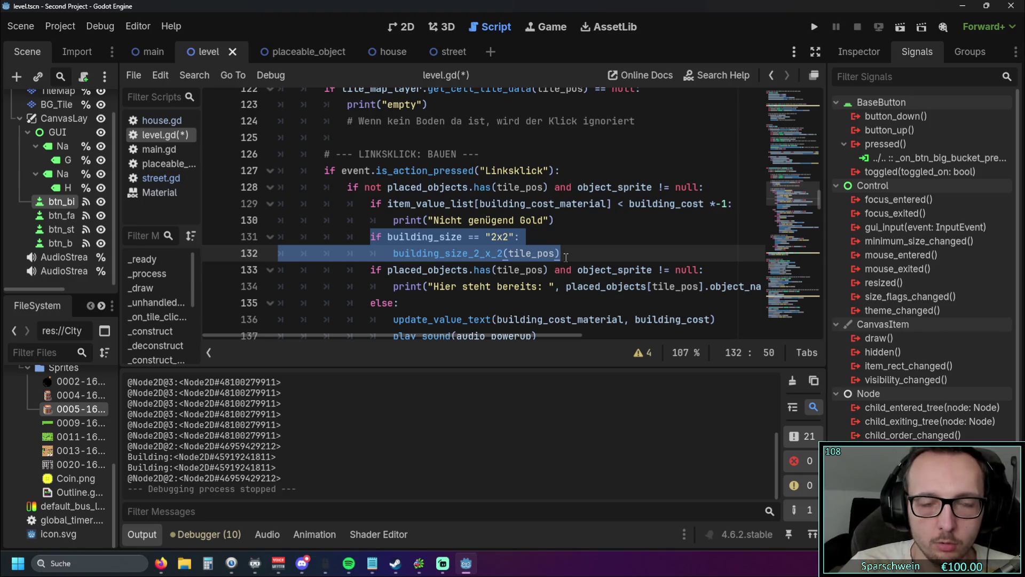
left_click(566, 238)
left_click_drag(347, 187, 713, 186)
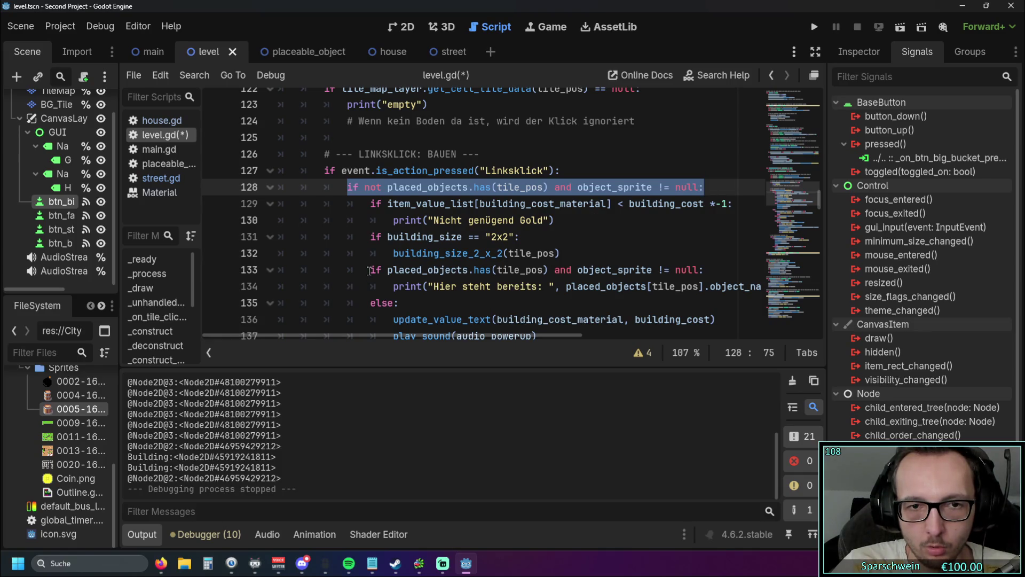
mouse_move(372, 271)
left_mouse_down()
mouse_move(534, 274)
mouse_move(584, 285)
left_mouse_up()
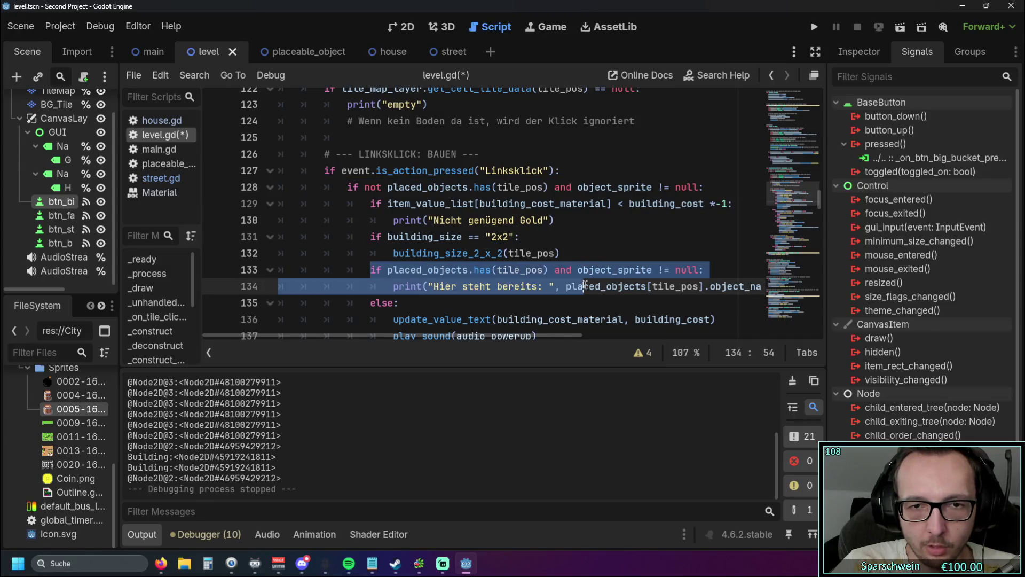
triple_click(551, 252)
left_click(579, 239)
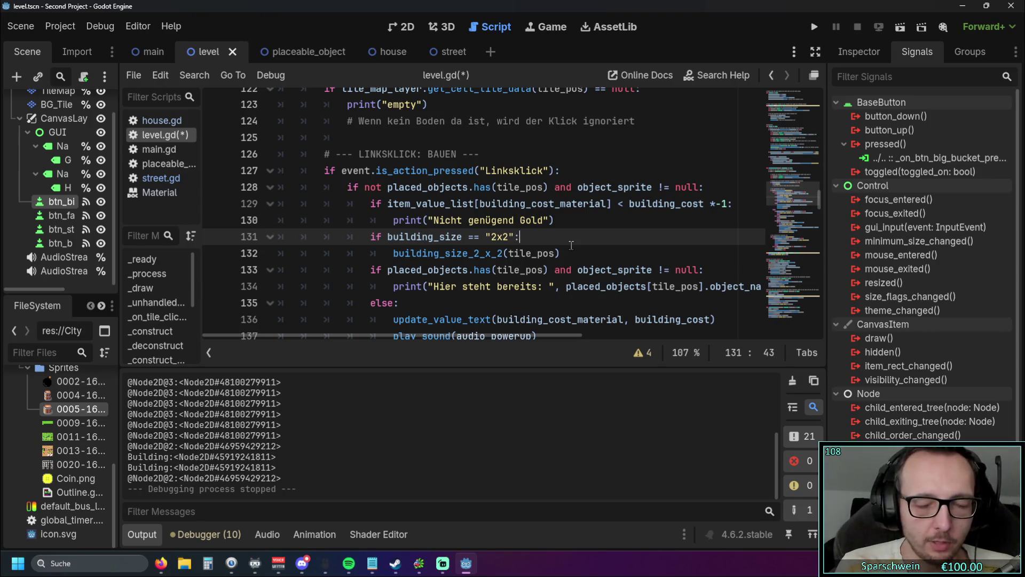
scroll(579, 256, "down", 20)
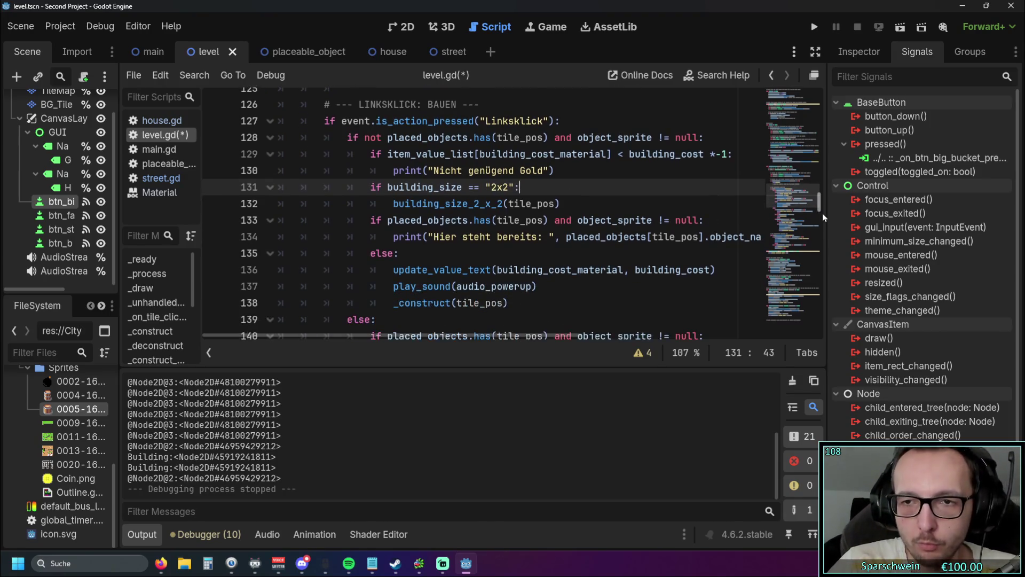
Insert a new line after the Street settings and type 'func building_size_1_x_1'.
scroll(481, 251, "up", 2)
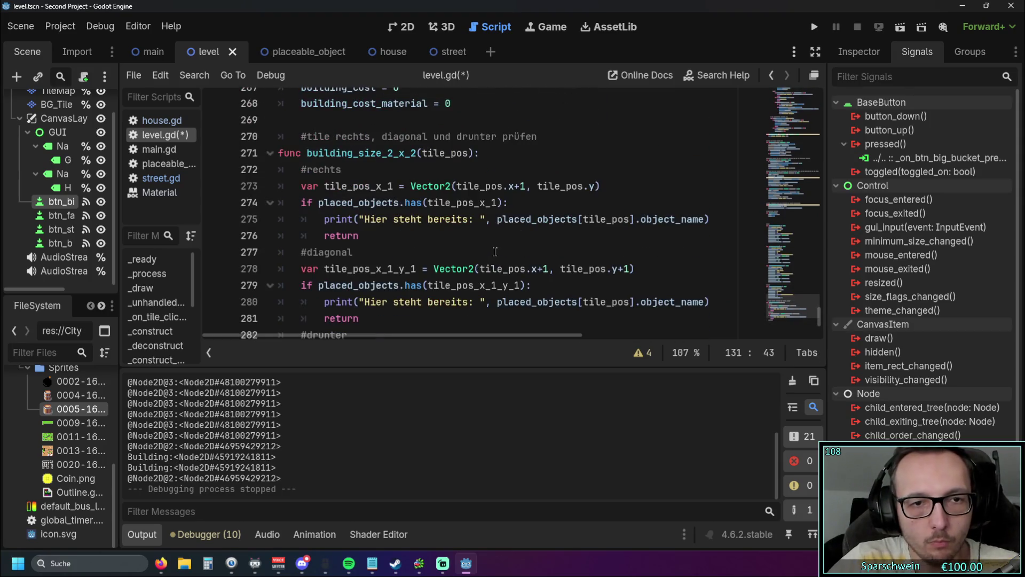
scroll(471, 246, "down", 2)
scroll(481, 243, "up", 4)
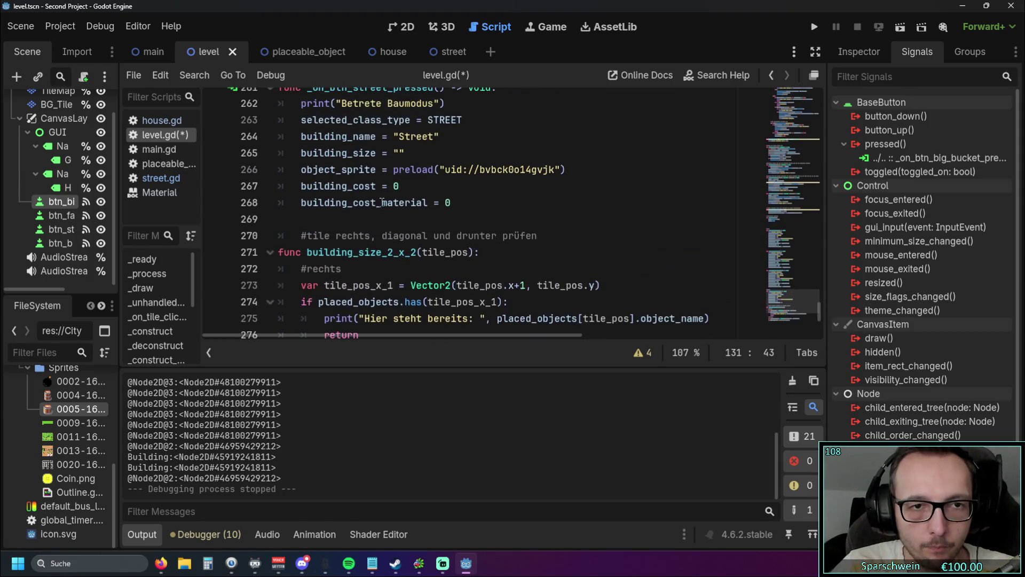
left_click(491, 219)
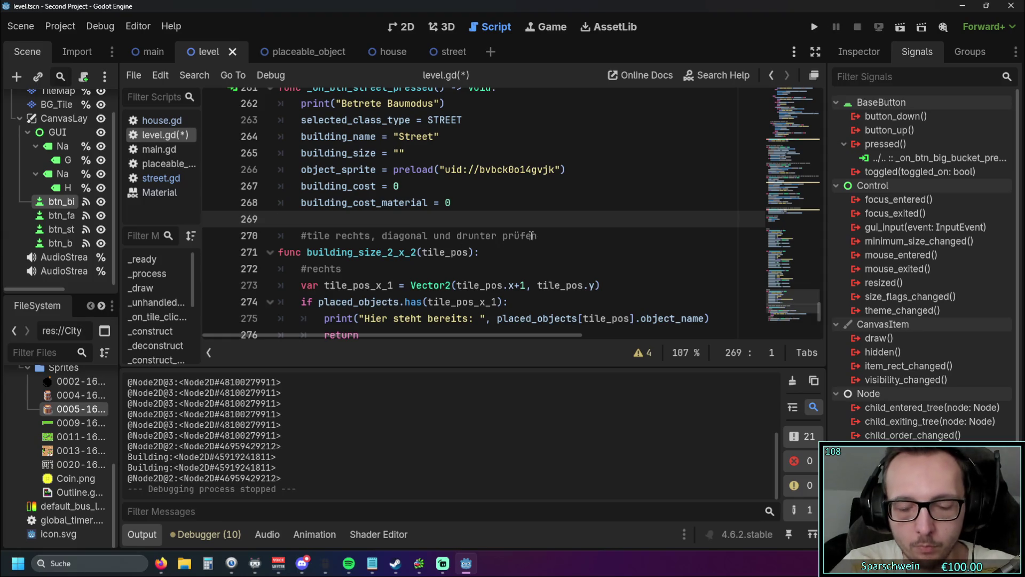
key("Return")
key("Return")
key("Return")
type("func")
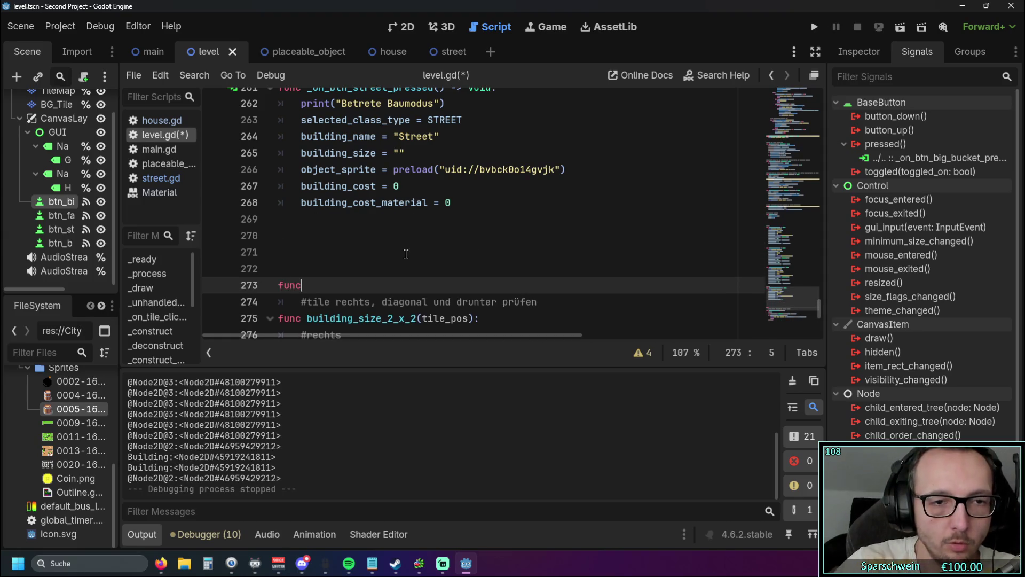
scroll(444, 220, "down", 1)
type(" buildin")
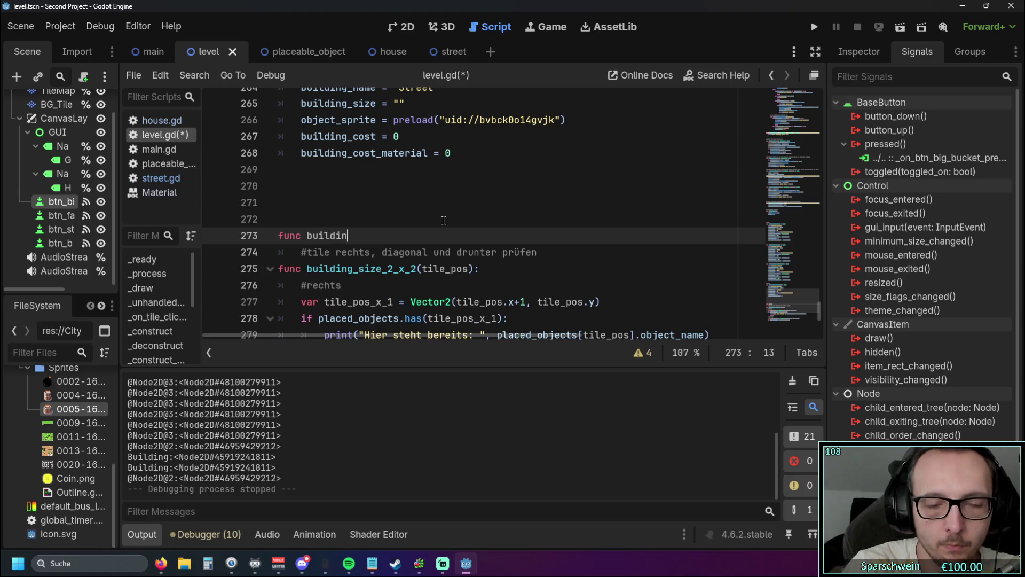
type("g_")
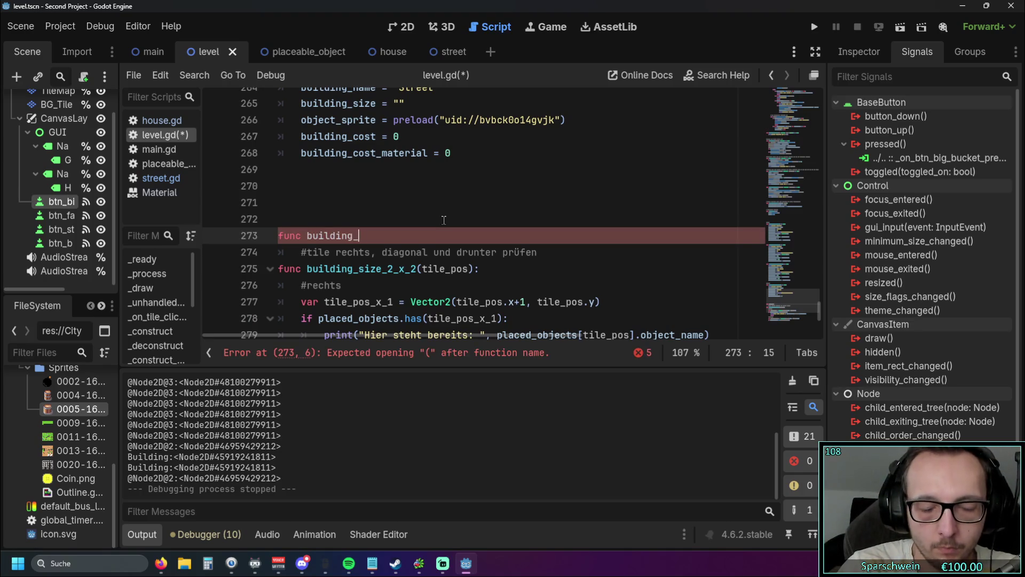
type("size")
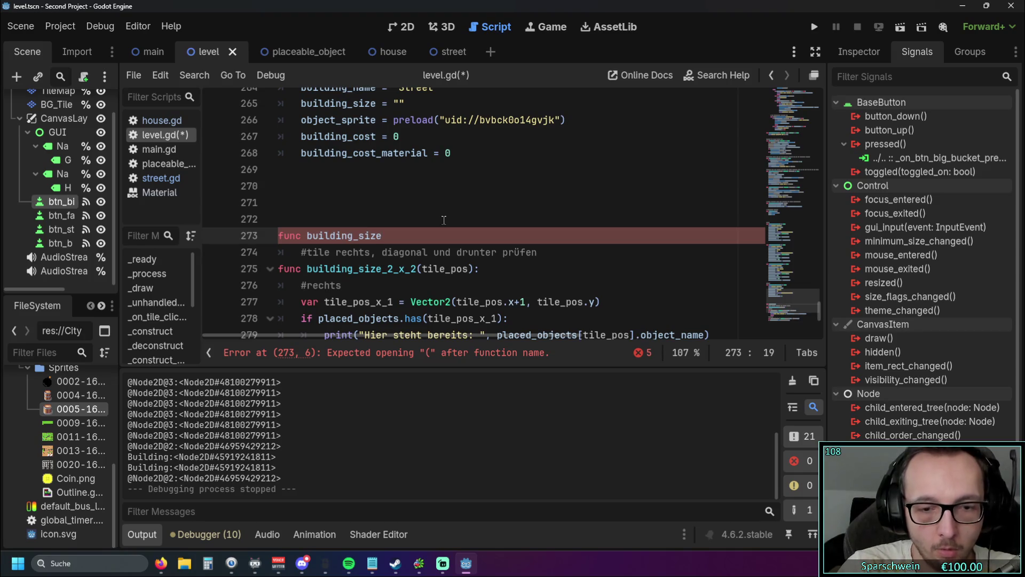
type("_1")
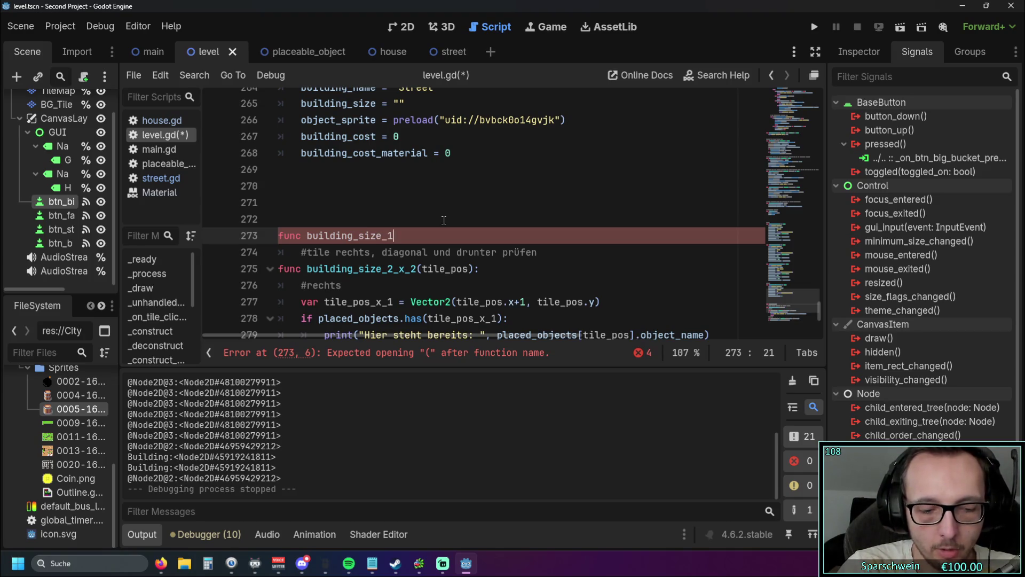
type("_")
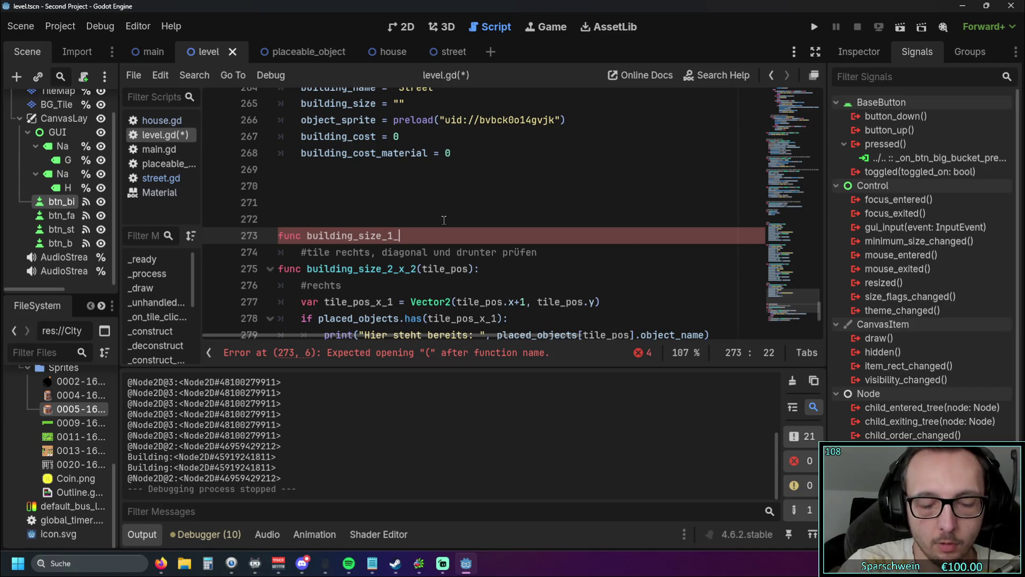
type("x_1")
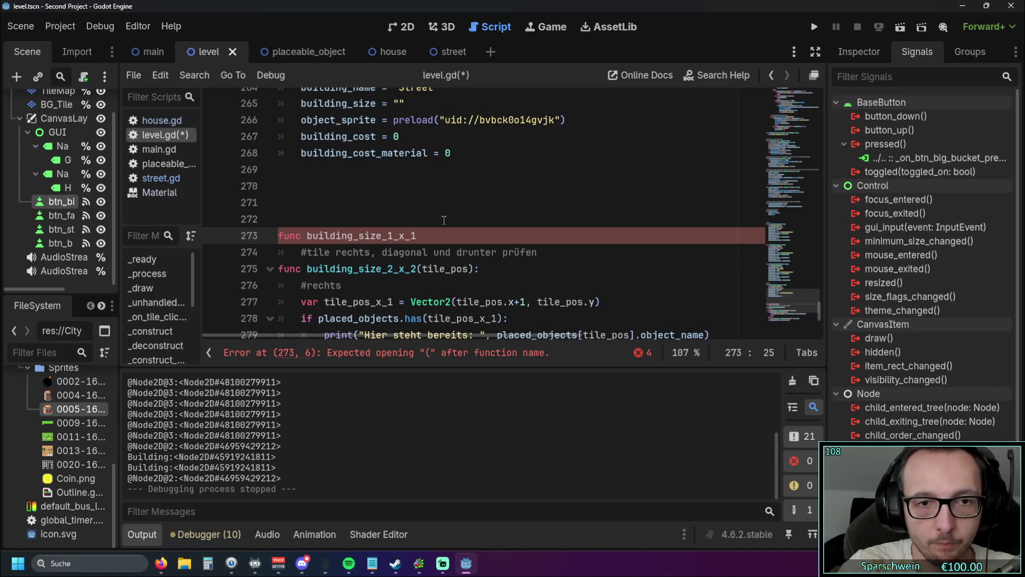
Remove underscores to rename the functions building_size_2x2 and building_size_1x1.
left_click(401, 269)
key("BackSpace")
key("Right")
key("Delete")
left_click(401, 235)
key("BackSpace")
key("Right")
key("Delete")
left_click(457, 235)
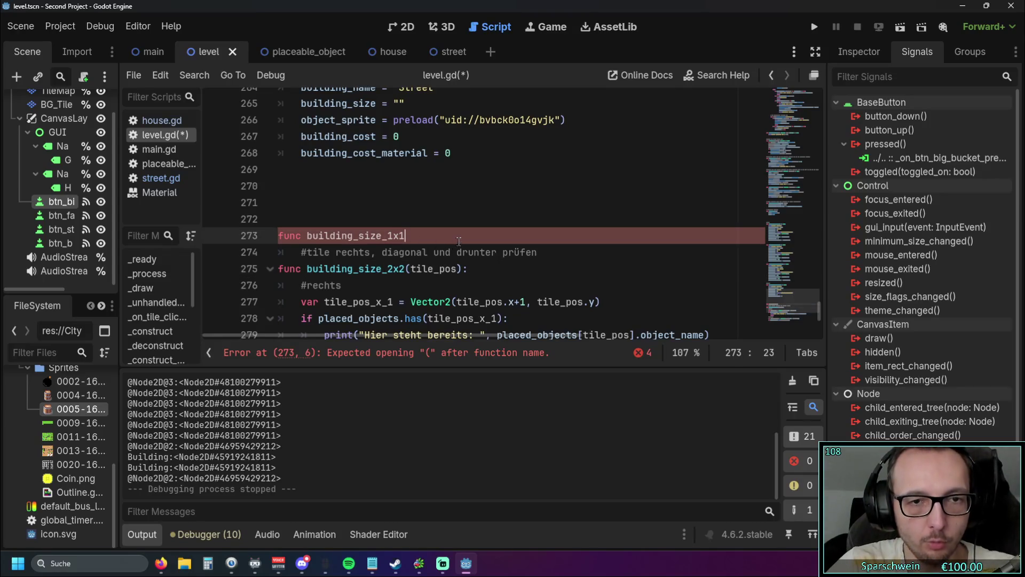
Copy the (tile_pos) parameter onto building_size_1x1 and end its header with a colon.
left_click_drag(463, 268, 405, 268)
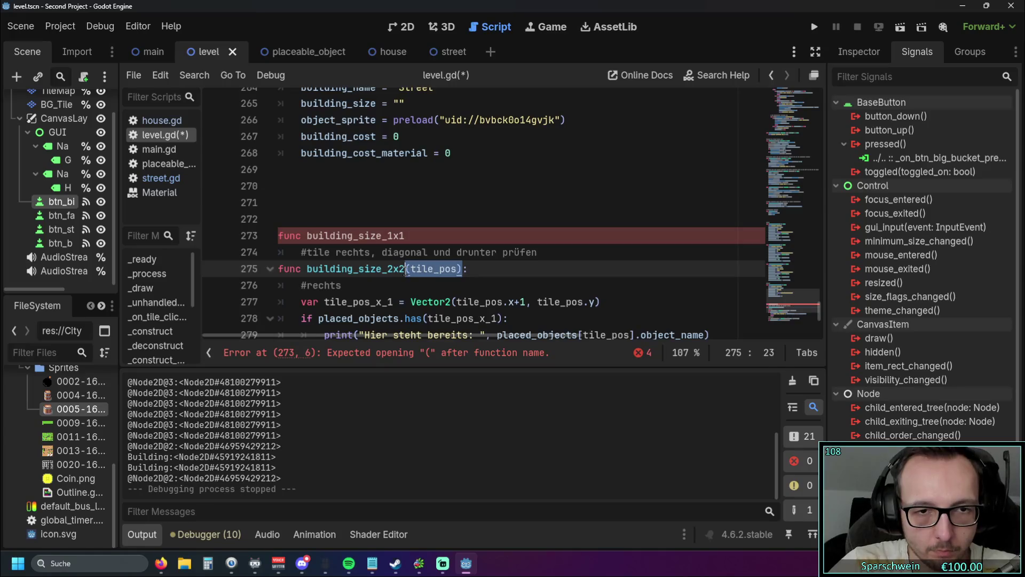
key("ctrl+c")
left_click(404, 236)
key("ctrl+v")
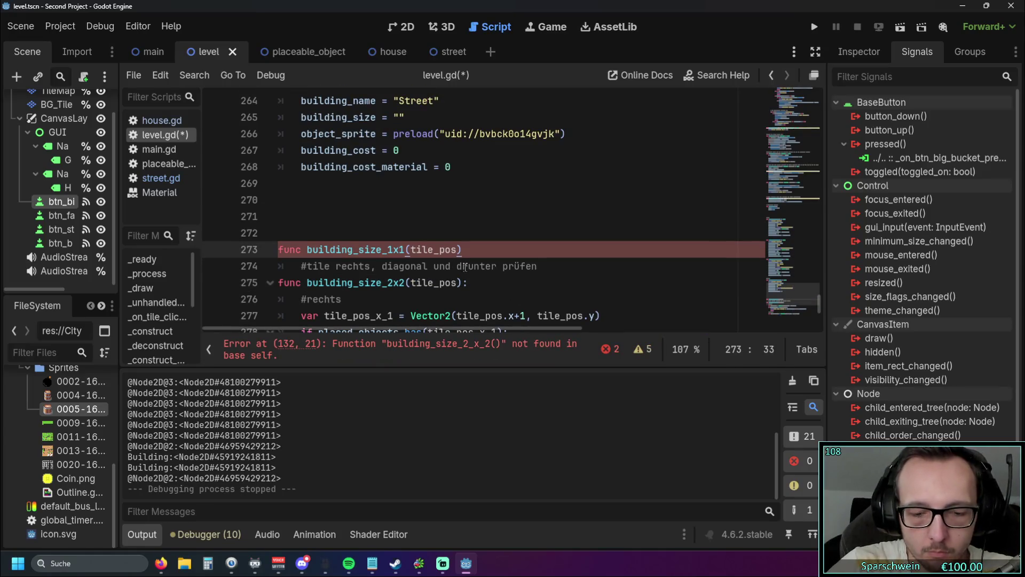
type(":")
scroll(419, 244, "down", 3)
scroll(419, 243, "up", 2)
scroll(419, 243, "down", 1)
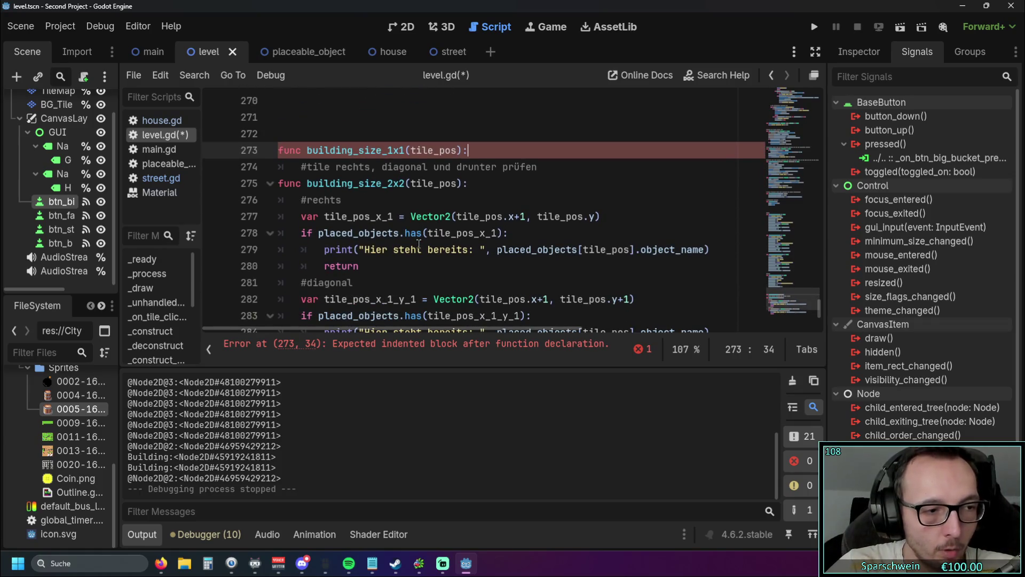
scroll(420, 244, "down", 1)
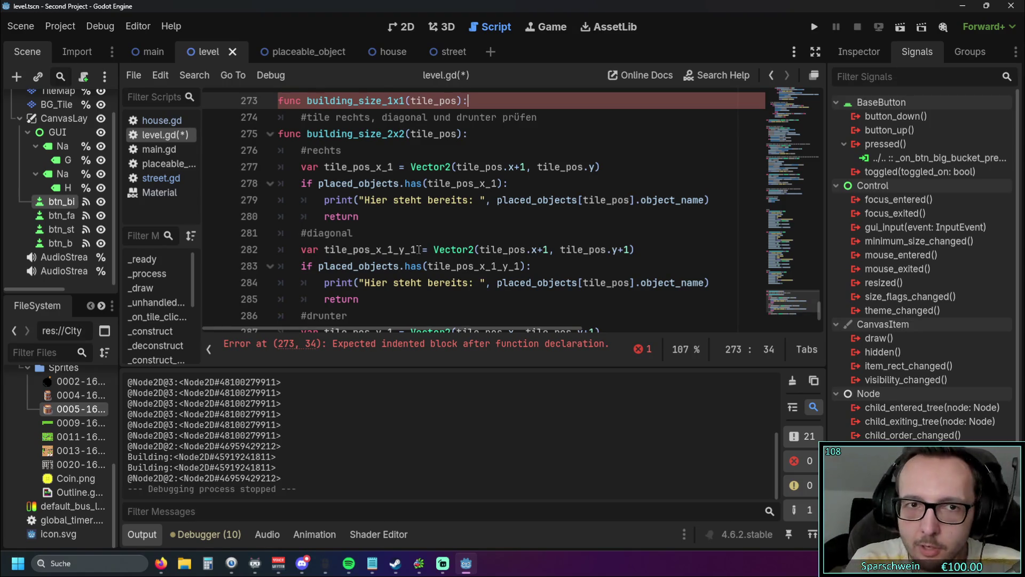
Set building_size to "1x1" in the Street and Barrel button handlers.
scroll(361, 243, "up", 10)
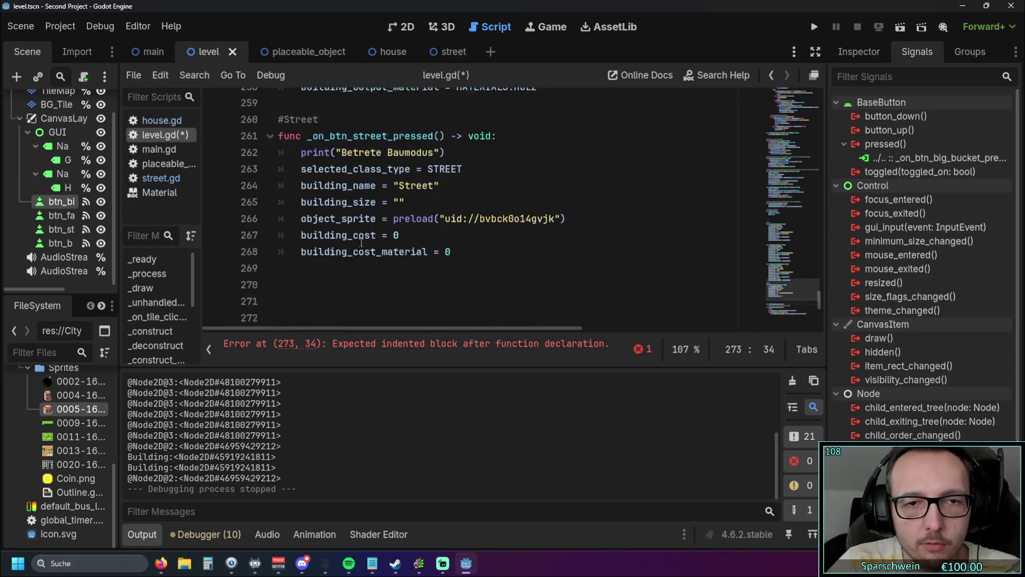
scroll(385, 230, "down", 8)
double_click(390, 200)
scroll(428, 208, "up", 4)
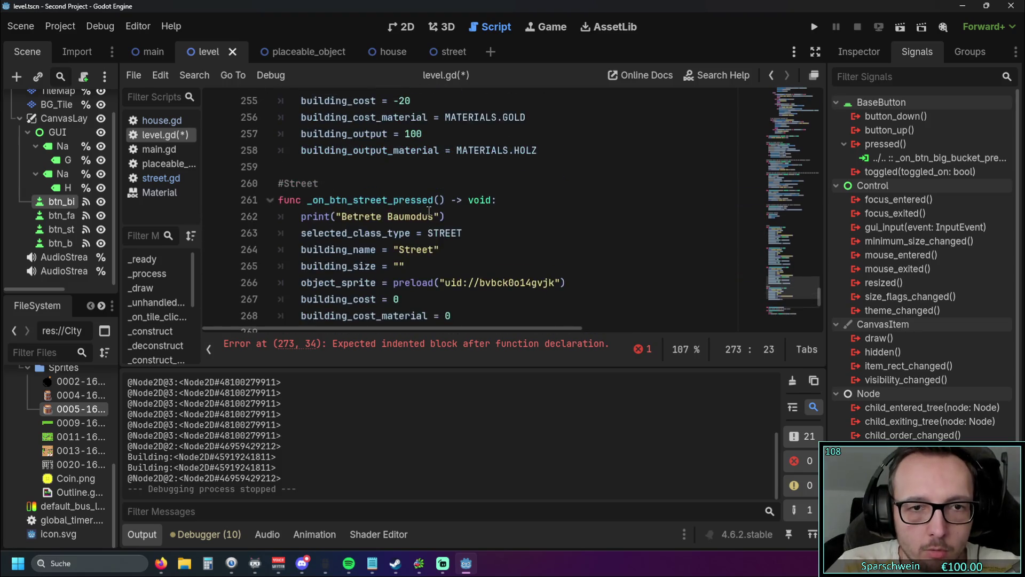
left_click(400, 266)
type("1x1")
scroll(436, 225, "up", 2)
scroll(437, 224, "up", 4)
left_click(421, 199)
scroll(430, 208, "up", 4)
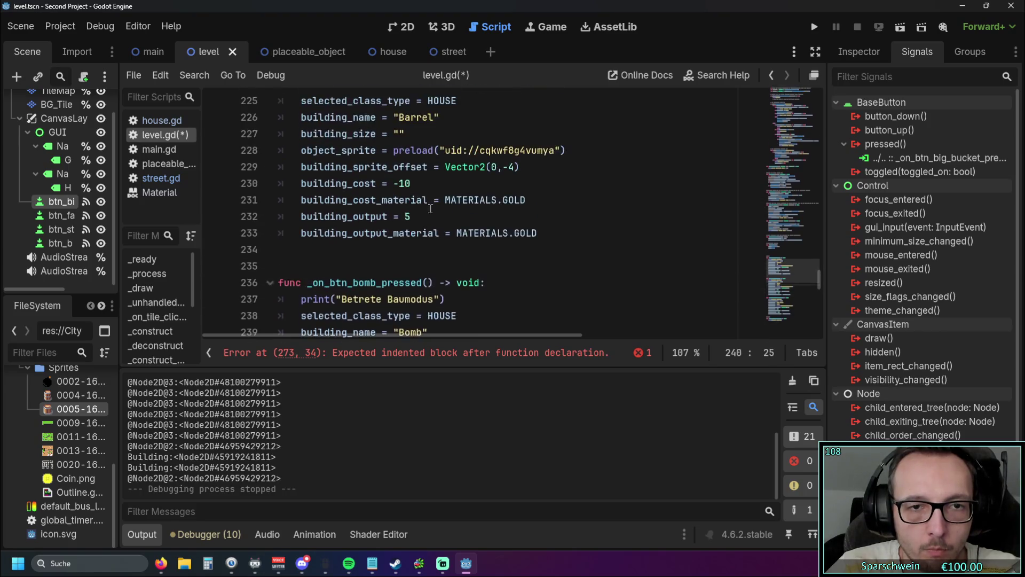
scroll(430, 208, "up", 1)
left_click(399, 179)
type("1x1")
Select the #rechts if/print/return check block in building_size_2x2.
scroll(443, 211, "down", 6)
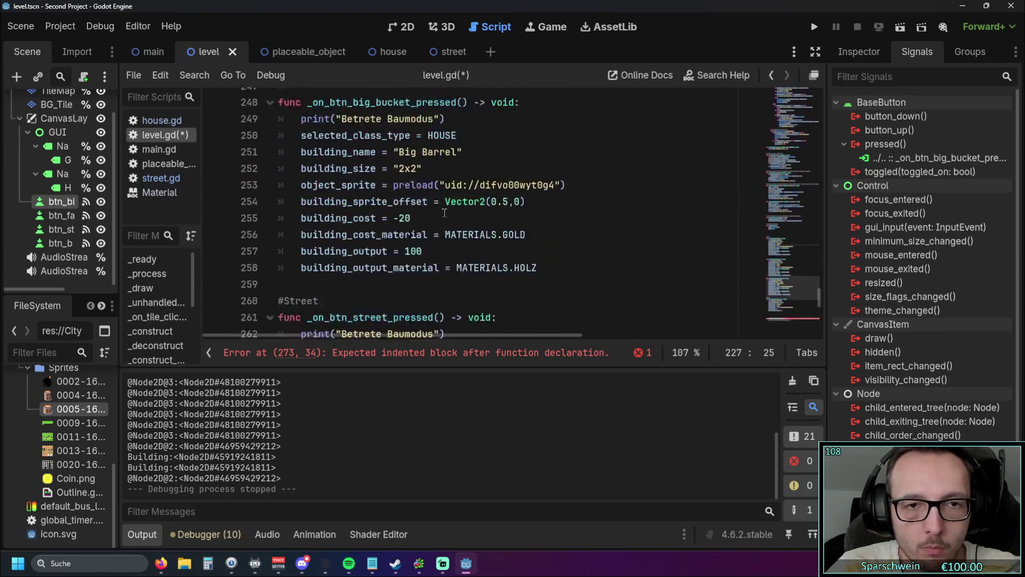
scroll(444, 212, "down", 8)
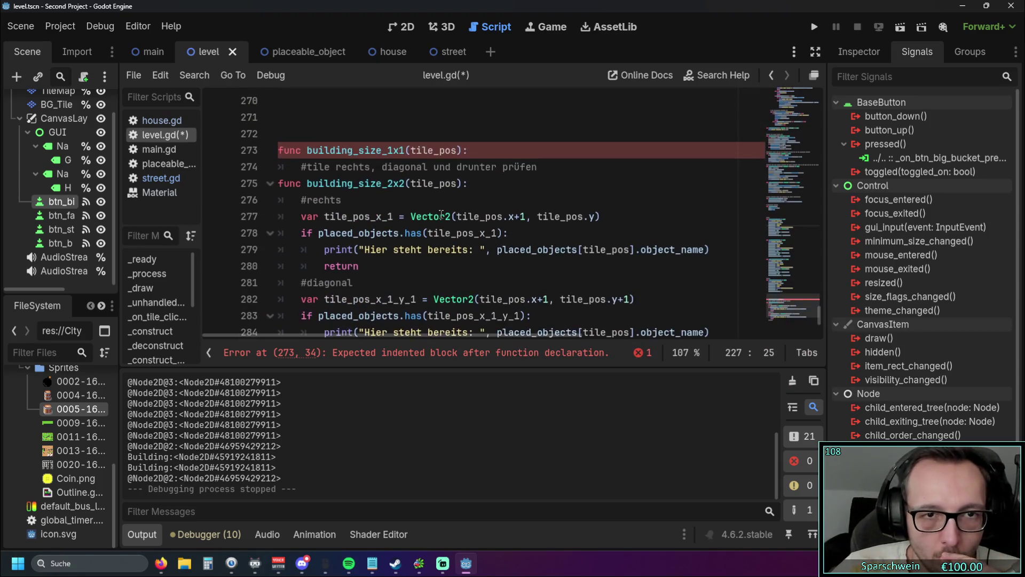
scroll(443, 213, "down", 1)
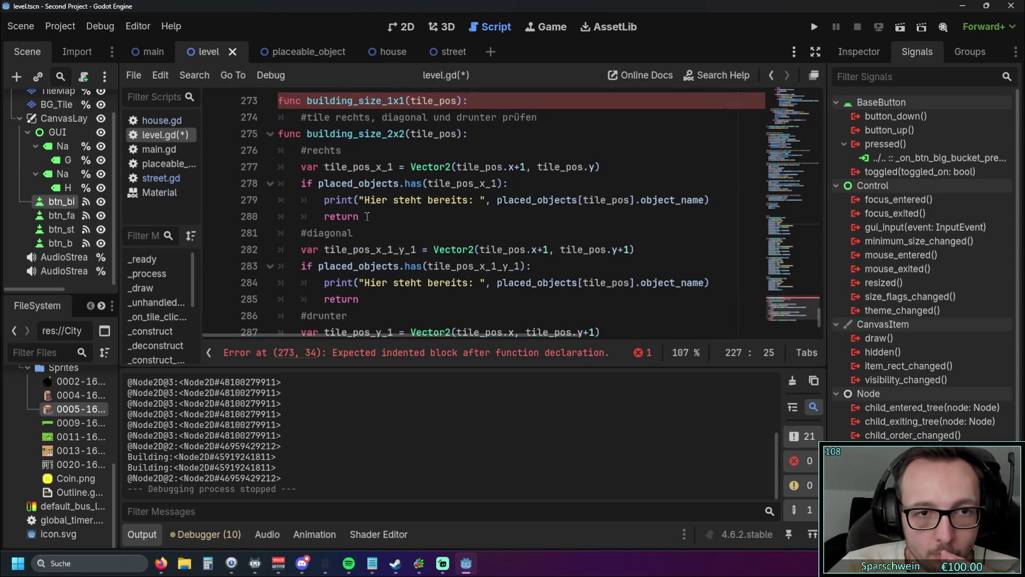
scroll(368, 219, "up", 1)
left_click_drag(367, 266, 254, 239)
scroll(513, 217, "up", 1)
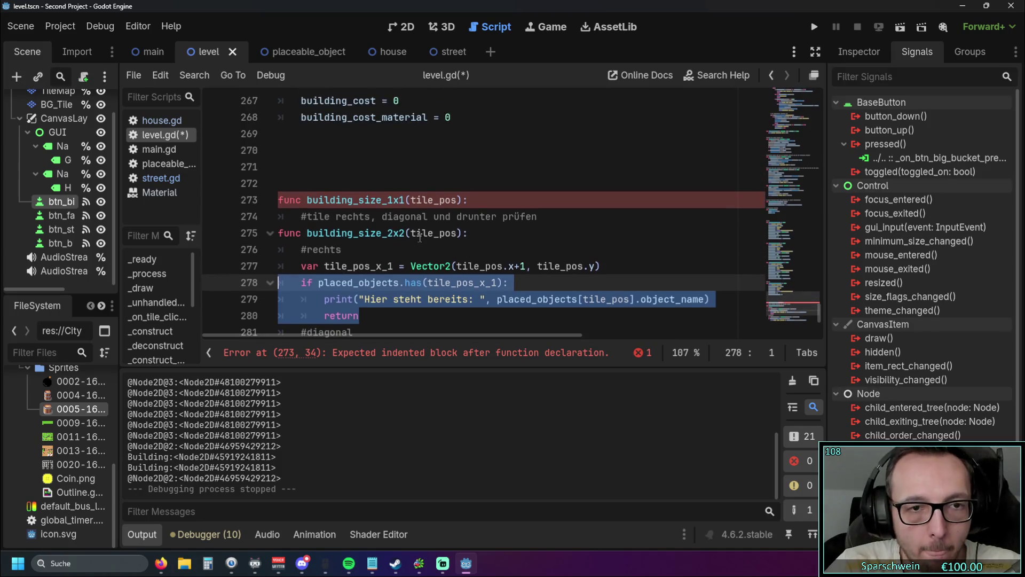
Paste the #rechts if/print/return check block into building_size_1x1 and fix its indentation.
left_click(488, 200)
key("Return")
key("ctrl+v")
key("Up")
key("Up")
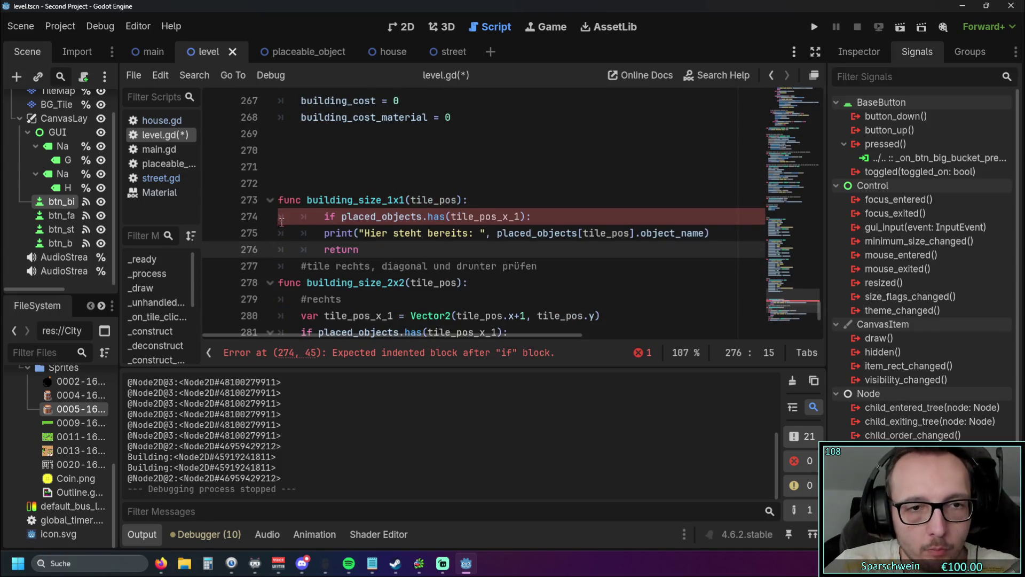
key("Home")
key("BackSpace")
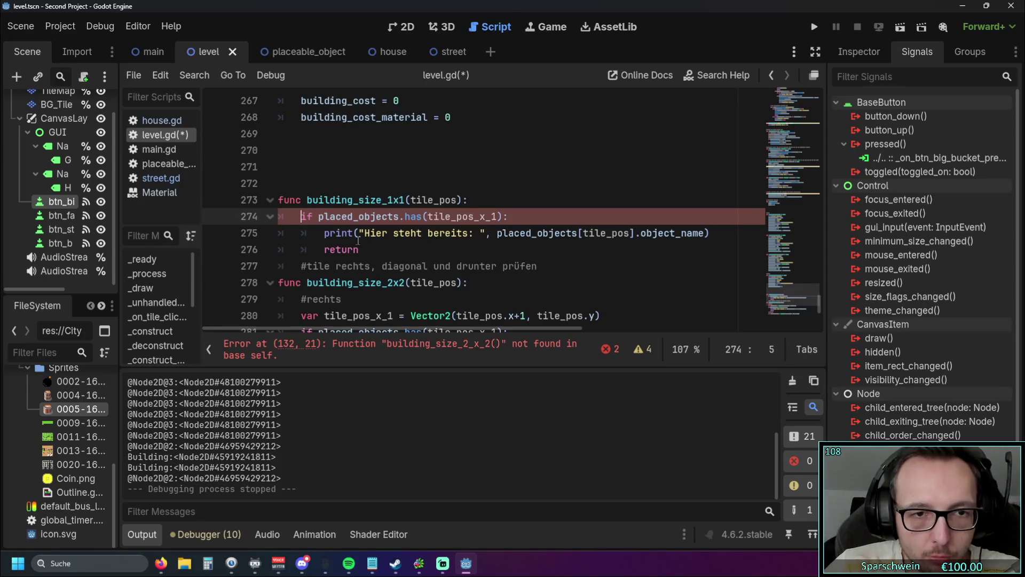
left_click(428, 249)
key("Return")
Add a '#tile prüfen' comment above the check and unindent the 2x2 comment line.
left_click(374, 183)
key("Tab")
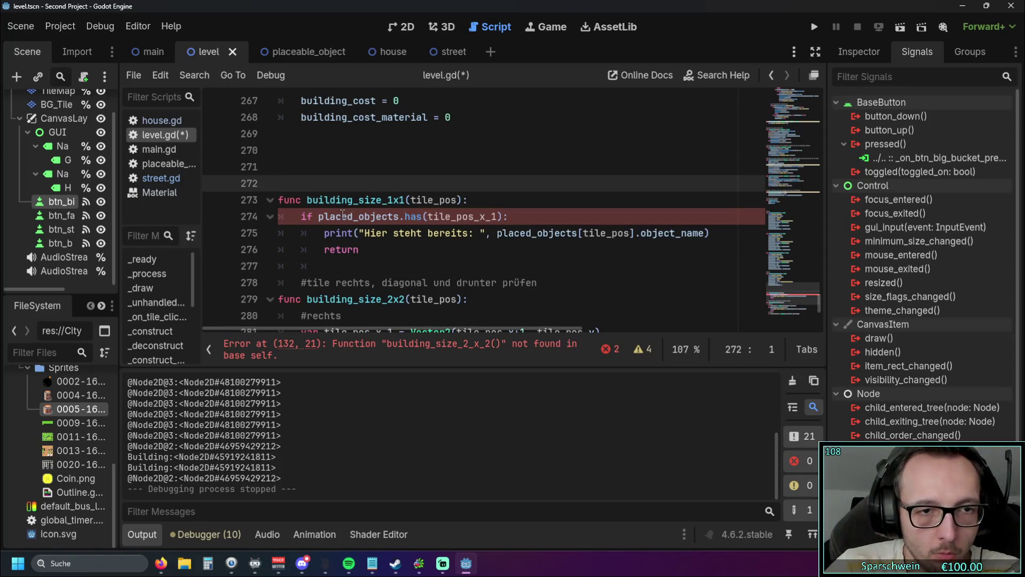
scroll(347, 216, "down", 2)
left_click(301, 184)
key("BackSpace")
scroll(314, 208, "up", 1)
left_click(320, 134)
key("BackSpace")
type("#tile ")
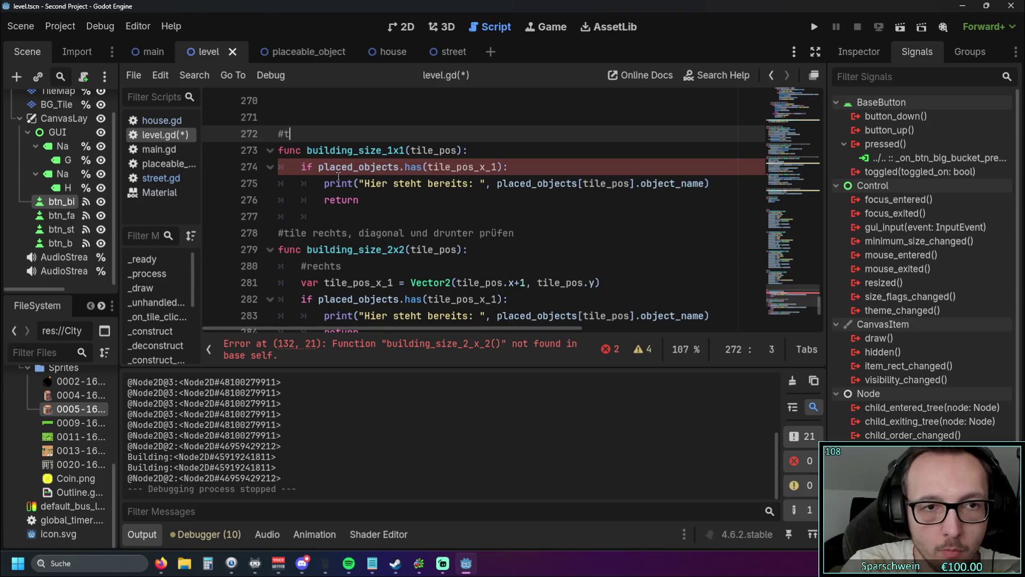
type("prüfen")
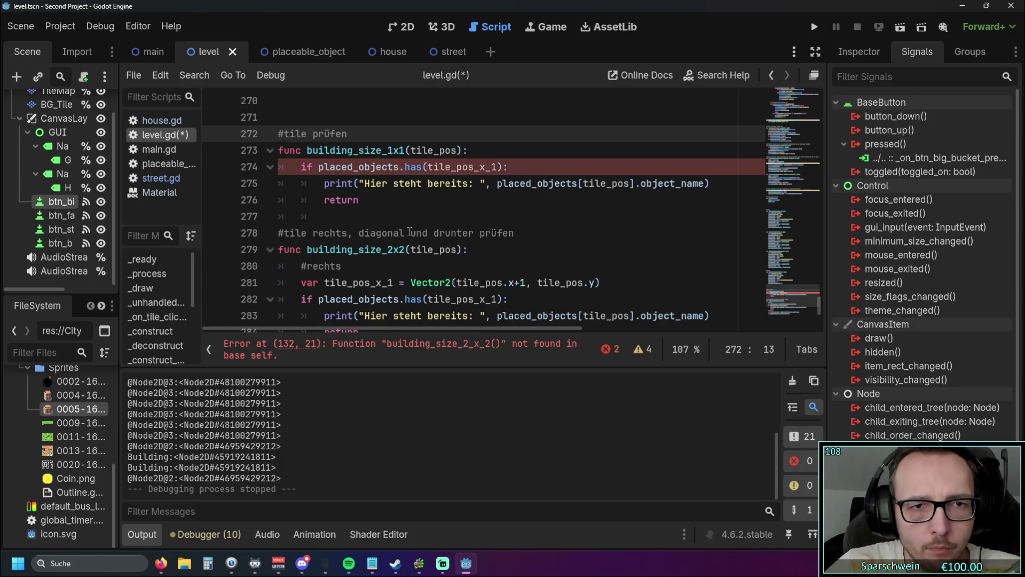
Change the pasted check's tile_pos_x_1 to tile_pos, so it tests placed_objects.has(tile_pos).
left_click(410, 232)
scroll(414, 224, "up", 1)
scroll(422, 192, "down", 1)
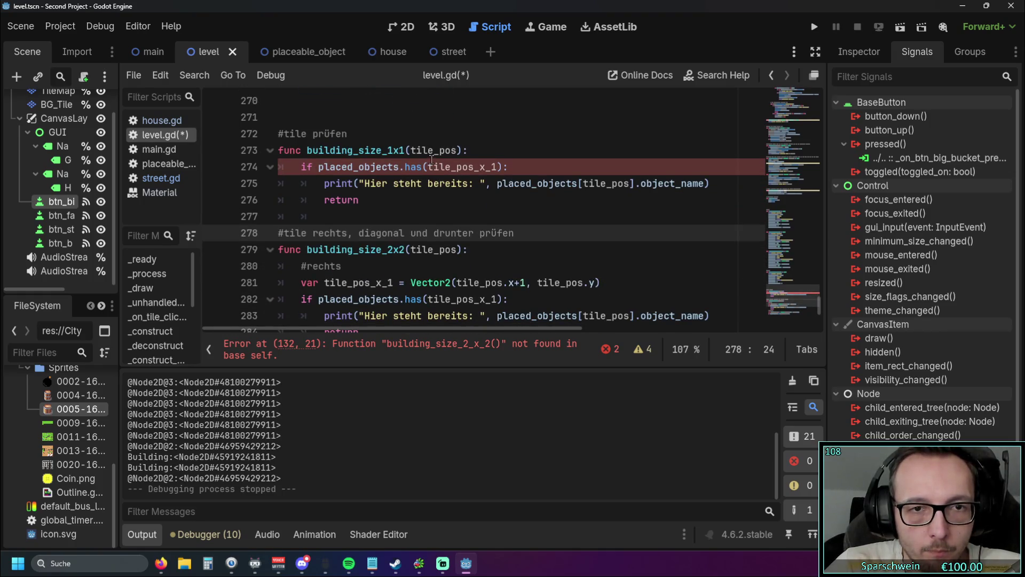
left_click(496, 167)
key("BackSpace")
key("BackSpace")
key("BackSpace")
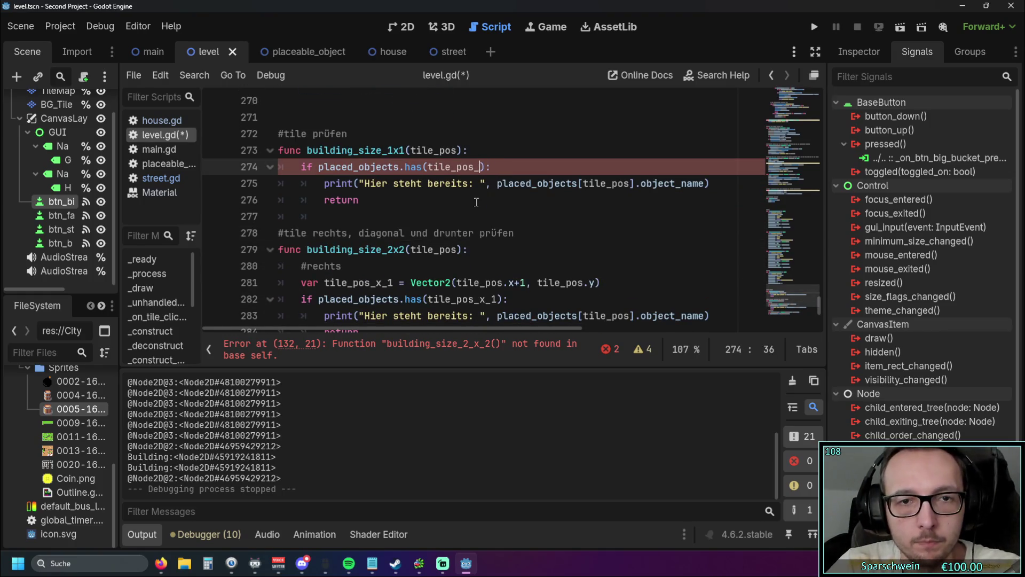
key("BackSpace")
left_click(475, 201)
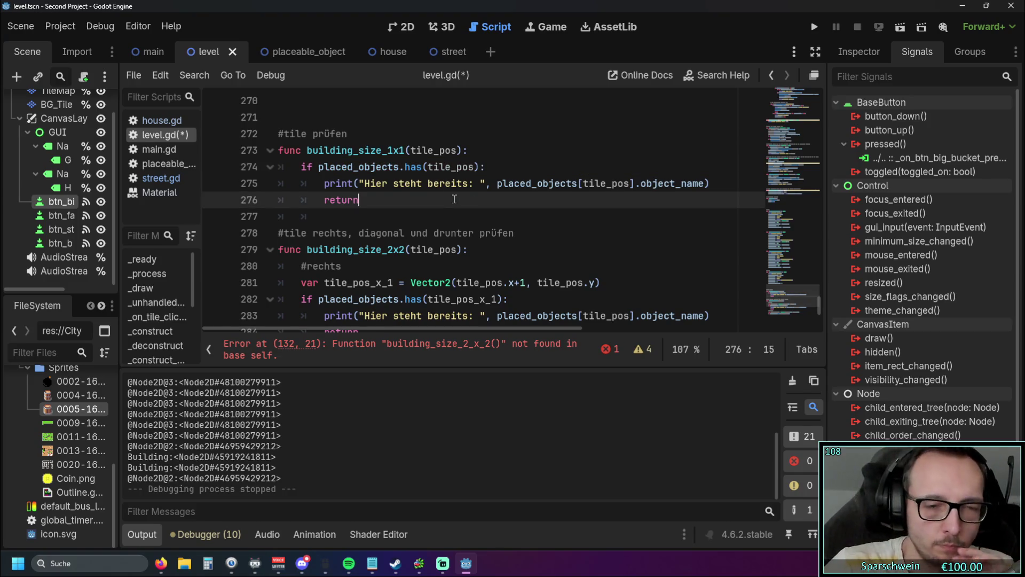
scroll(451, 203, "down", 2)
scroll(427, 211, "up", 1)
left_click(391, 215)
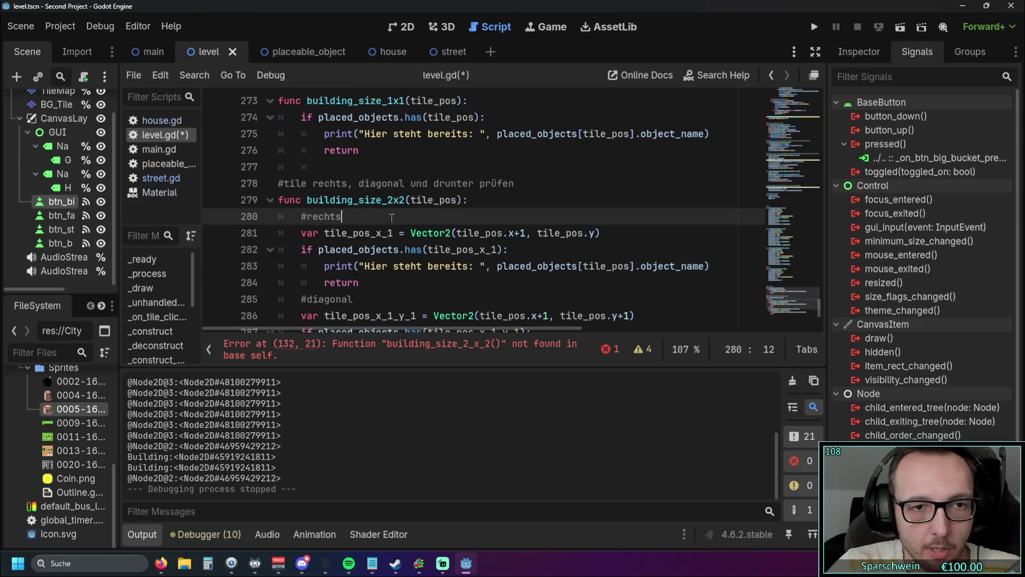
scroll(392, 217, "up", 1)
scroll(462, 250, "down", 1)
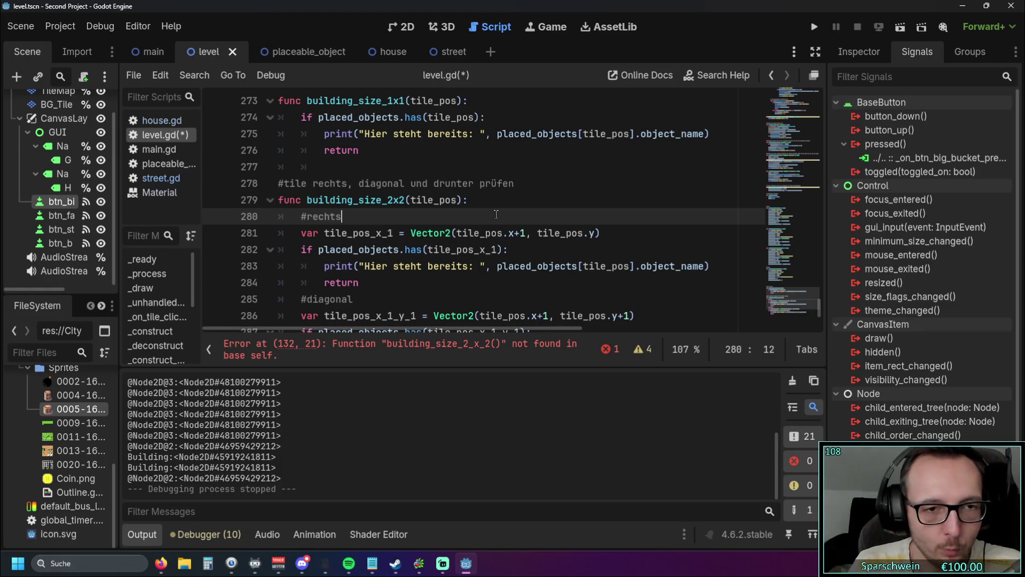
key("ctrl+z")
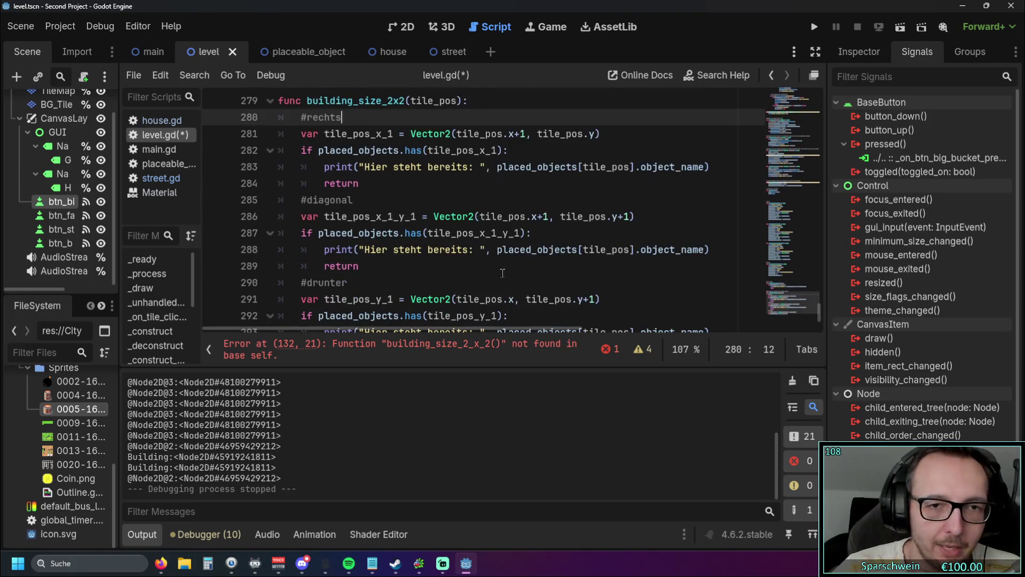
key("ctrl+shift+z")
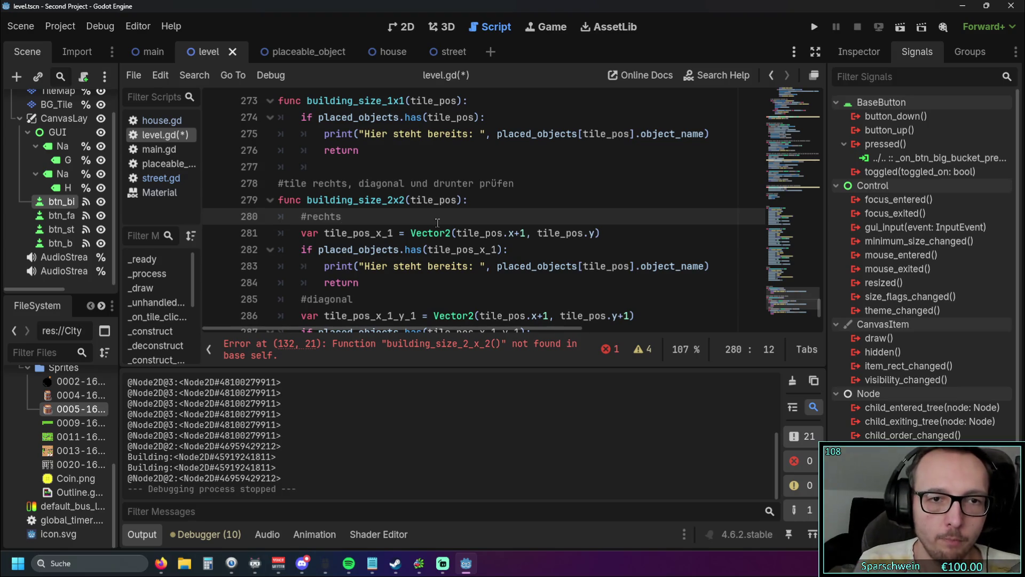
scroll(437, 223, "down", 3)
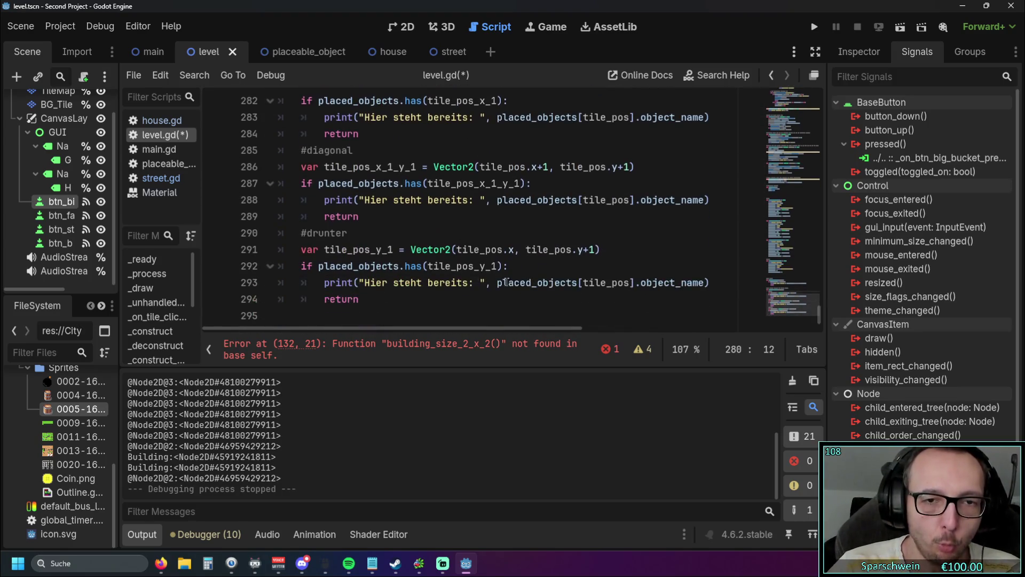
left_click_drag(374, 300, 389, 184)
scroll(389, 185, "up", 1)
scroll(389, 184, "down", 1)
left_click(404, 282)
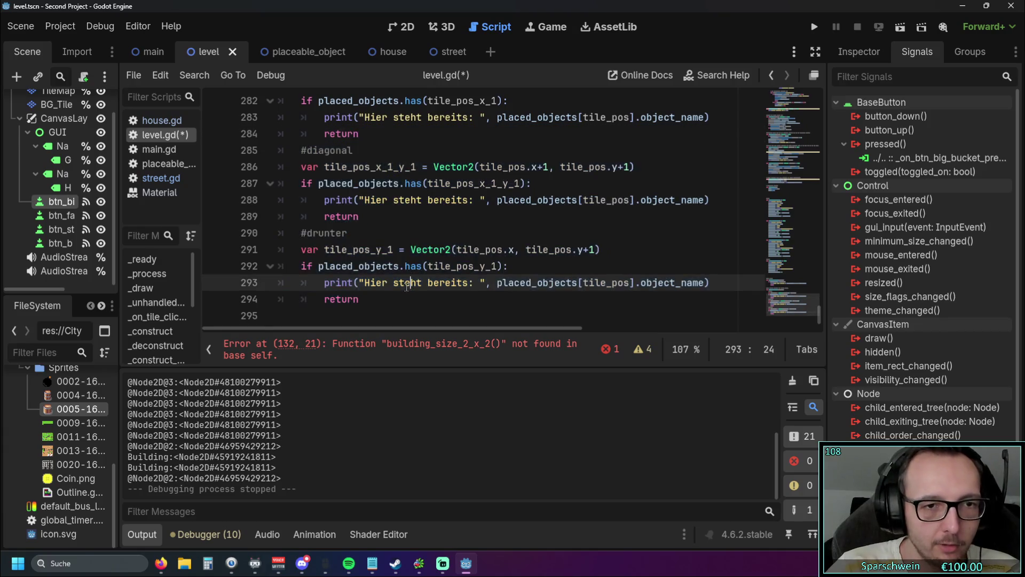
left_click_drag(394, 304, 301, 249)
left_click(444, 310)
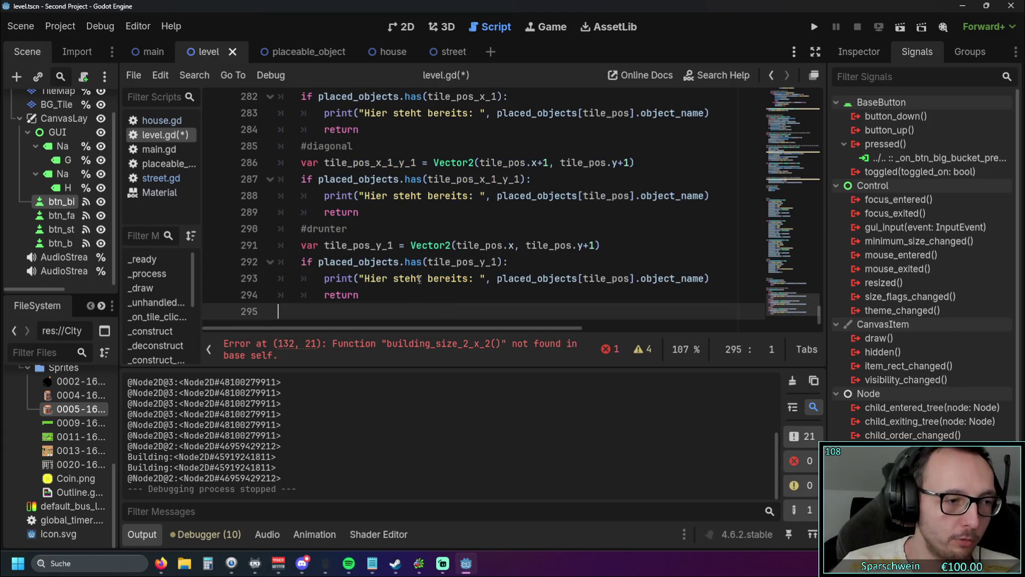
scroll(419, 279, "up", 3)
scroll(419, 279, "up", 1)
scroll(395, 251, "down", 1)
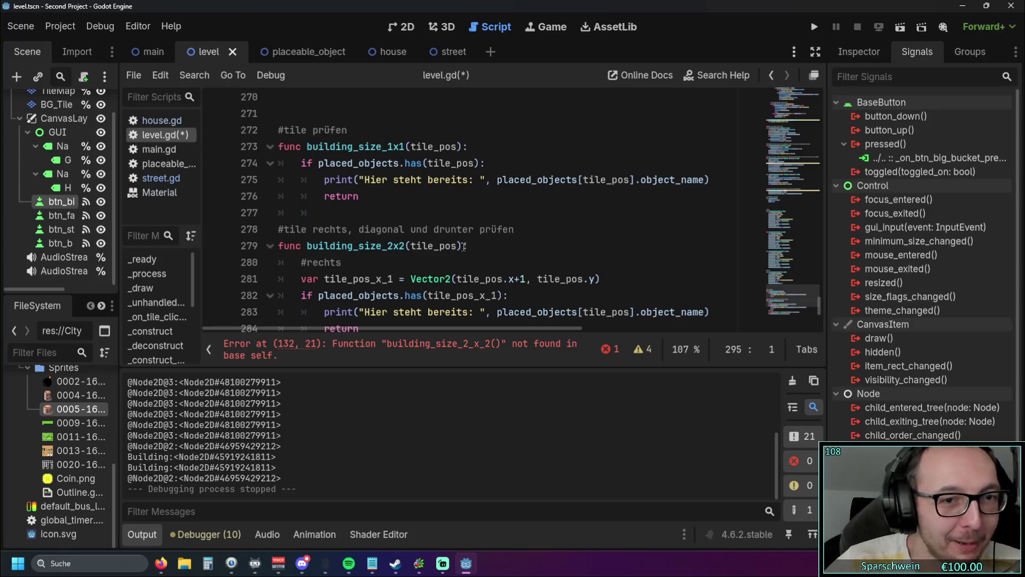
scroll(419, 218, "down", 1)
scroll(421, 214, "up", 1)
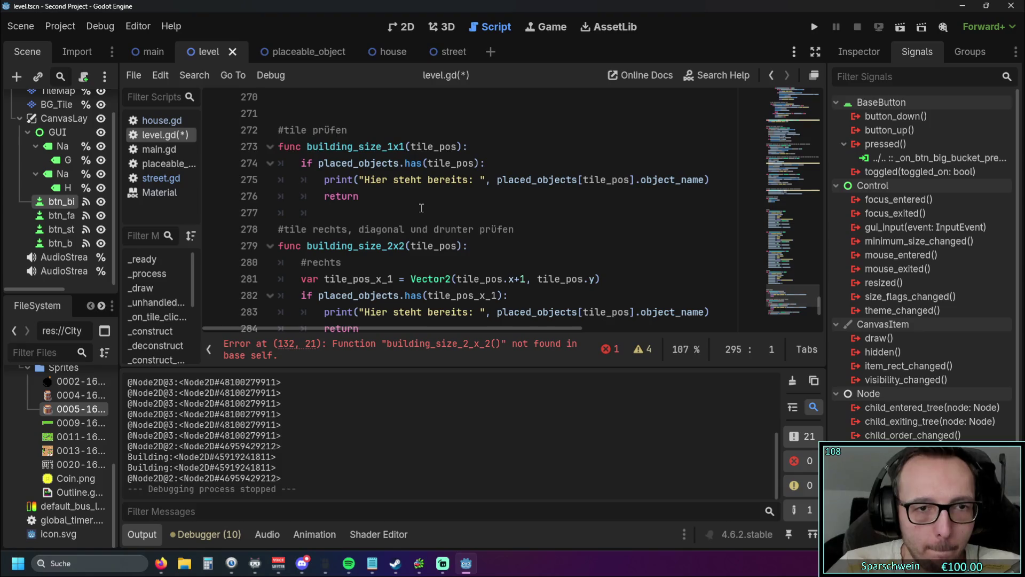
scroll(422, 207, "down", 1)
left_click(475, 199)
scroll(482, 215, "up", 1)
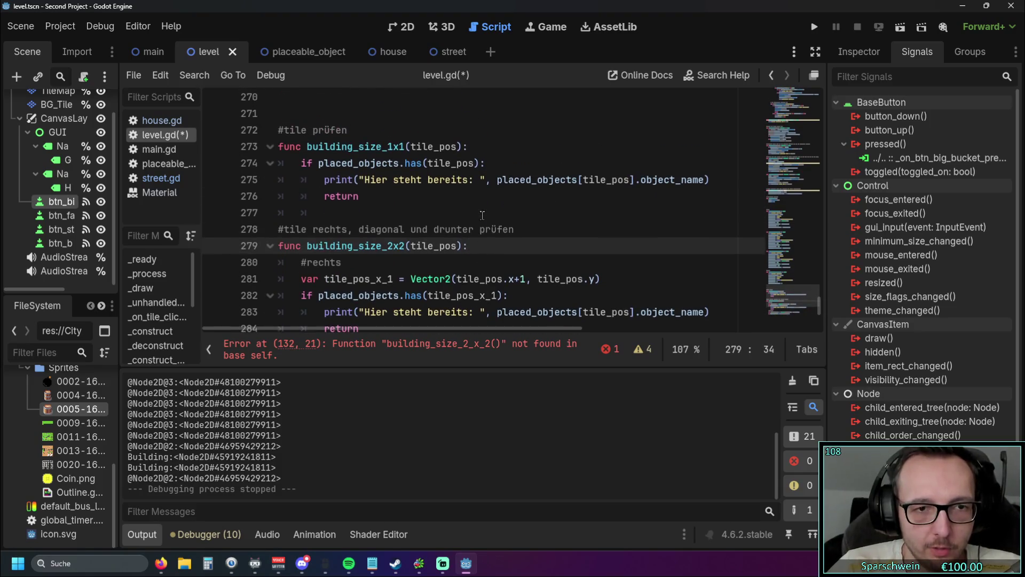
Add a building_size_1x1() call on a new line 280 at the top of building_size_2x2.
key("Return")
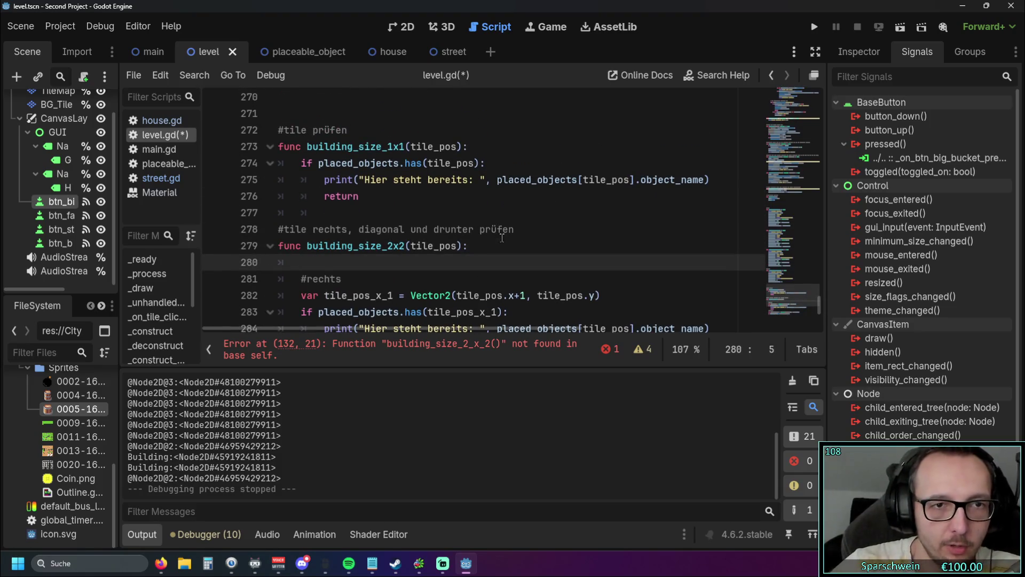
left_click_drag(308, 146, 405, 146)
key("ctrl+c")
left_click(397, 263)
key("ctrl+v")
type("()")
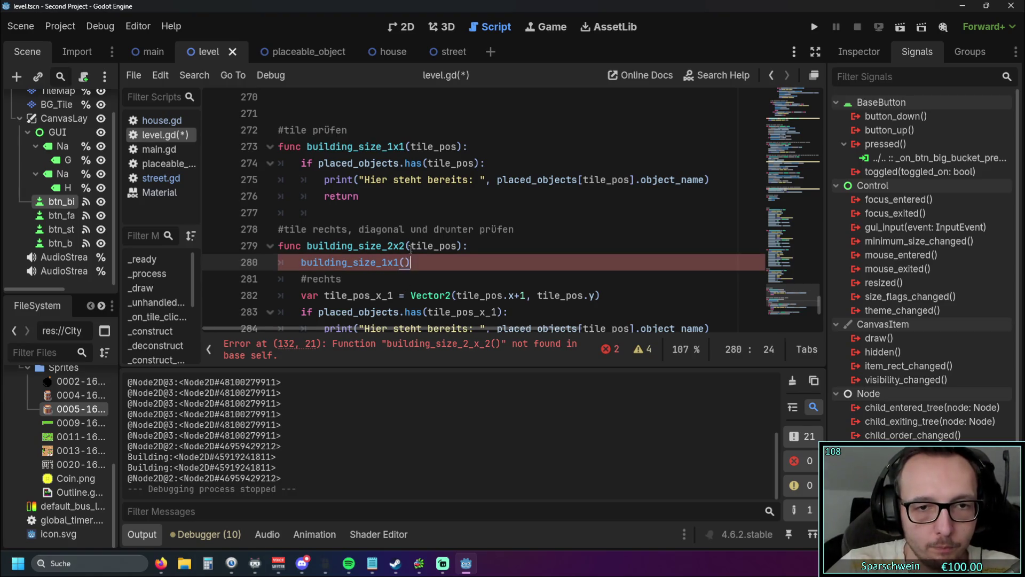
Pass tile_pos as the argument, making the call building_size_1x1(tile_pos).
left_click_drag(411, 247, 455, 246)
key("ctrl+c")
left_click(404, 262)
key("ctrl+v")
left_click(478, 279)
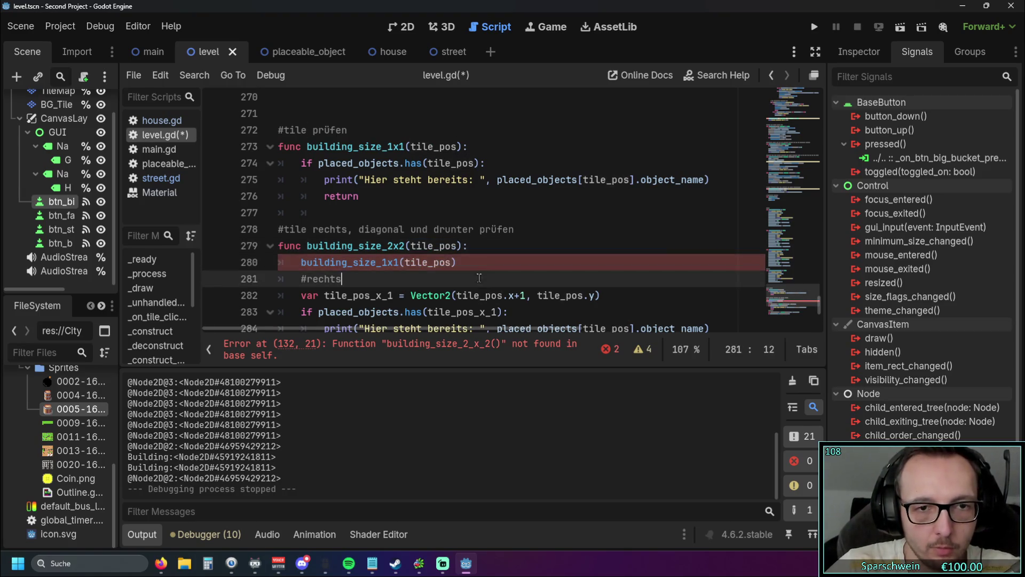
scroll(492, 223, "down", 1)
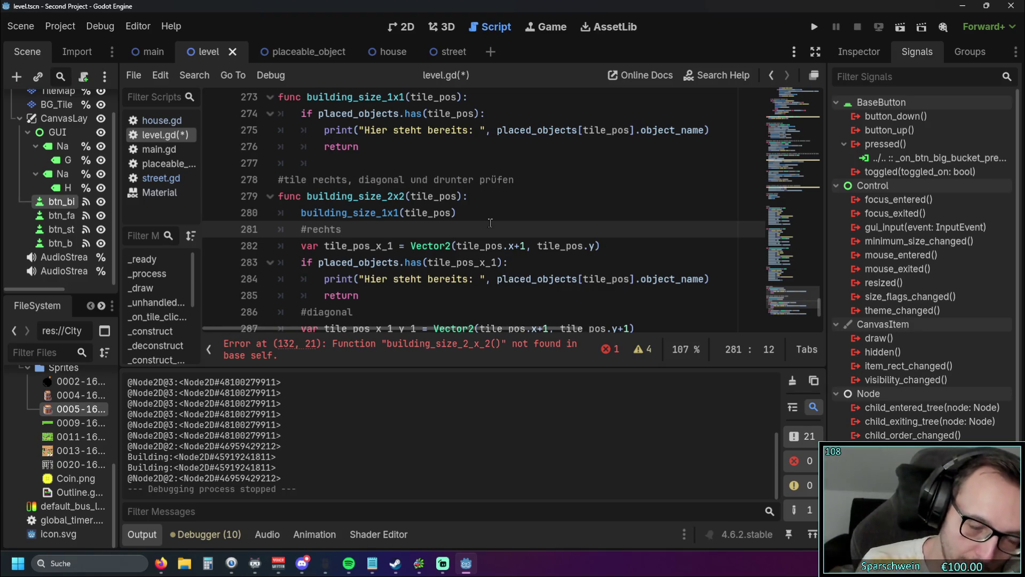
scroll(490, 223, "up", 2)
scroll(624, 259, "down", 5)
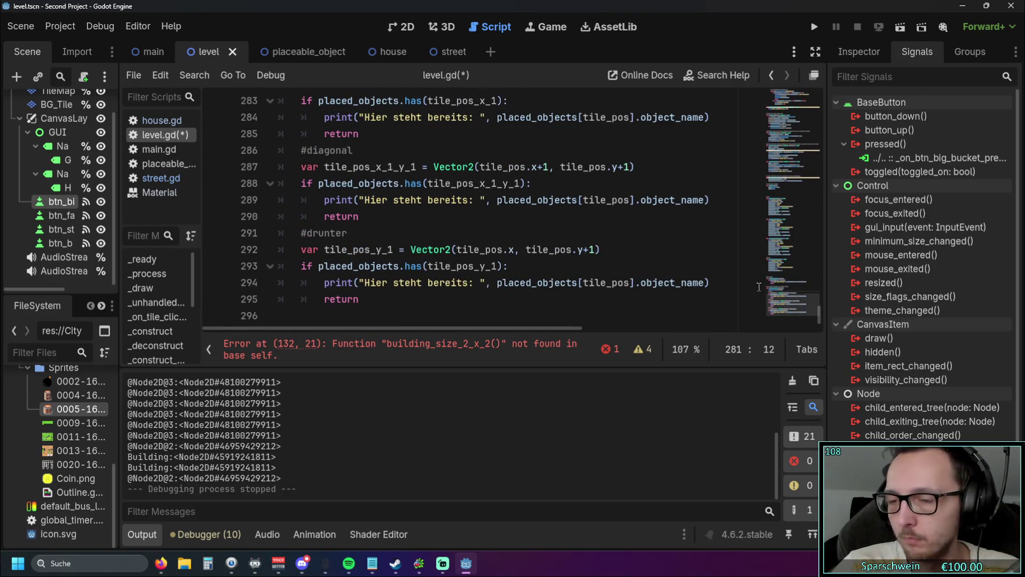
Remove the stray underscores on line 132 so it calls building_size_2x2(tile_pos).
mouse_move(806, 314)
left_mouse_down()
mouse_move(806, 161)
mouse_move(813, 204)
left_mouse_up()
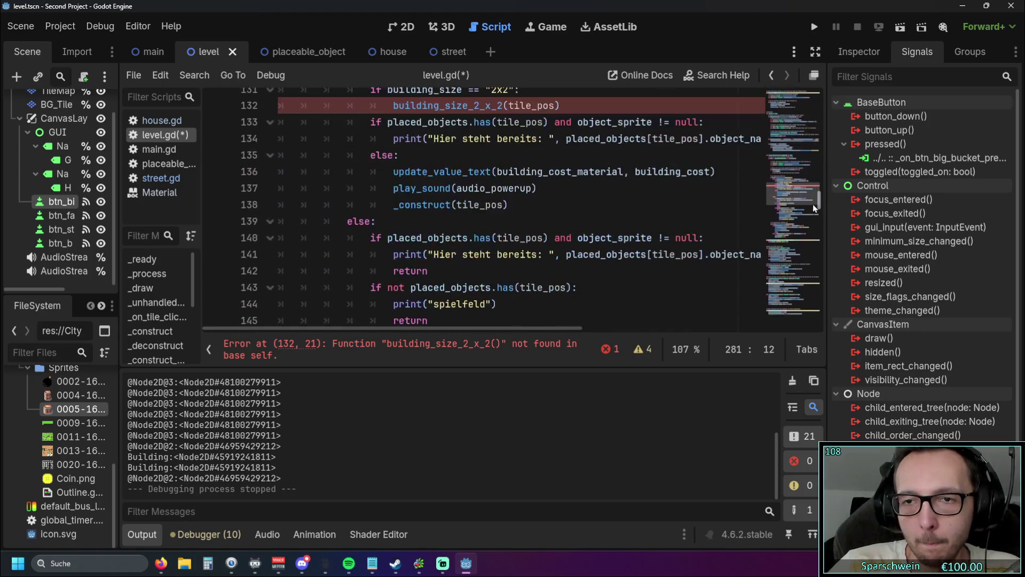
scroll(585, 231, "up", 2)
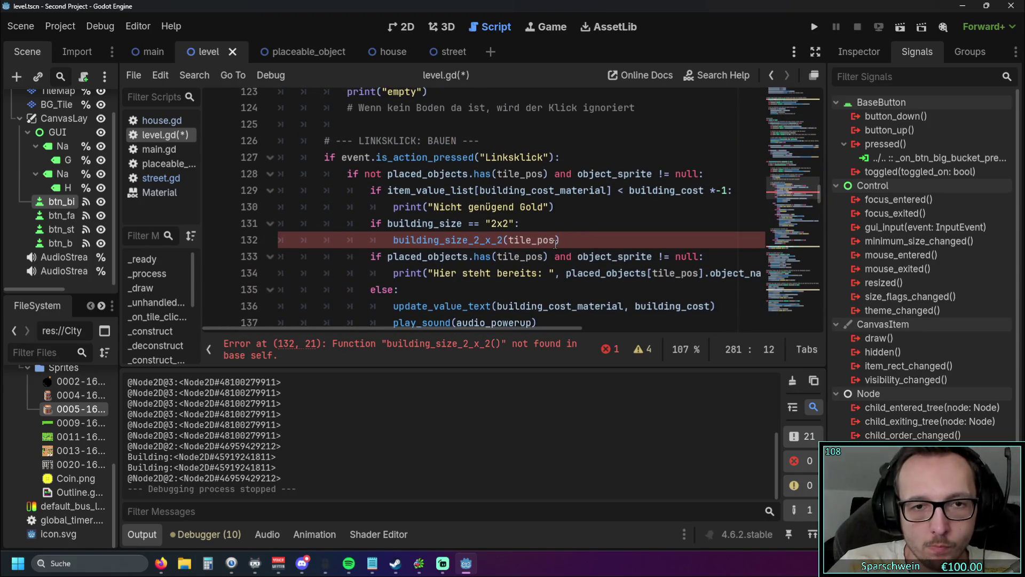
left_click(565, 241)
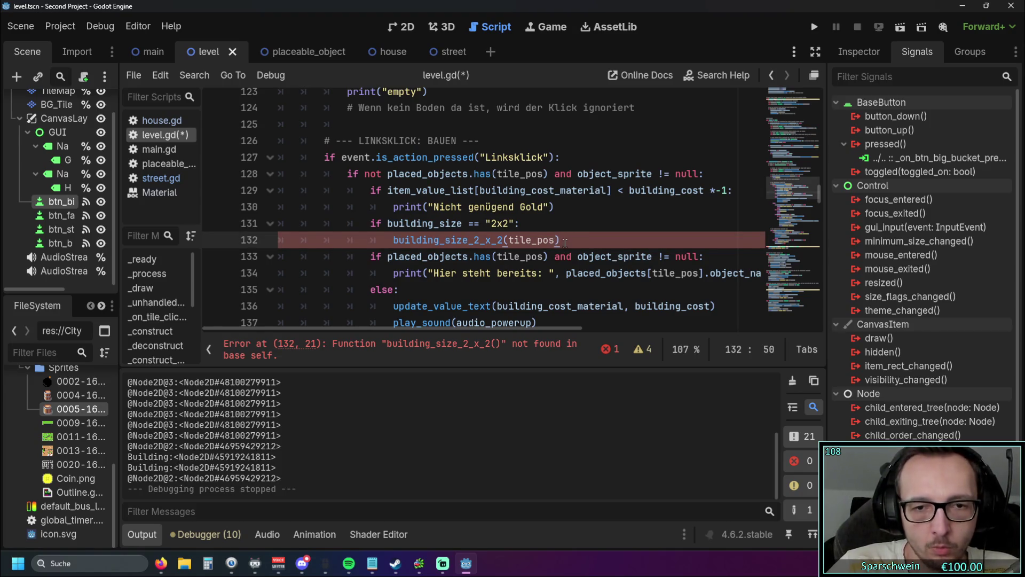
left_click(487, 239)
key("BackSpace")
left_click(495, 240)
key("BackSpace")
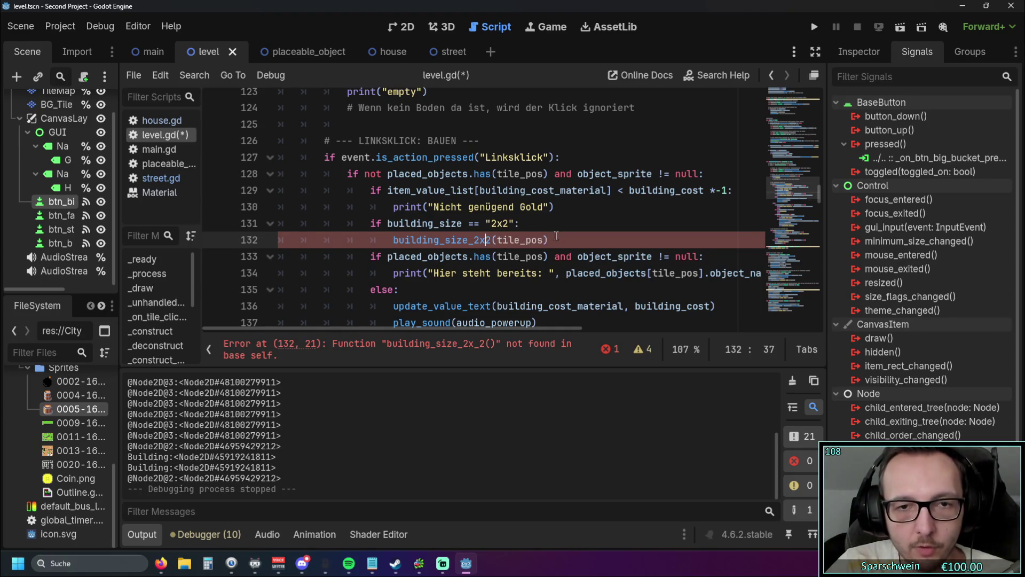
left_click(548, 240)
scroll(577, 250, "up", 2)
scroll(576, 249, "down", 2)
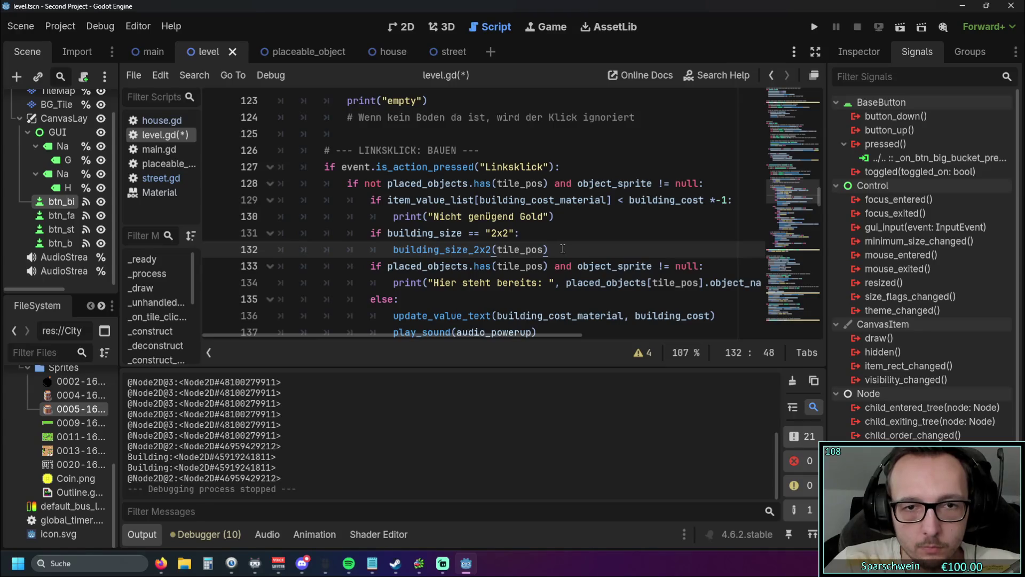
Cut the old already-occupied check on lines 133–134 and remove the leftover blank line.
left_click_drag(423, 335, 470, 337)
left_click_drag(742, 286, 249, 265)
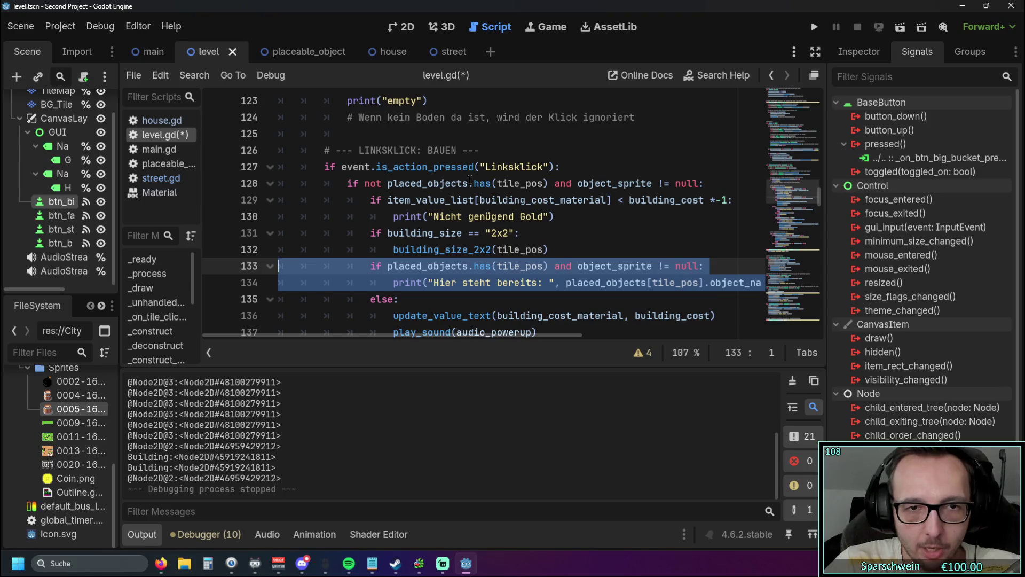
key("ctrl+x")
key("BackSpace")
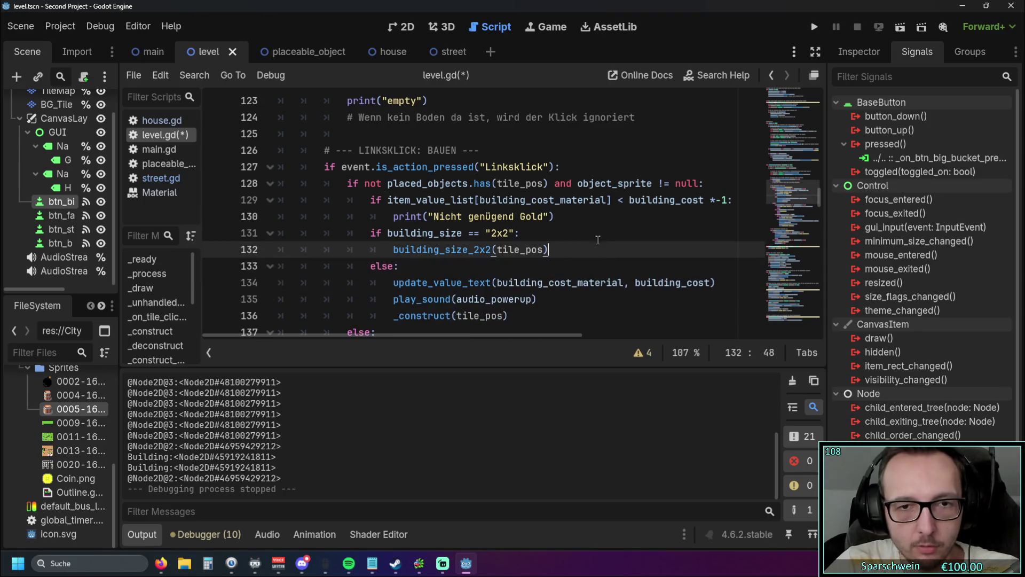
Duplicate the "2x2" size check and its call as a new if line above it.
left_click(567, 215)
key("Return")
key("BackSpace")
type("if")
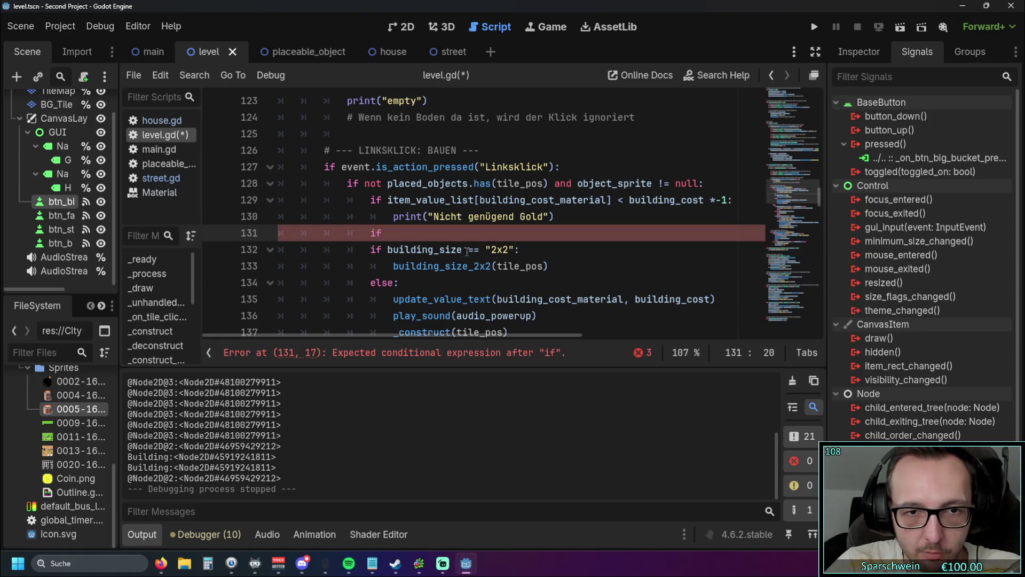
mouse_move(388, 249)
left_mouse_down()
mouse_move(517, 249)
mouse_move(560, 266)
left_mouse_up()
key("ctrl+c")
left_click(413, 238)
key("ctrl+v")
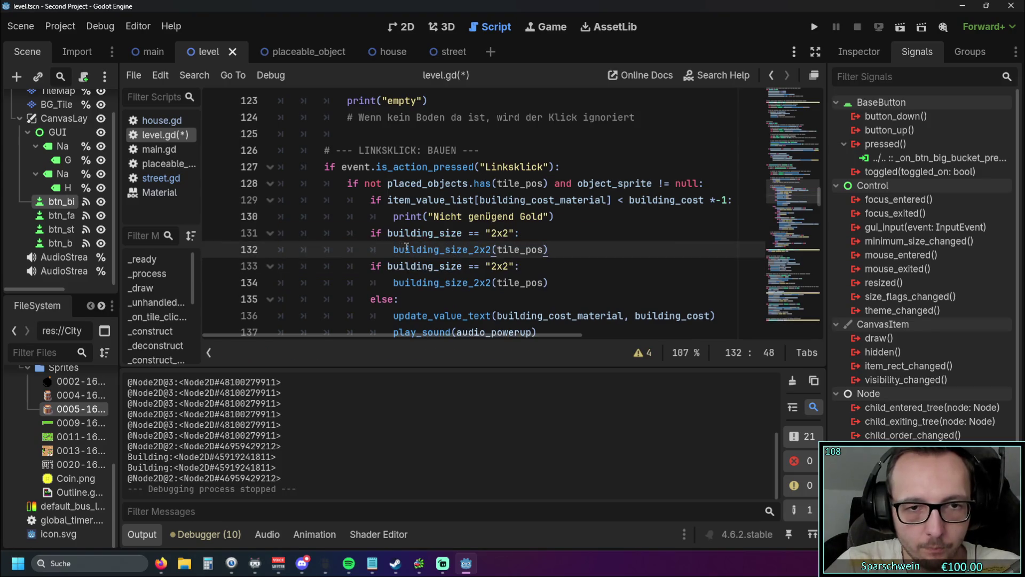
Change the copied branch to check "1x1" and call building_size_1x1(tile_pos).
left_click(492, 233)
key("Delete")
type("1")
key("Delete")
type("1")
left_click(504, 249)
key("BackSpace")
key("BackSpace")
key("BackSpace")
type("1x1")
Review the 1x1 and 2x2 size checks through the _construct call.
left_click(590, 265)
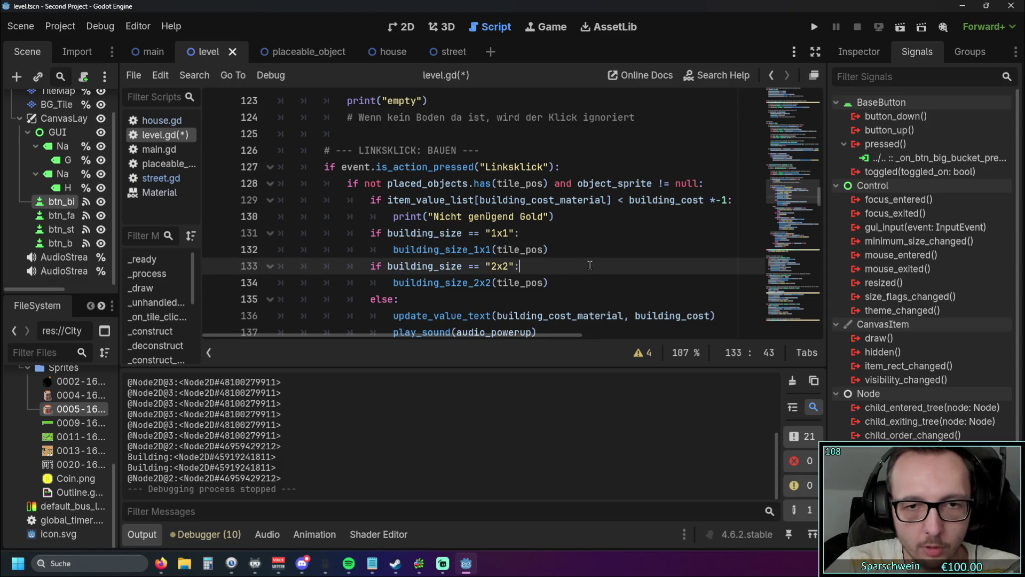
scroll(591, 264, "down", 2)
scroll(592, 263, "up", 2)
scroll(592, 261, "down", 1)
left_click(594, 265)
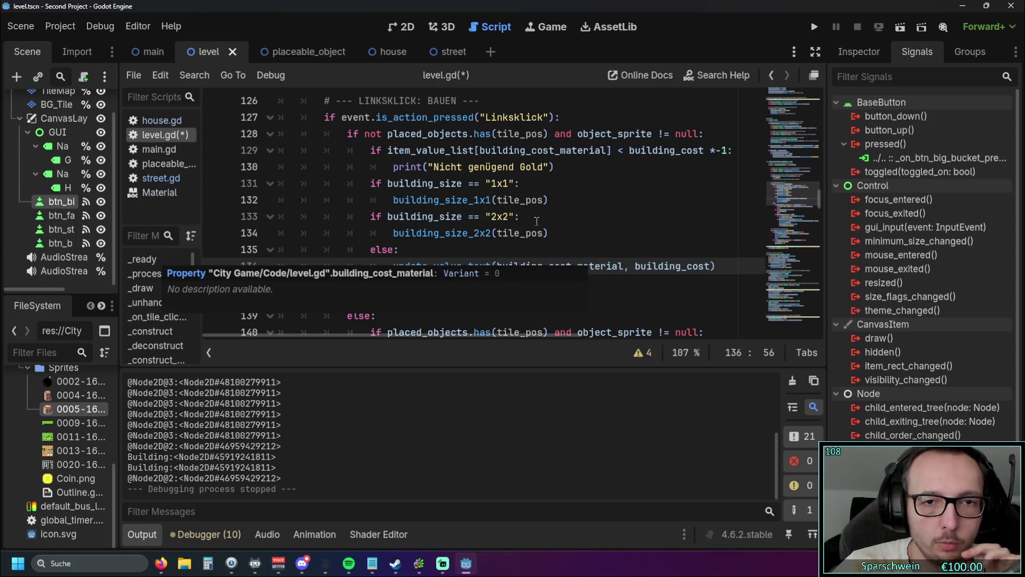
key("Up")
key("Up")
key("Up")
scroll(481, 213, "down", 1)
scroll(382, 184, "up", 1)
left_click_drag(383, 184, 510, 300)
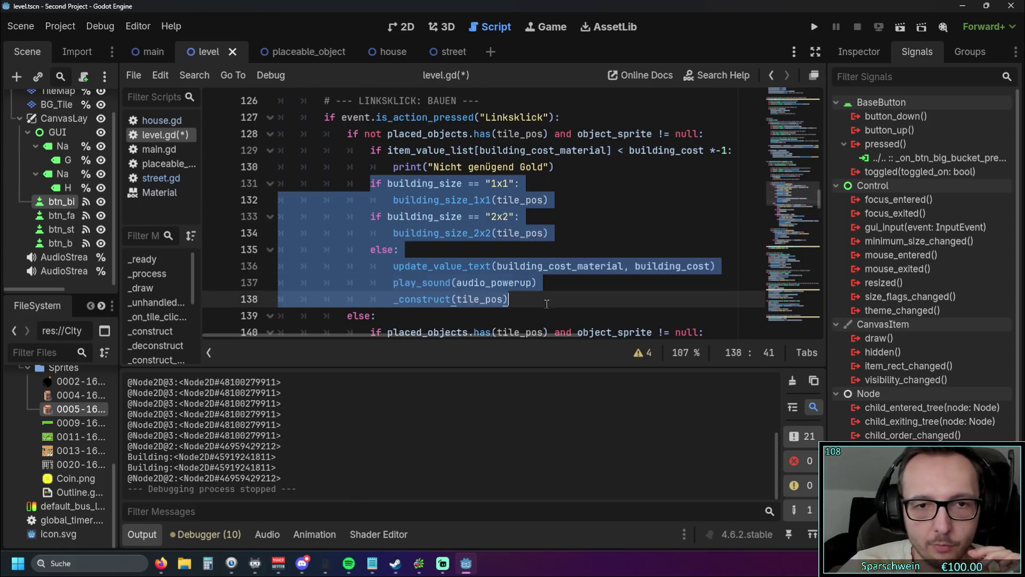
left_click(577, 266)
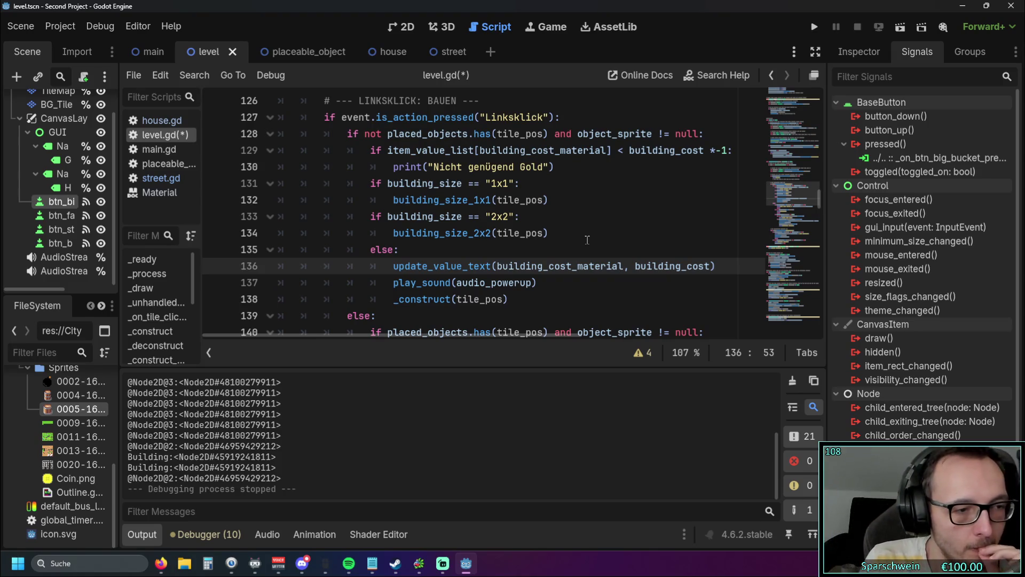